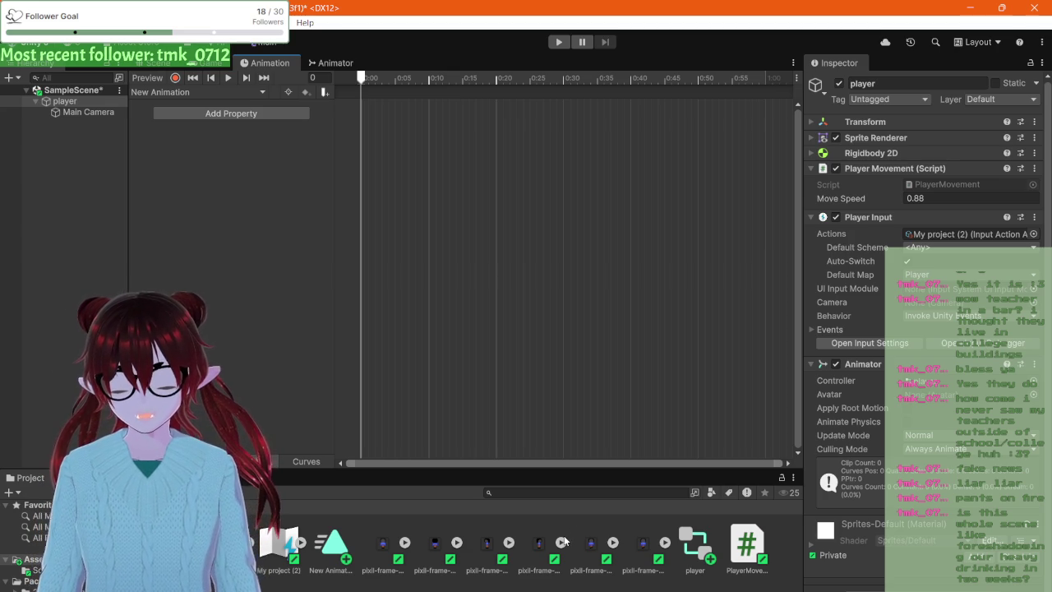
- Inspect the New Animation clip to see its 1.000 length and Loop Time option
left_click(339, 545)
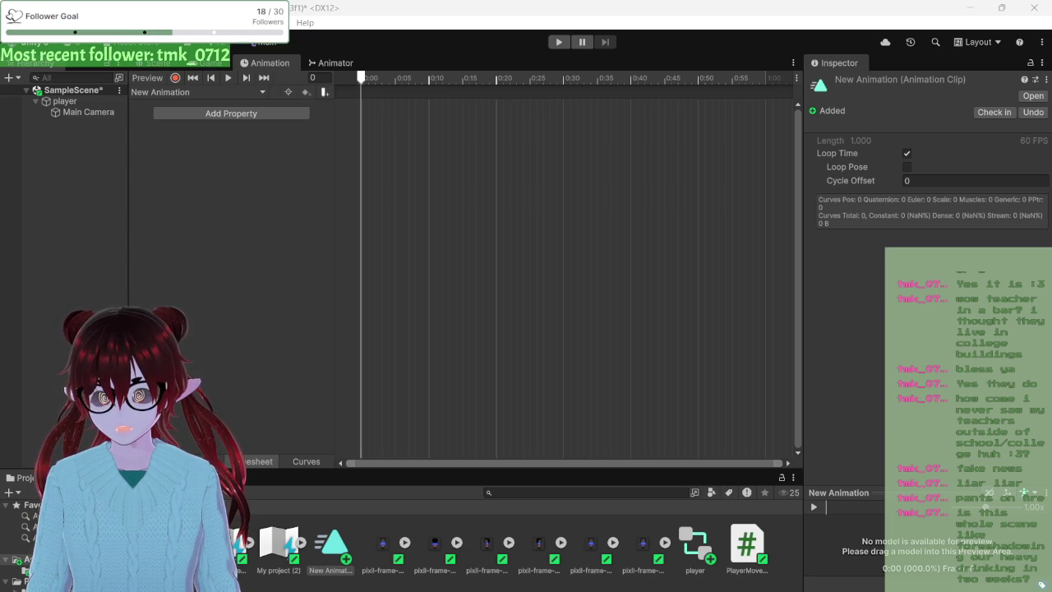
- Reselect the New Animation clip, then select the player to view its Animator and Player Movement components
left_click(81, 276)
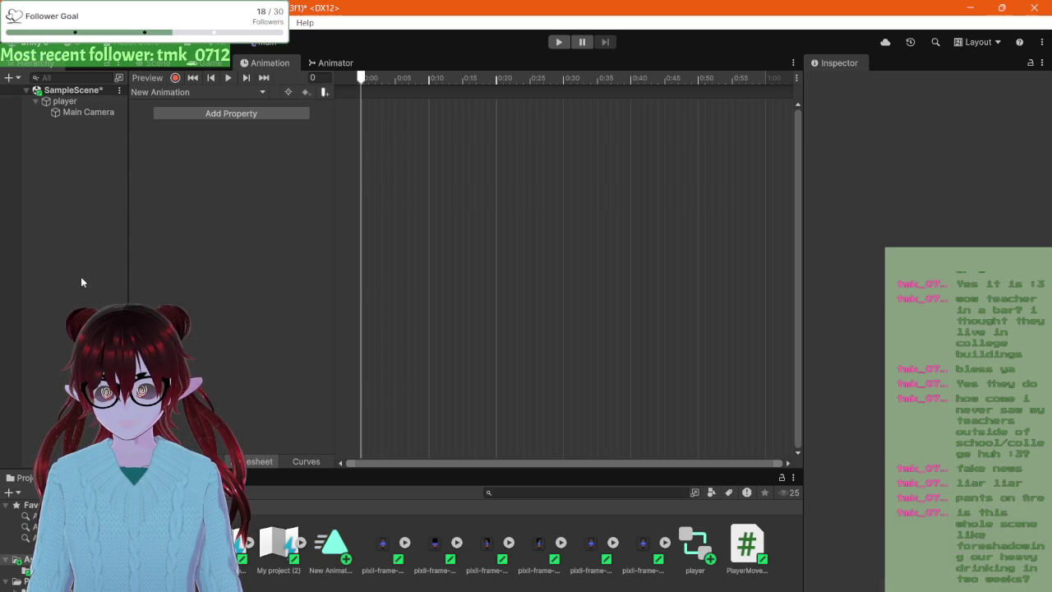
left_click(326, 548)
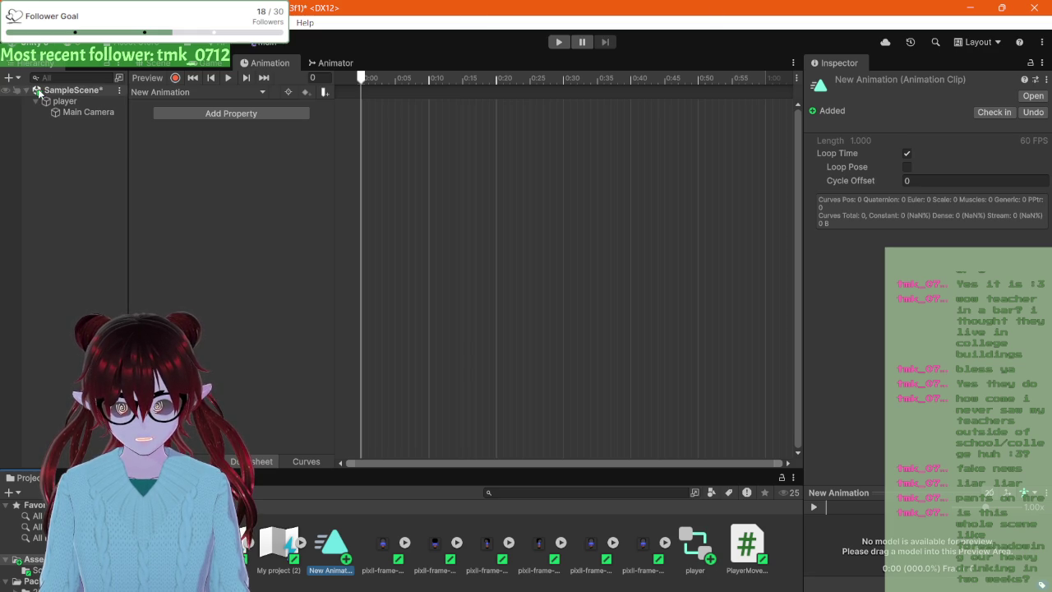
left_click(71, 102)
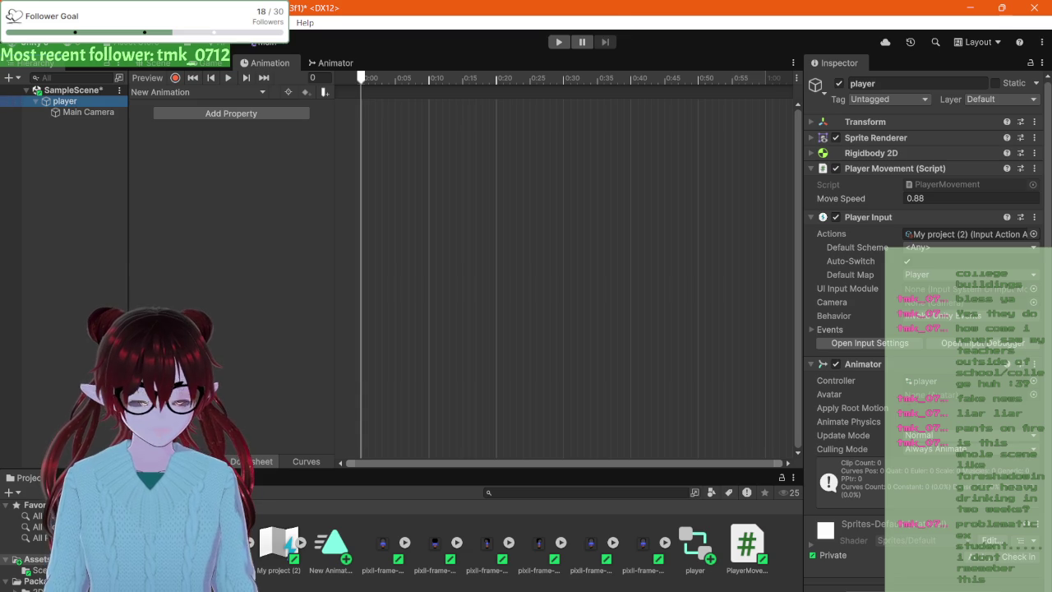
- Scroll the player's Inspector down to its Player Input component with the My project (2) actions
scroll(902, 235, "down", 1)
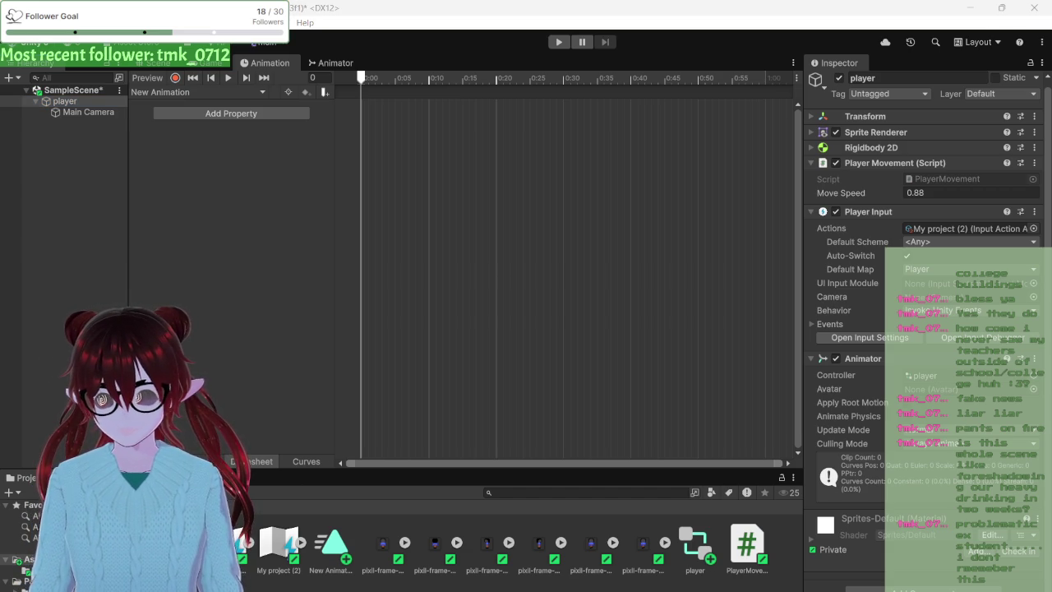
key("alt+Tab")
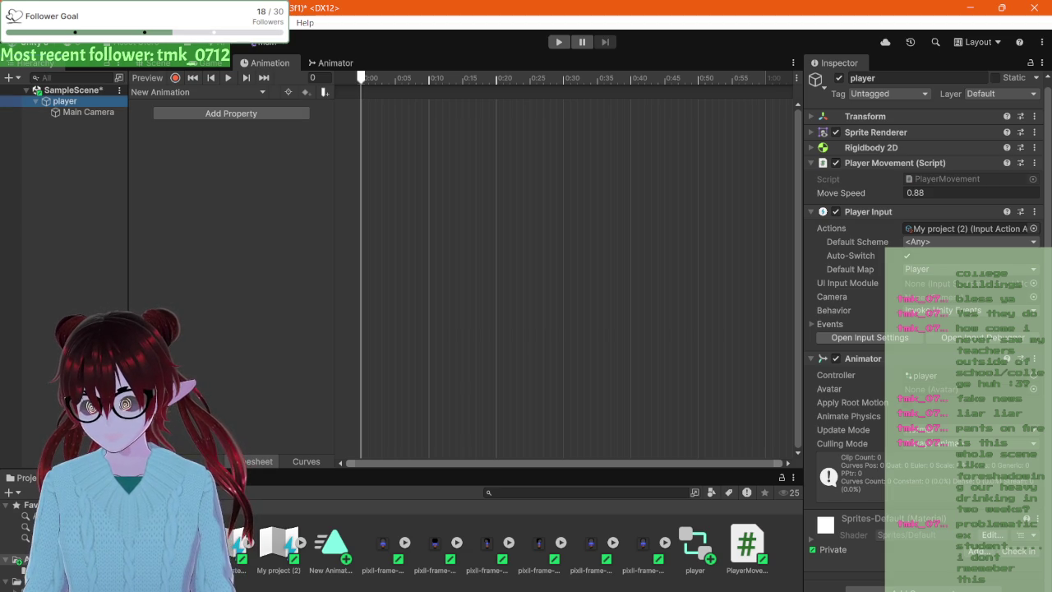
key("alt+Tab")
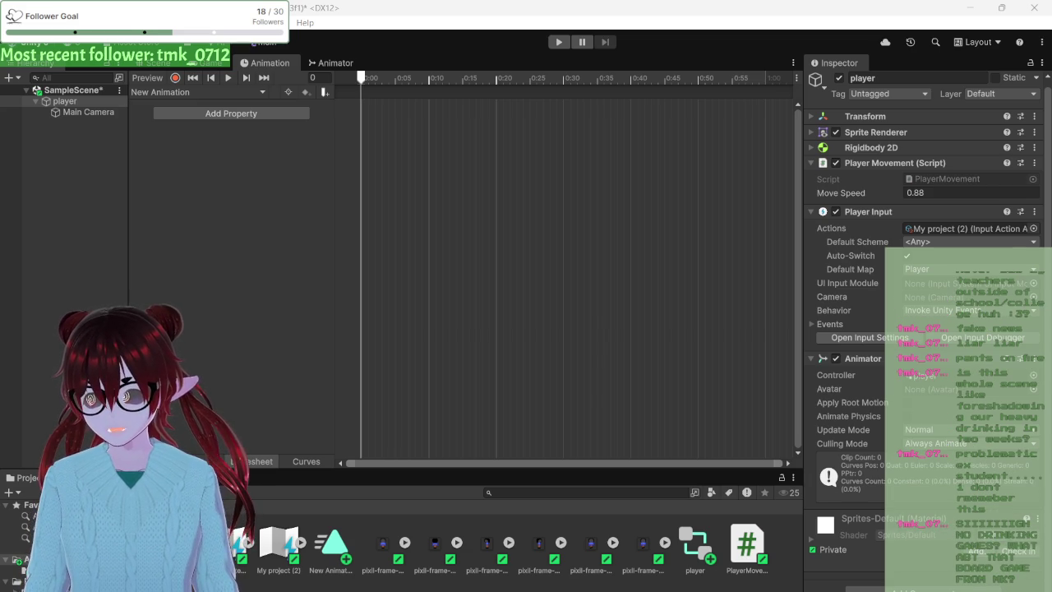
key("alt+Tab")
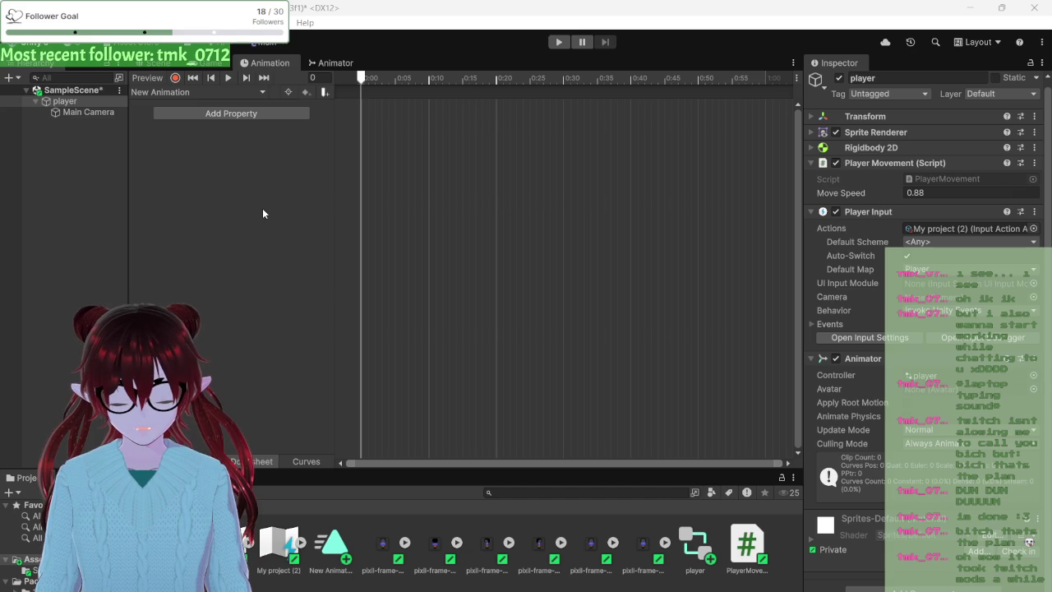
- In the player controller's Animator graph, move the New Animation state beside the Entry node
left_click(320, 64)
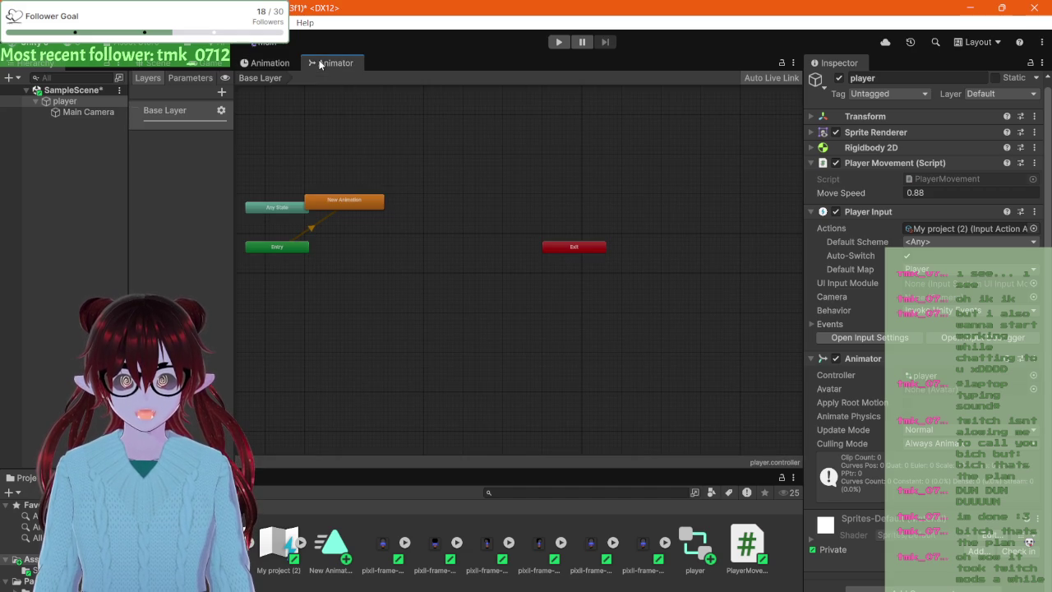
left_click(355, 206)
left_click_drag(355, 205, 377, 255)
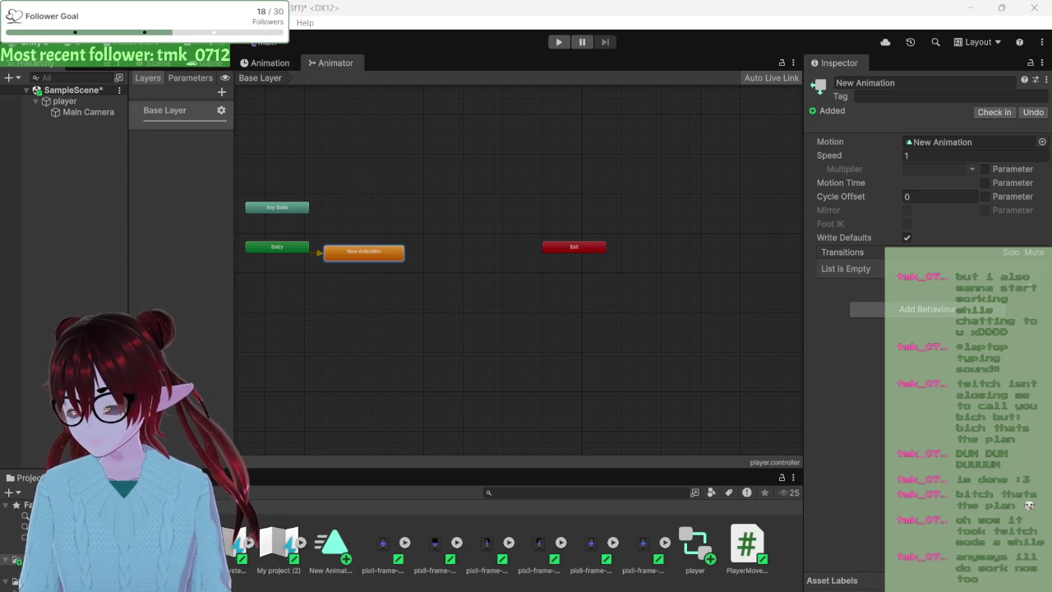
key("alt+Tab")
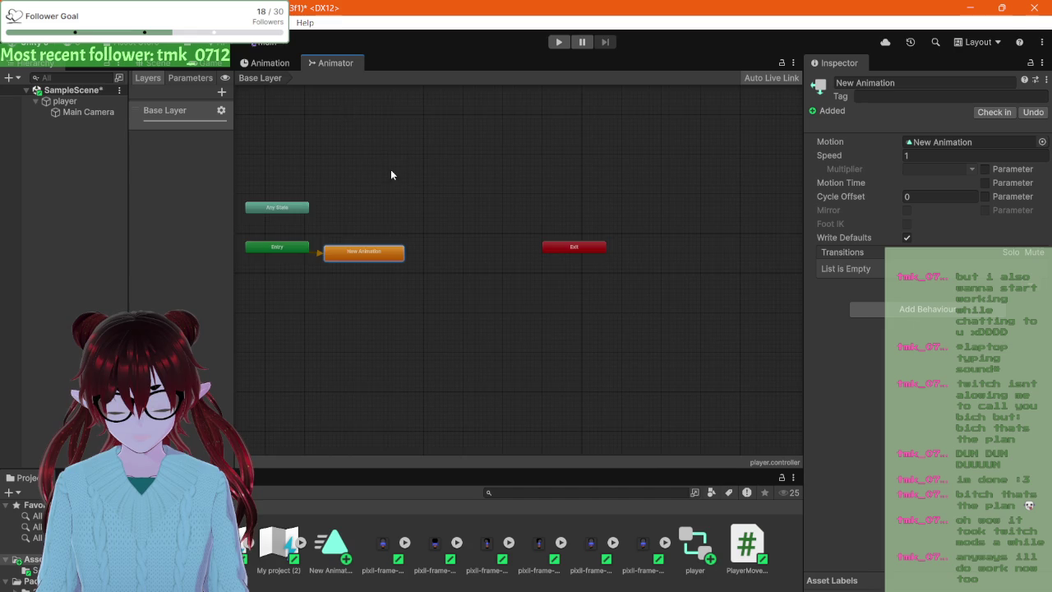
scroll(386, 170, "up", 4)
left_click_drag(374, 171, 414, 167)
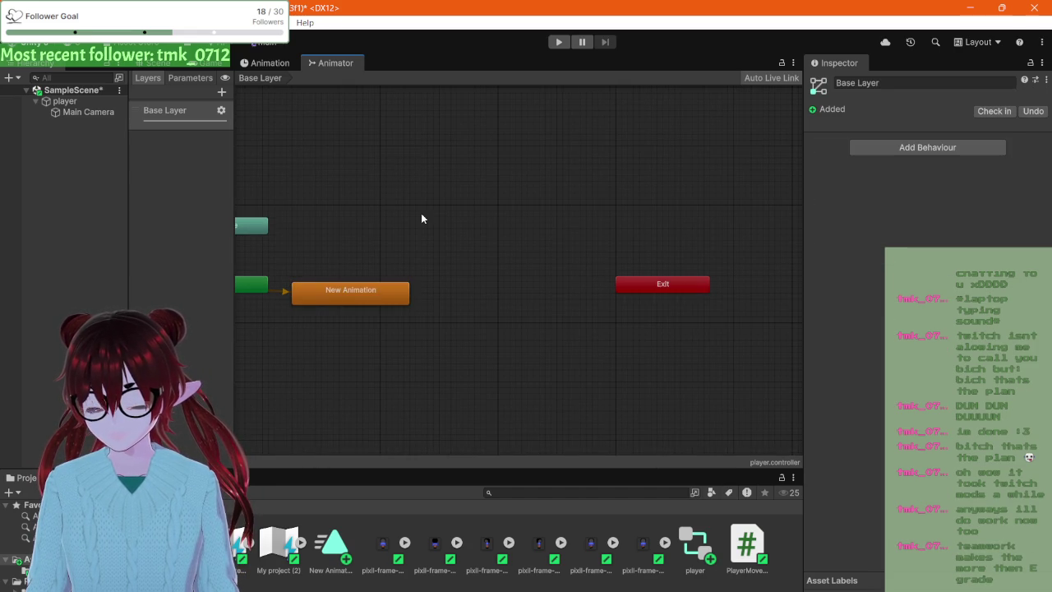
mouse_move(421, 215)
left_mouse_down()
mouse_move(600, 222)
mouse_move(545, 225)
left_mouse_up()
scroll(545, 230, "up", 1)
scroll(544, 229, "down", 2)
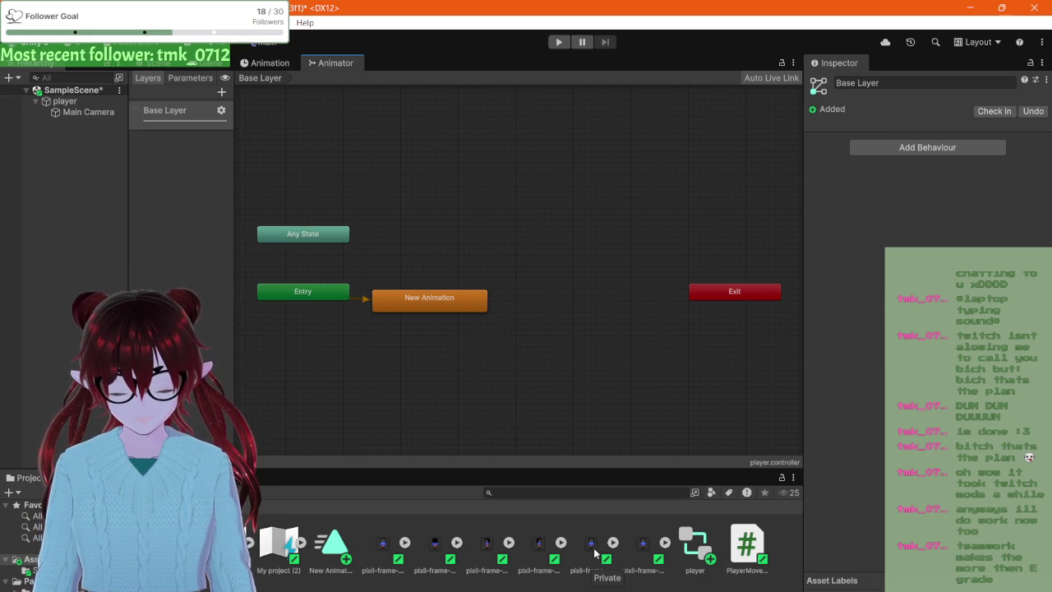
- Add pixil-frame-0 (4), (8) and (9) to the clip's timeline as three sprite keyframes
left_click(265, 63)
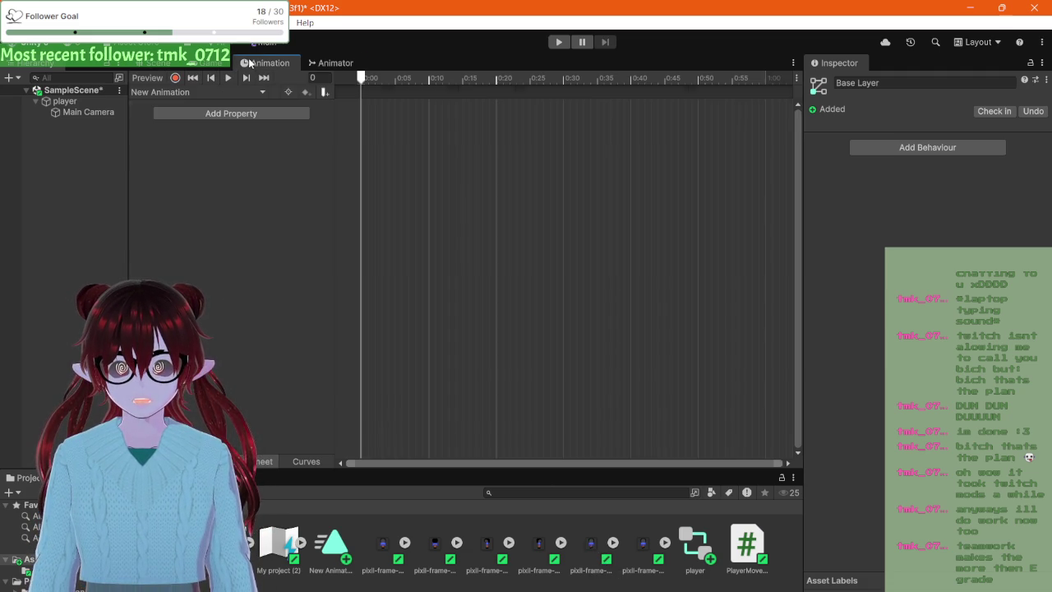
left_click(379, 549)
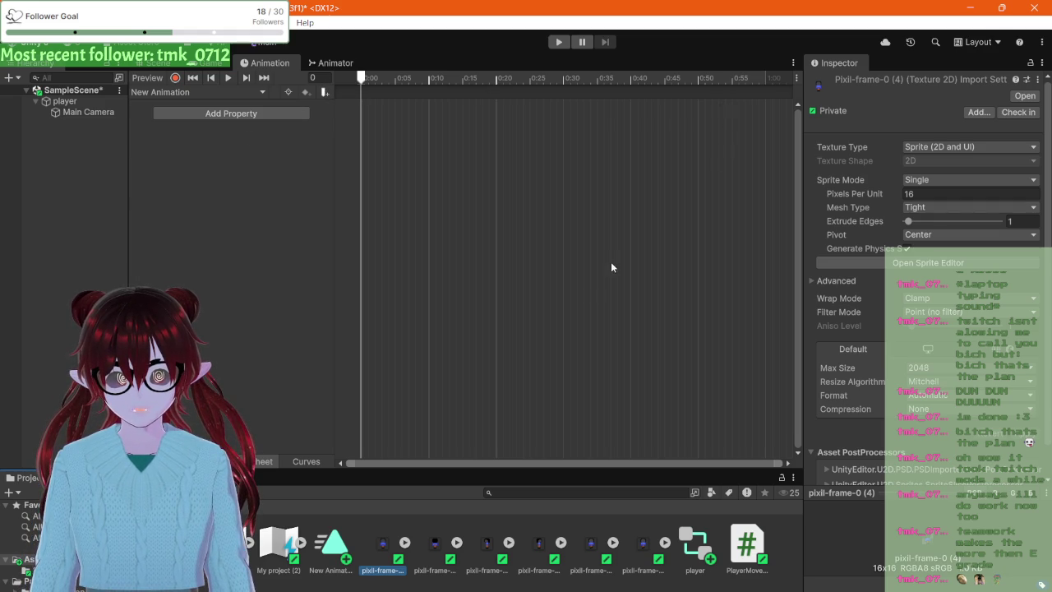
left_click_drag(382, 545, 442, 311)
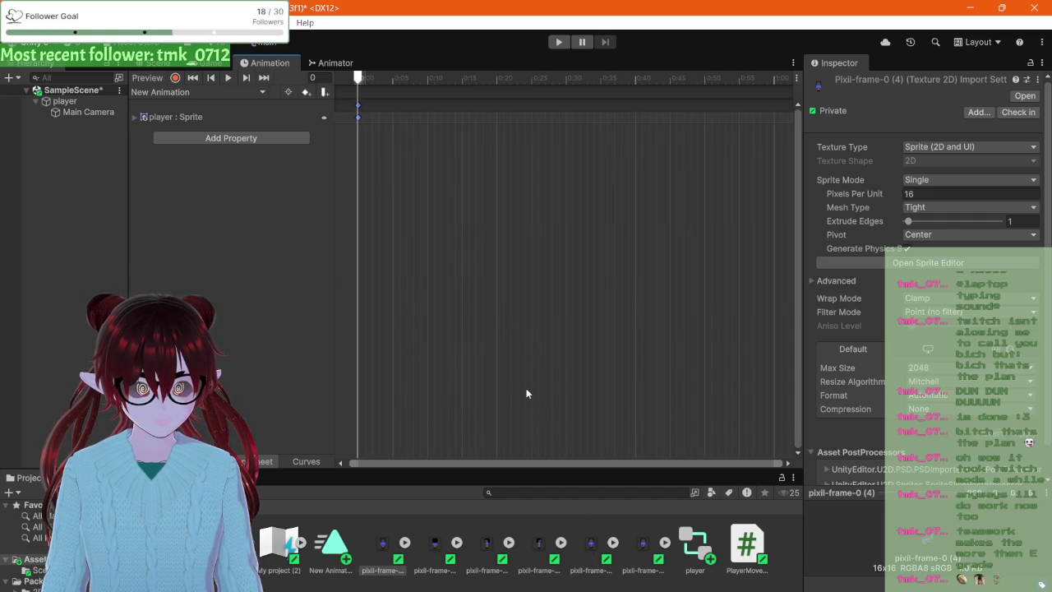
mouse_move(590, 557)
left_mouse_down()
mouse_move(505, 344)
mouse_move(398, 251)
left_mouse_up()
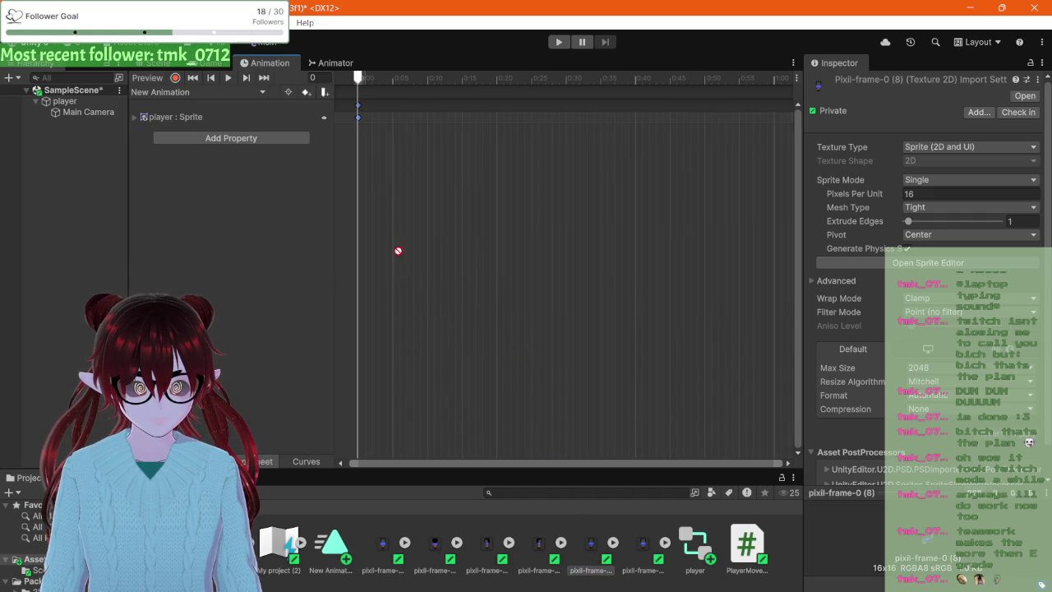
mouse_move(362, 124)
left_mouse_down()
mouse_move(383, 132)
mouse_move(365, 123)
left_mouse_up()
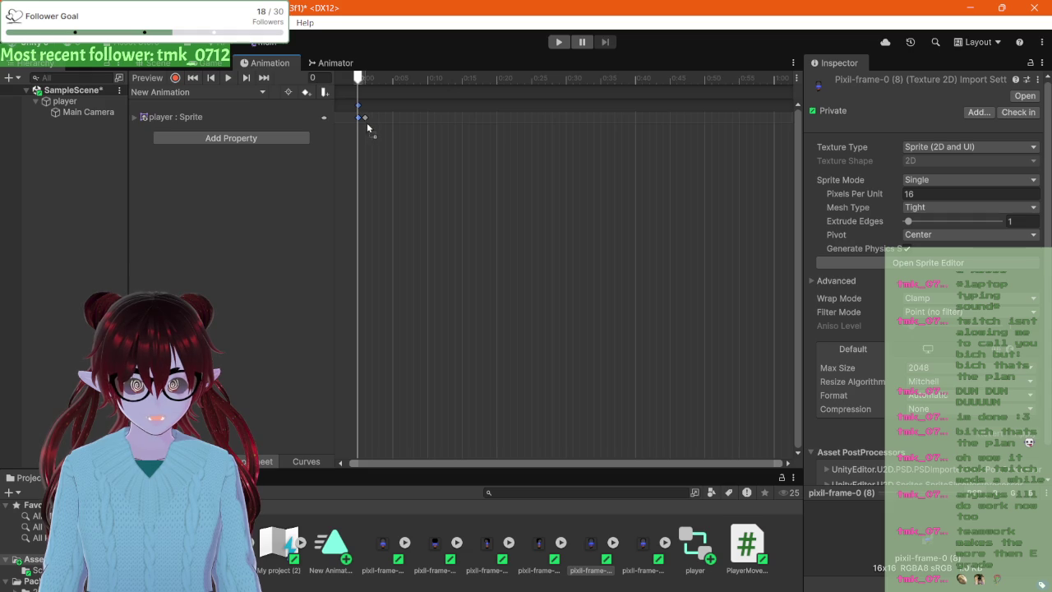
double_click(643, 547)
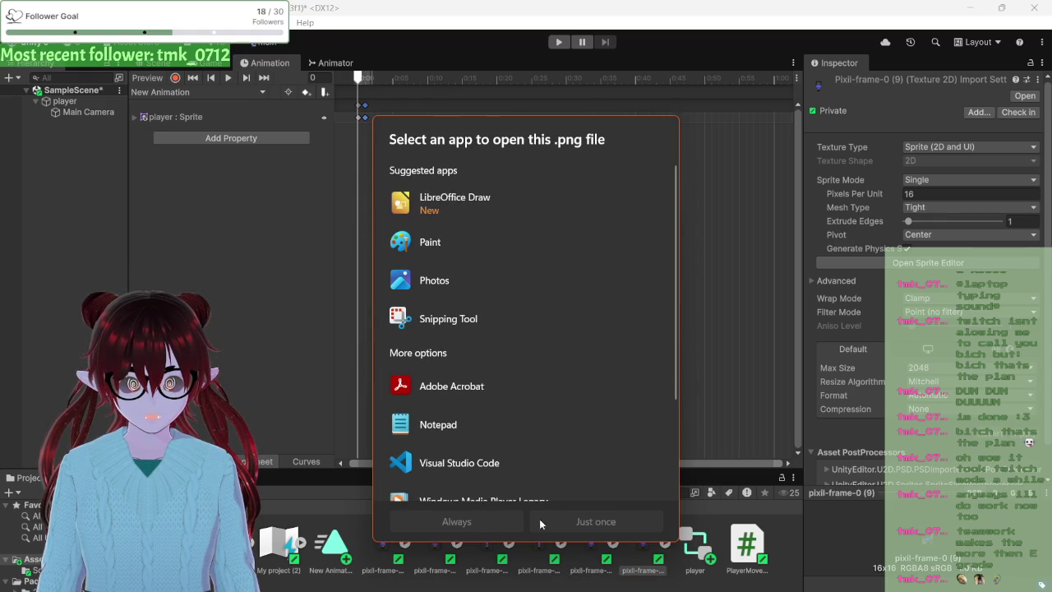
left_click(781, 386)
mouse_move(638, 557)
left_mouse_down()
mouse_move(564, 383)
mouse_move(375, 119)
left_mouse_up()
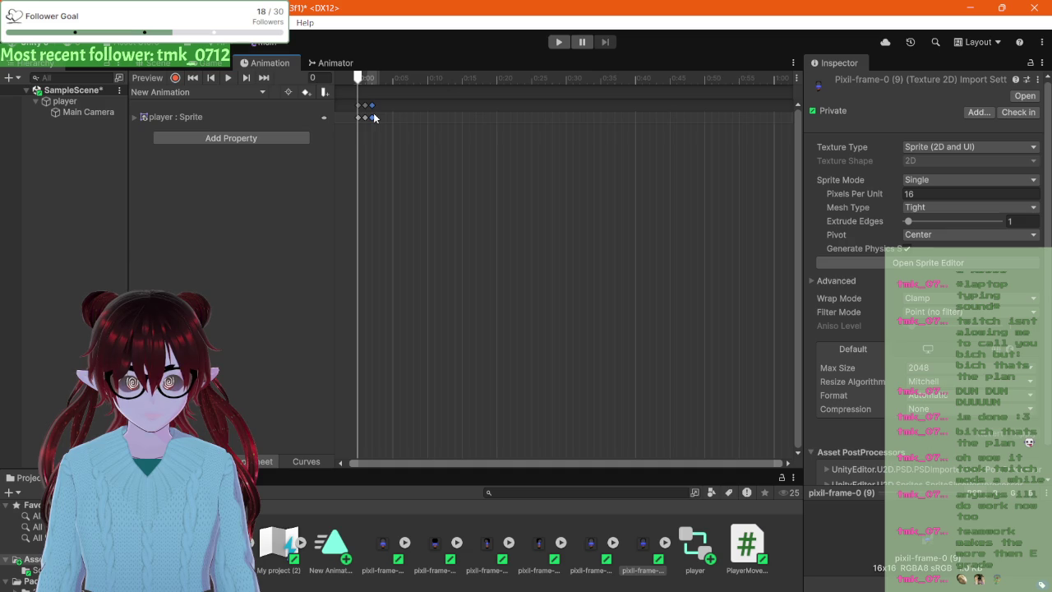
- Return to the Scene view and hide the overlay icons so the player sprite shows
scroll(374, 119, "up", 5)
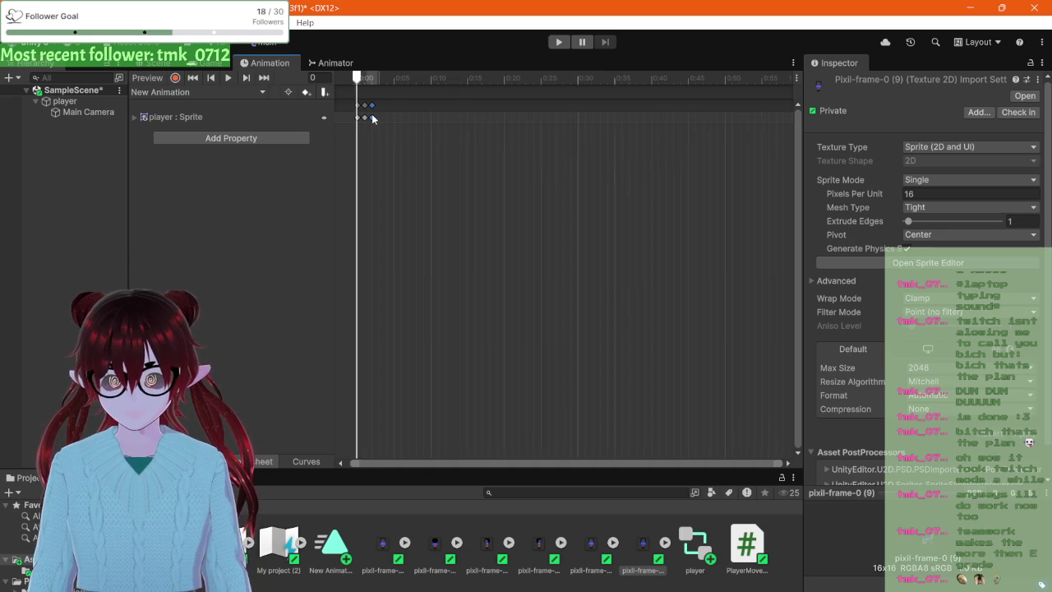
scroll(374, 119, "up", 5)
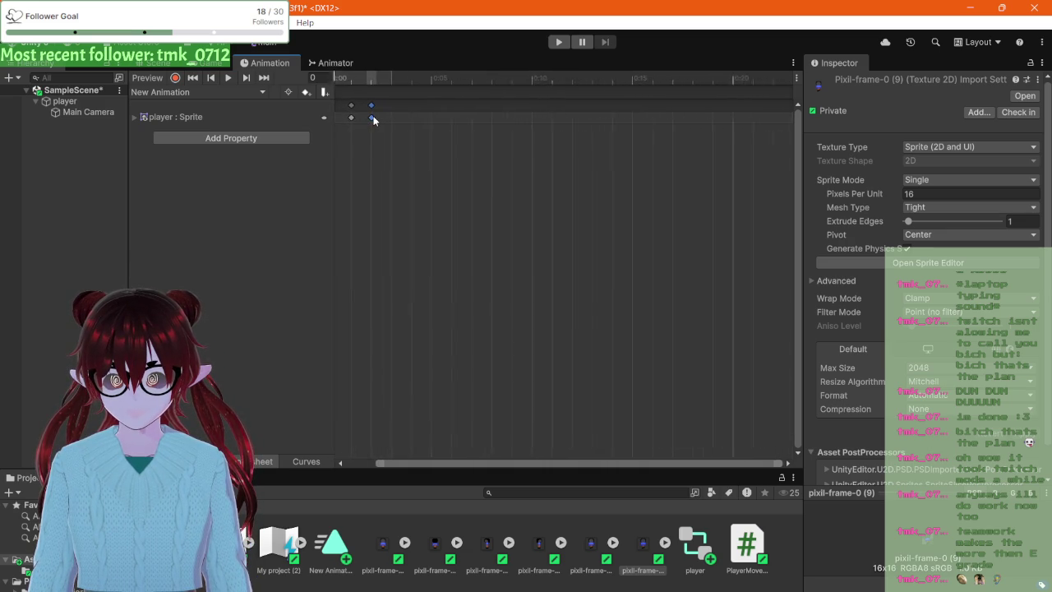
left_click_drag(451, 462, 389, 450)
scroll(427, 313, "down", 2)
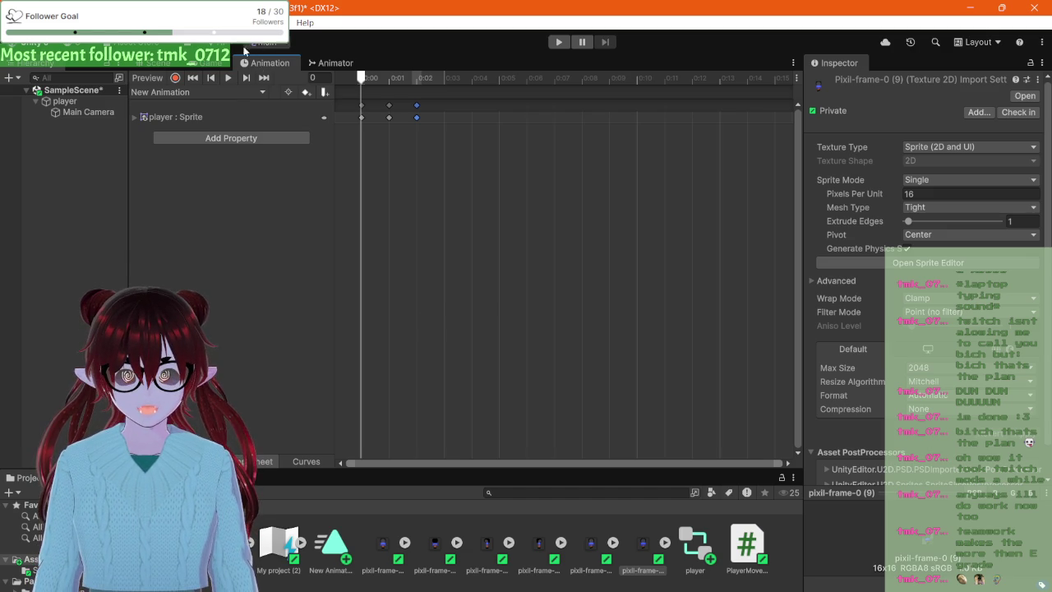
left_click(160, 63)
left_click(784, 79)
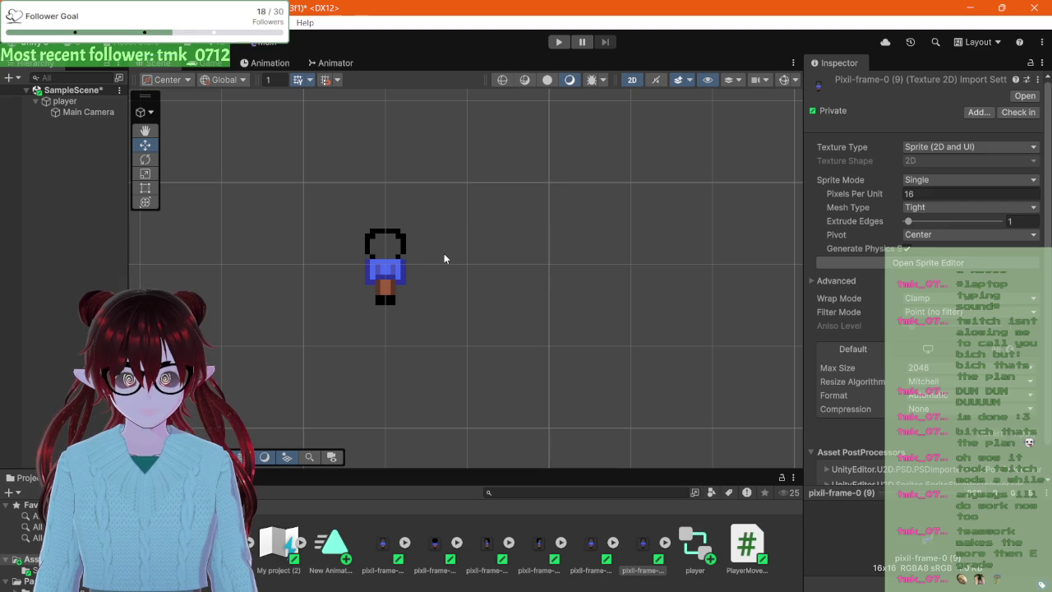
- Add pixil-frame-0 (4) again as a fourth sprite keyframe at 0:03 to close the loop
scroll(433, 273, "down", 4)
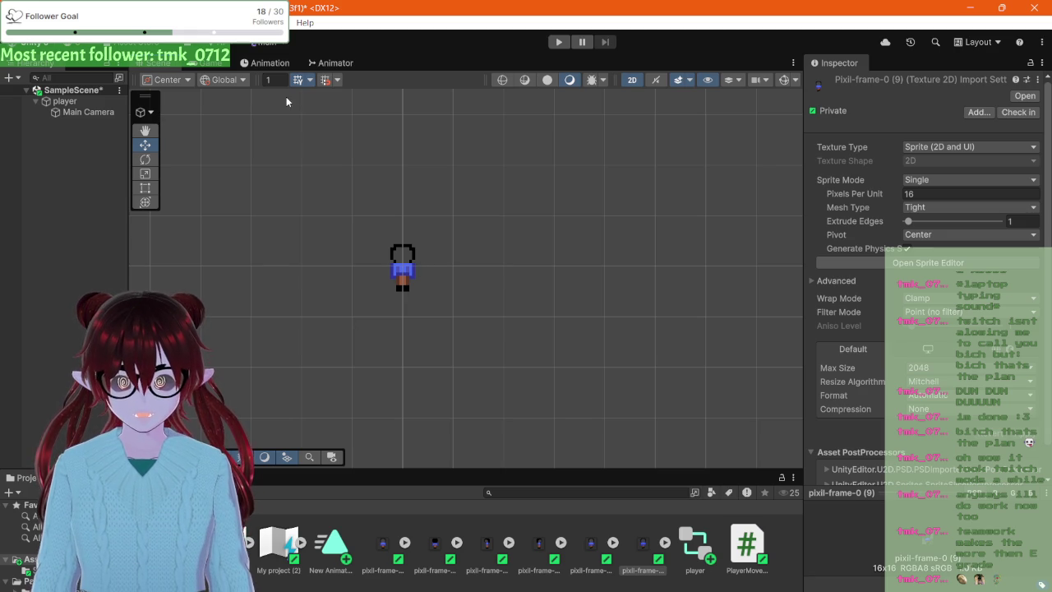
left_click(265, 62)
mouse_move(382, 547)
left_mouse_down()
mouse_move(387, 188)
mouse_move(424, 124)
mouse_move(471, 123)
mouse_move(416, 119)
mouse_move(461, 120)
mouse_move(443, 120)
left_mouse_up()
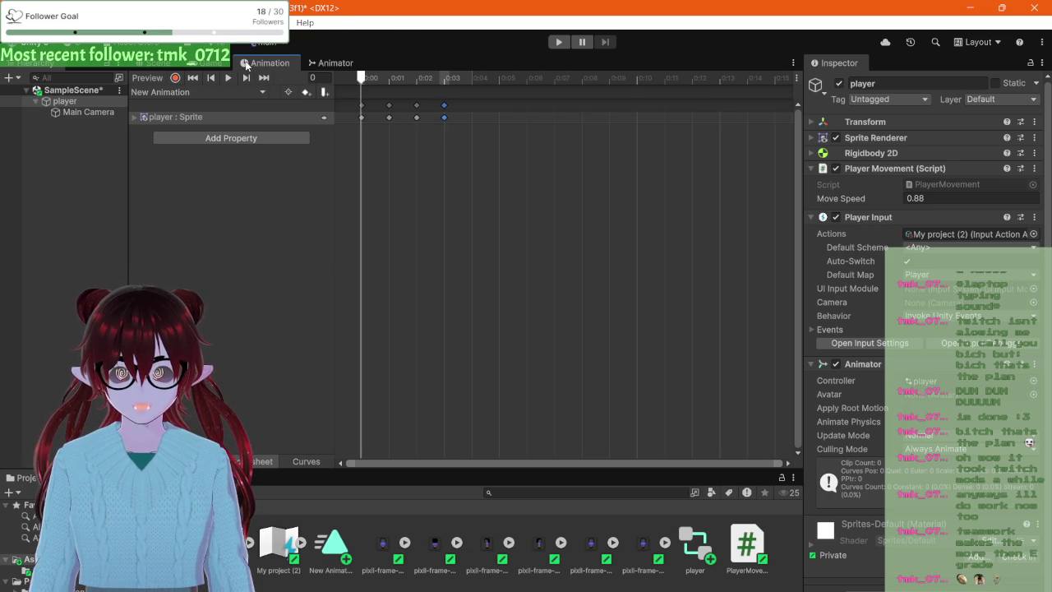
- Dock the timeline above the scene and scrub the preview through frames 0 to 3
mouse_move(248, 65)
left_mouse_down()
mouse_move(416, 150)
mouse_move(440, 175)
mouse_move(429, 255)
left_mouse_up()
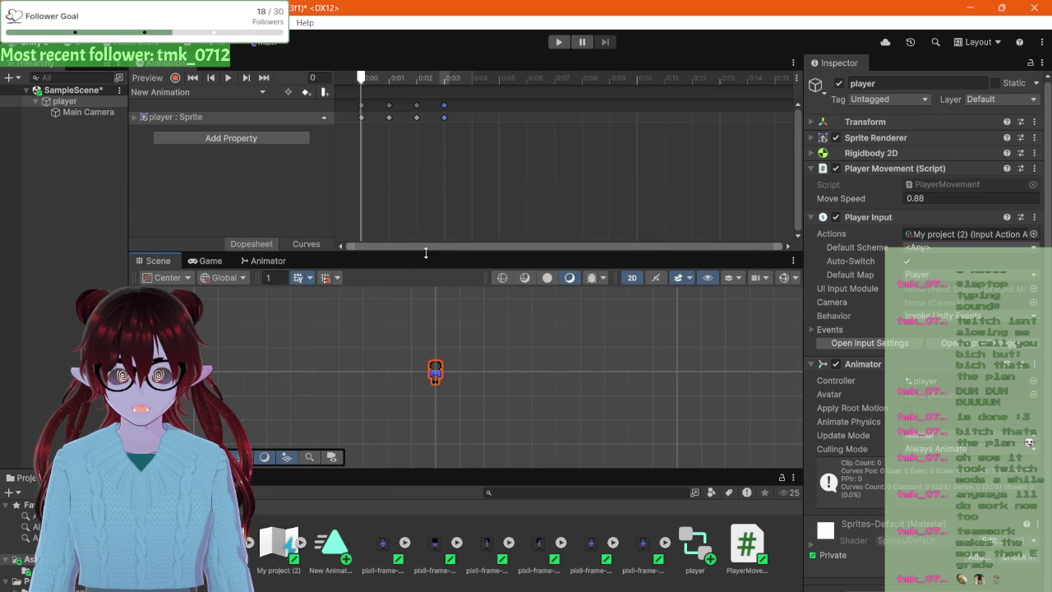
scroll(427, 374, "up", 4)
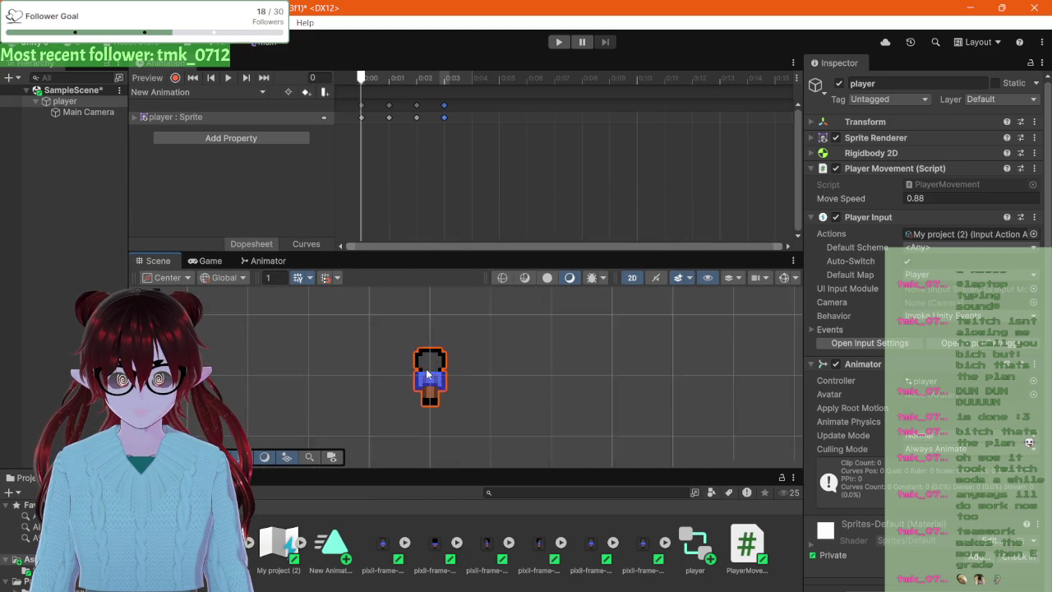
scroll(426, 374, "up", 2)
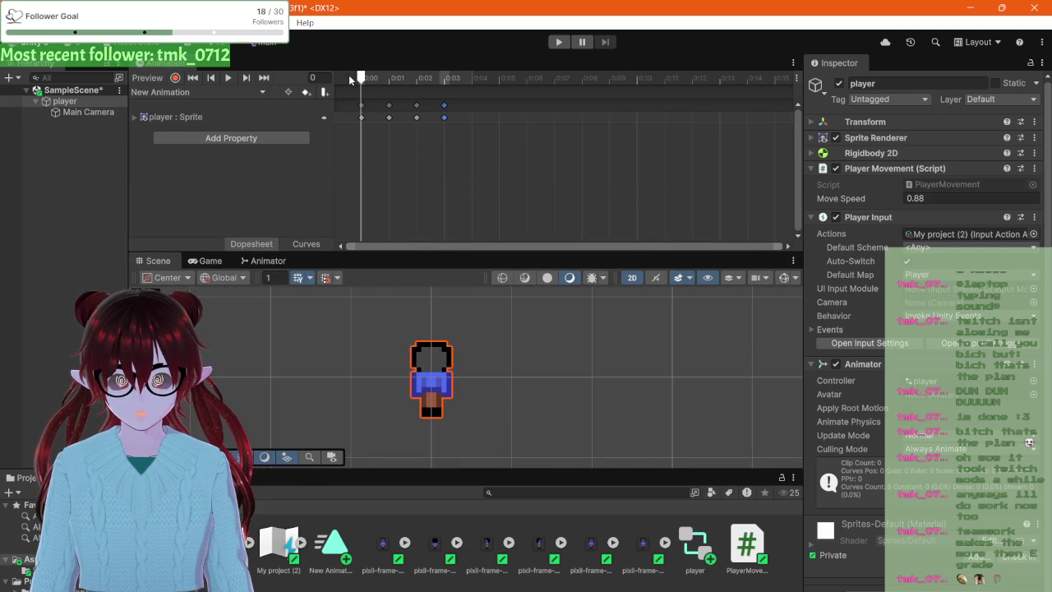
left_click(377, 79)
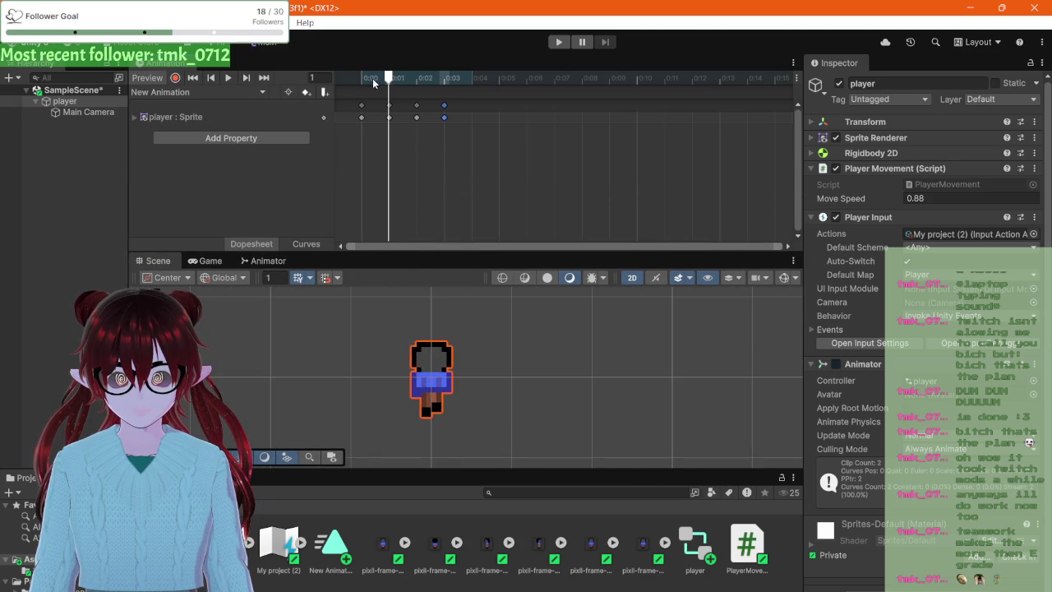
left_click_drag(373, 79, 436, 95)
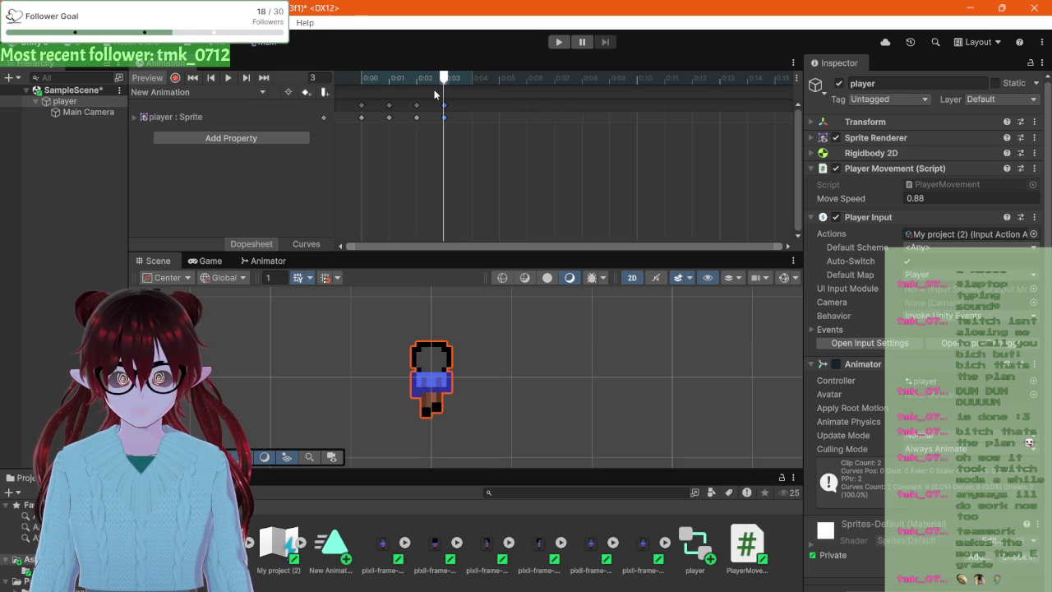
left_click(643, 545)
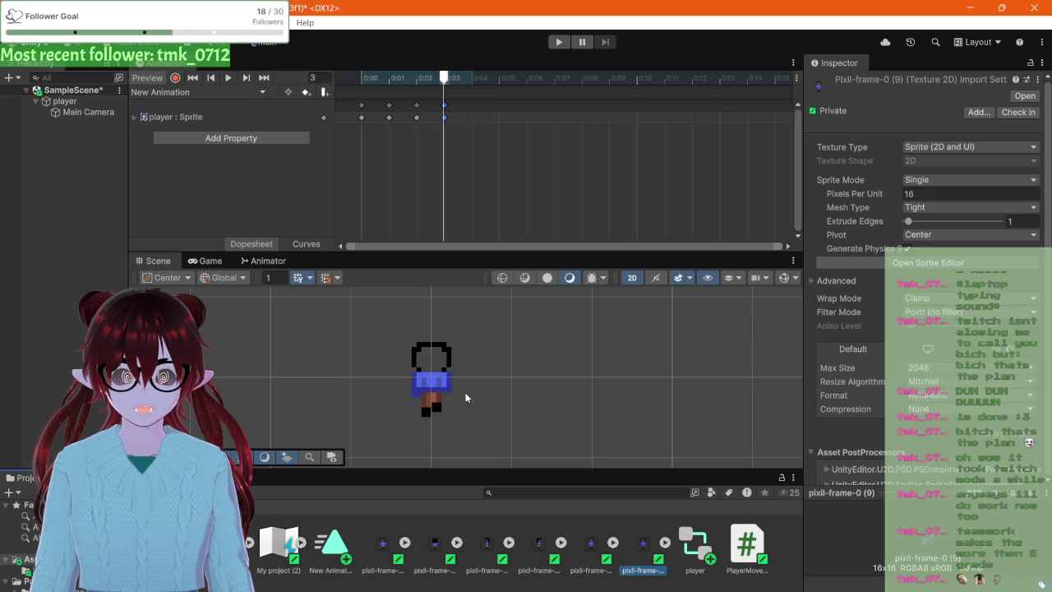
- Drag the last sprite keyframe from 0:03 out to 0:05, then check the 0:02 keyframe
mouse_move(416, 120)
left_mouse_down()
mouse_move(499, 119)
mouse_move(420, 115)
left_mouse_up()
left_click(445, 117)
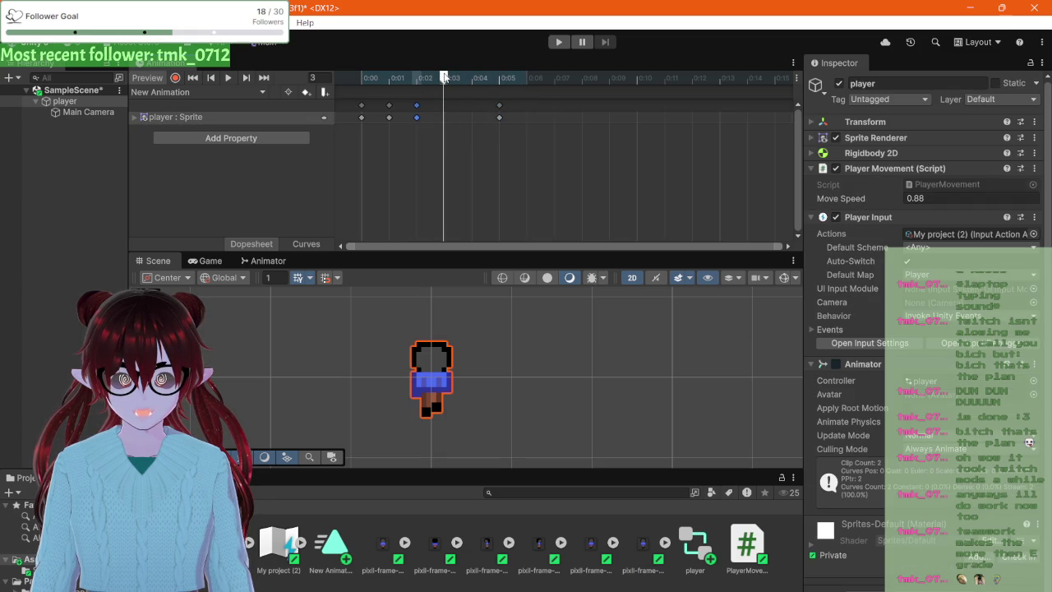
mouse_move(426, 74)
left_mouse_down()
mouse_move(392, 79)
mouse_move(428, 78)
left_mouse_up()
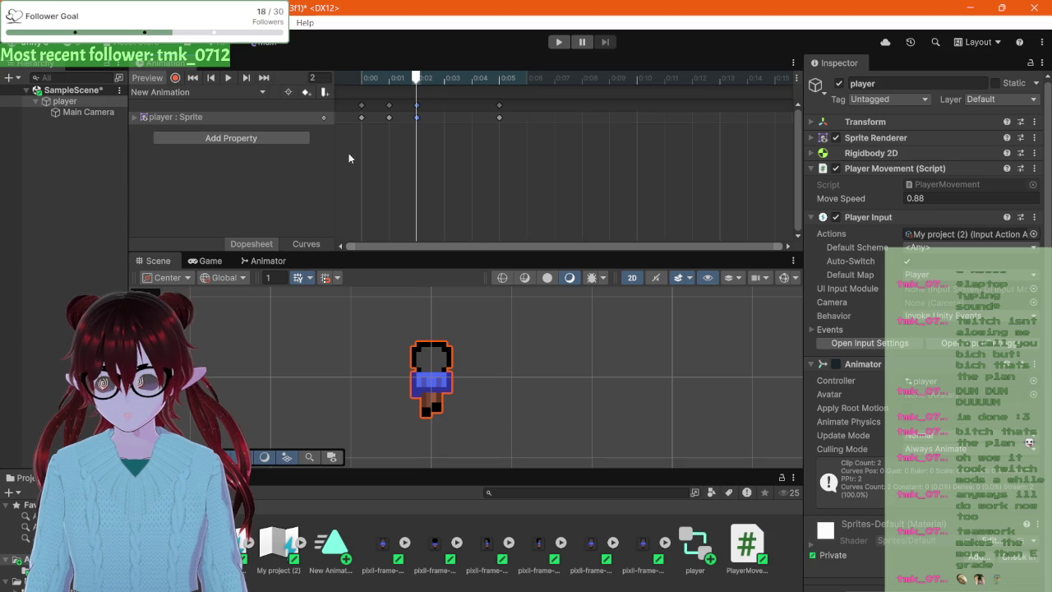
right_click(417, 118)
left_click(417, 118)
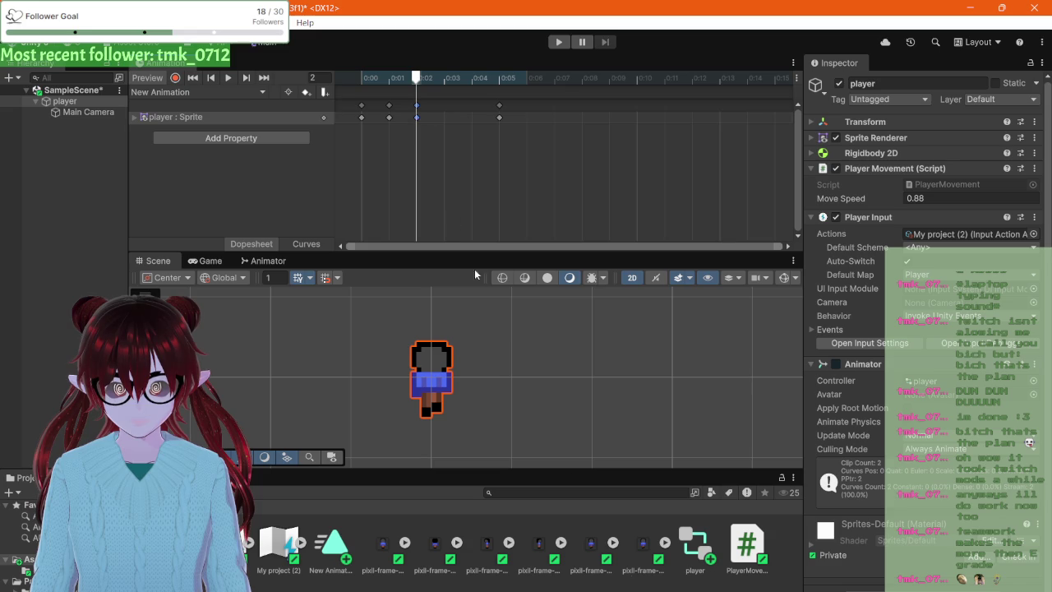
- Compare the import settings of pixil-frame-0 (8) and (9), leaving (9) selected
left_click(596, 550)
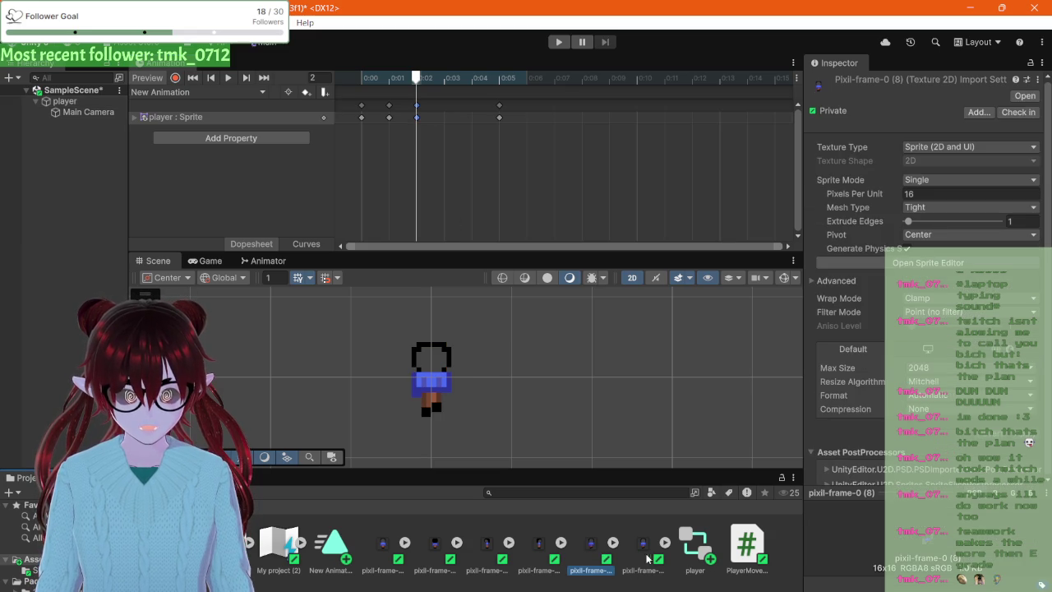
left_click(645, 551)
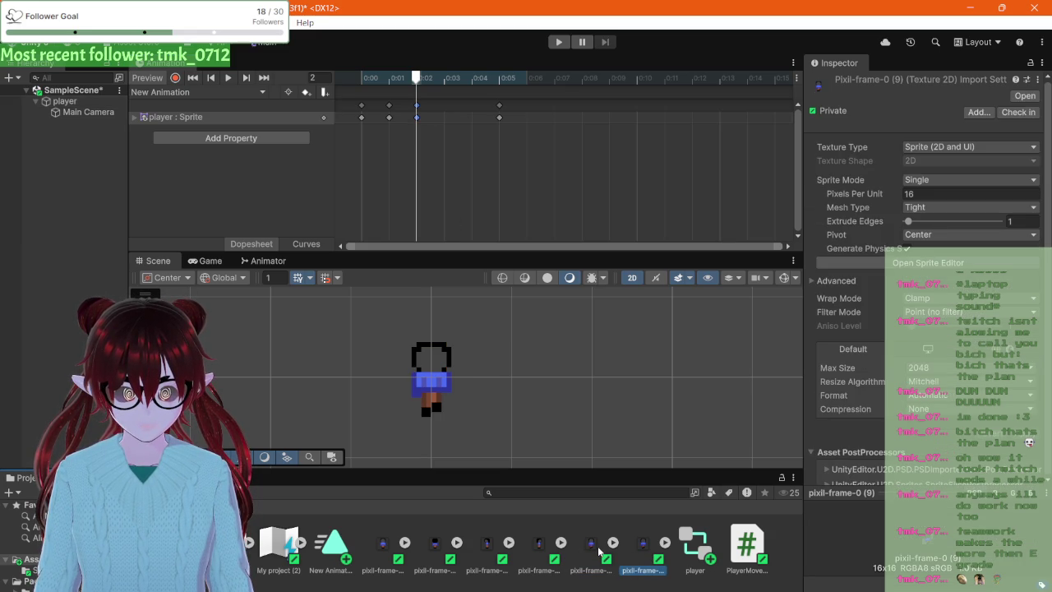
left_click(599, 551)
left_click(644, 555)
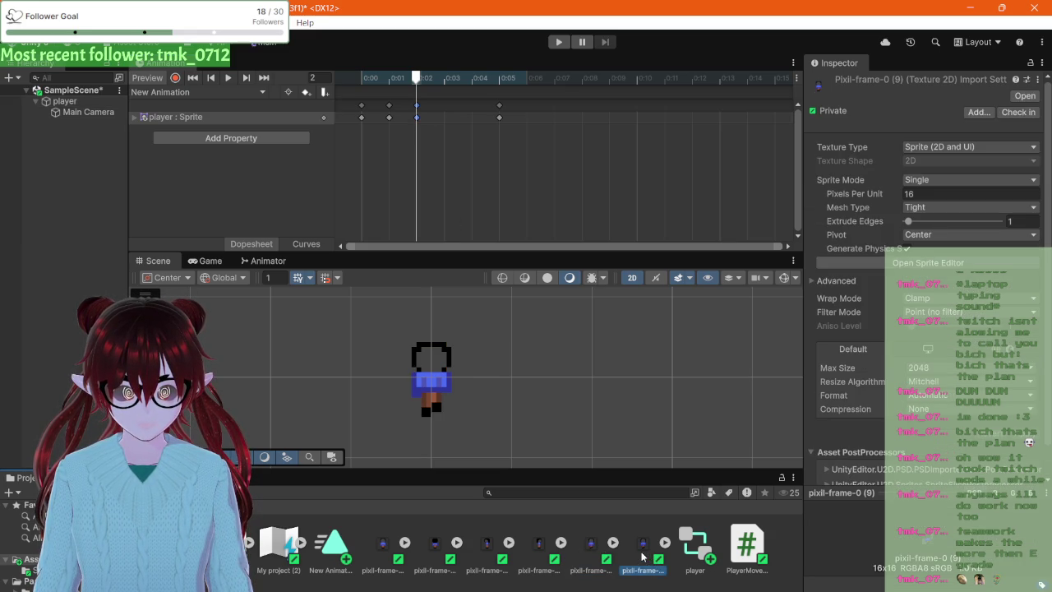
double_click(644, 557)
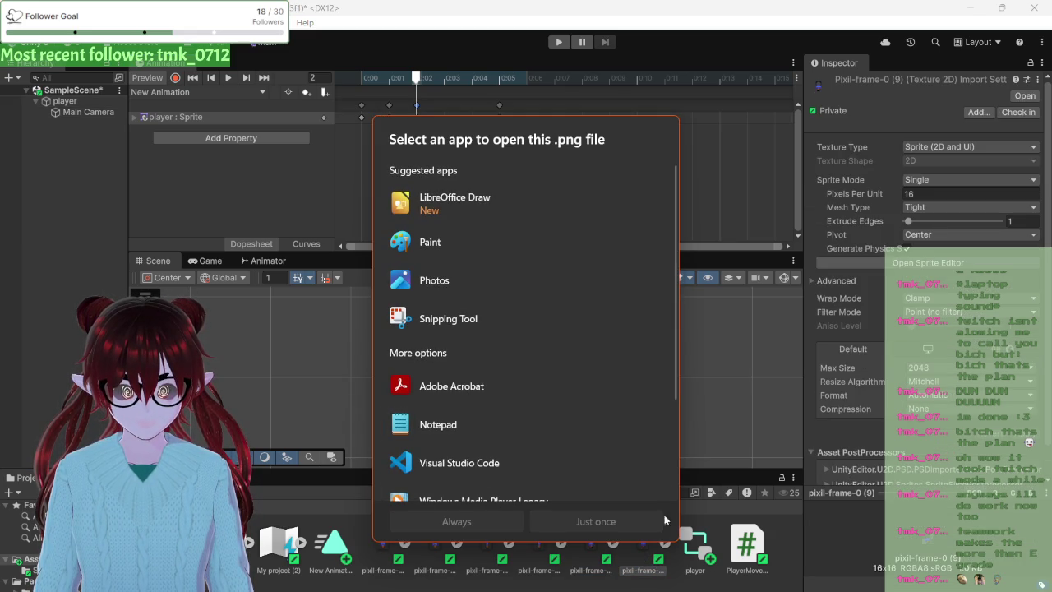
key("Escape")
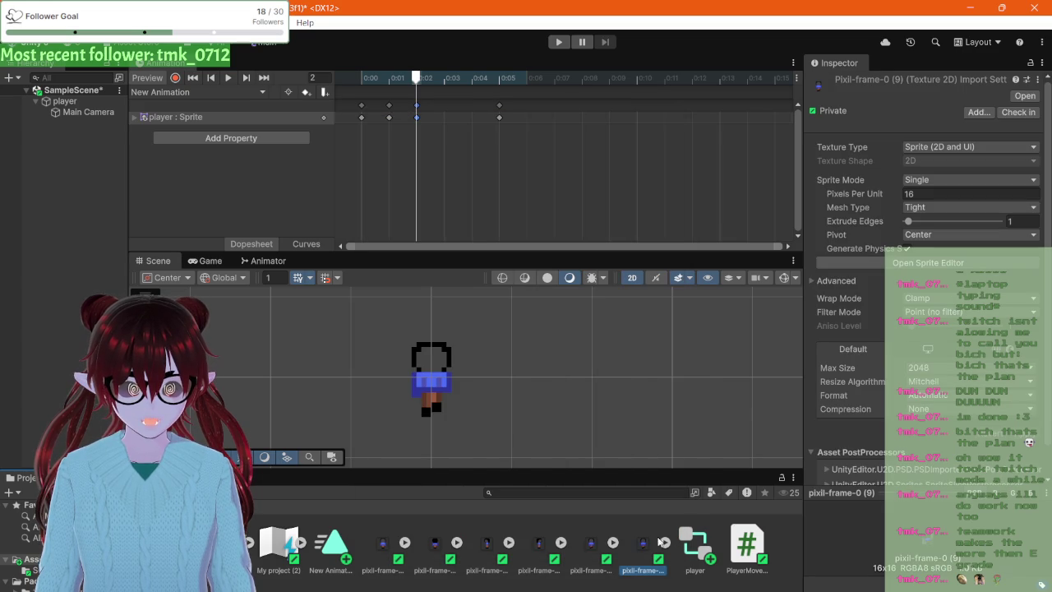
- Open pixil-frame-0 (9) in the Sprite Editor, set to plain Sprite Editor mode and maximized
left_click(823, 263)
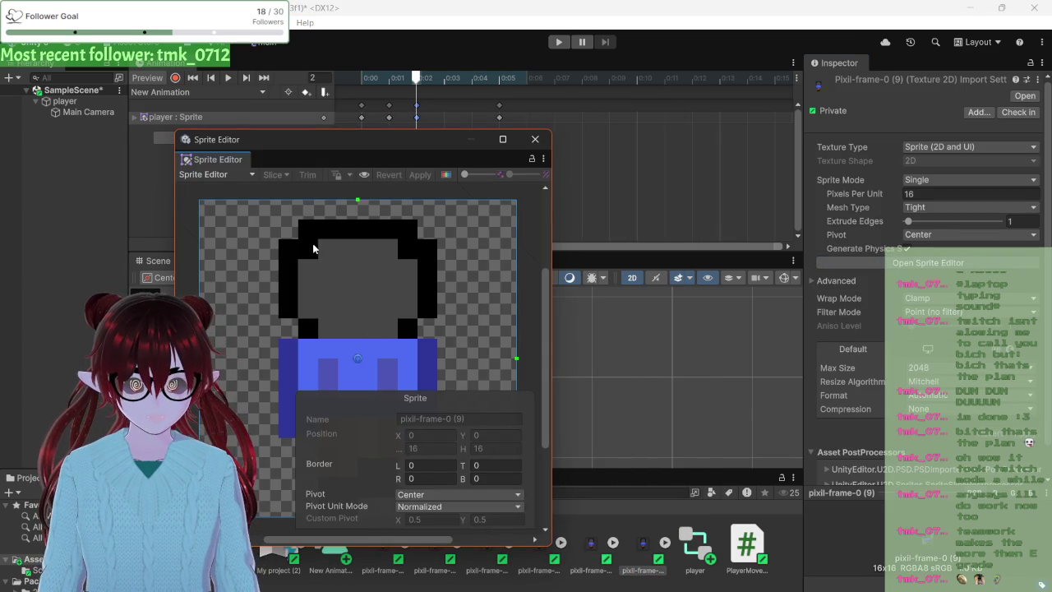
left_click(241, 175)
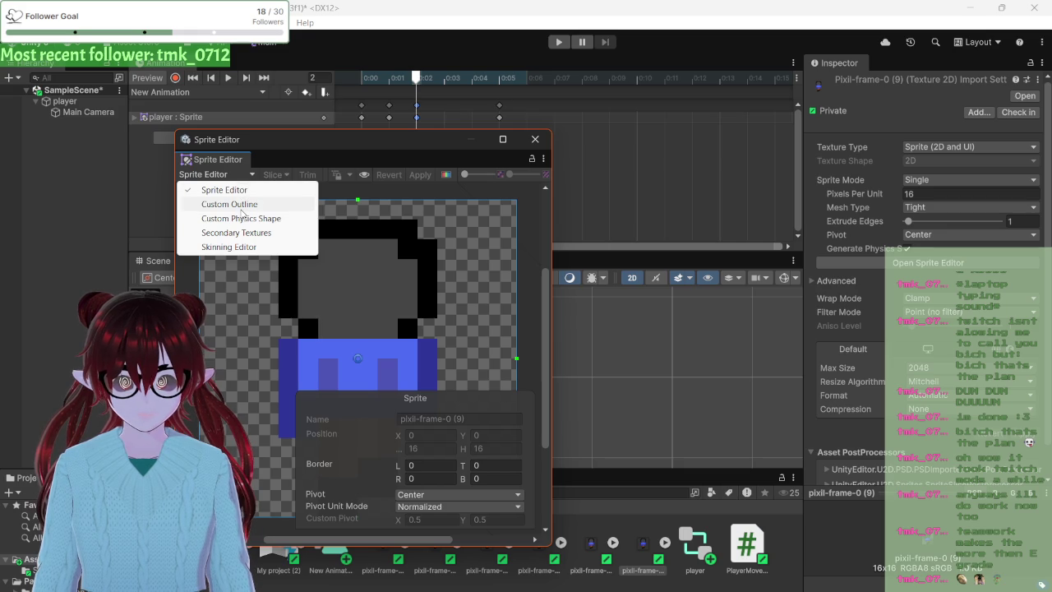
left_click(229, 247)
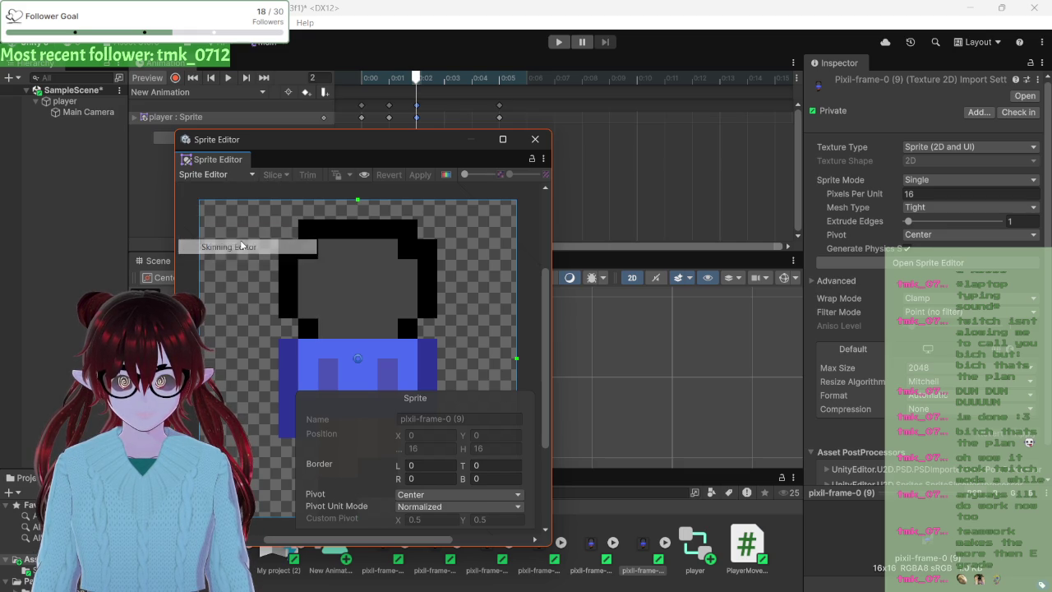
left_click(226, 175)
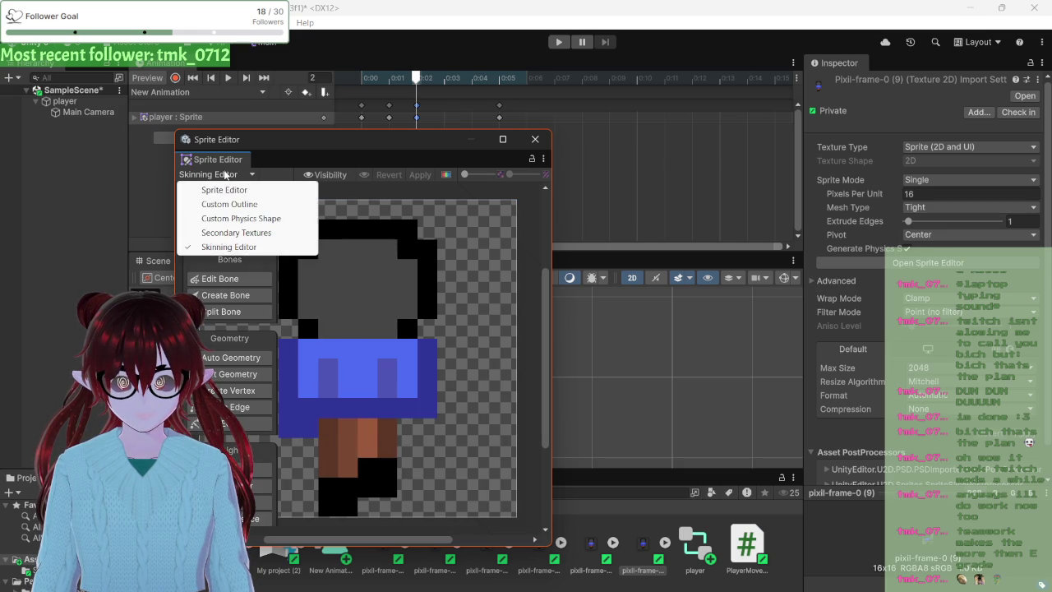
left_click(222, 188)
left_click(334, 273)
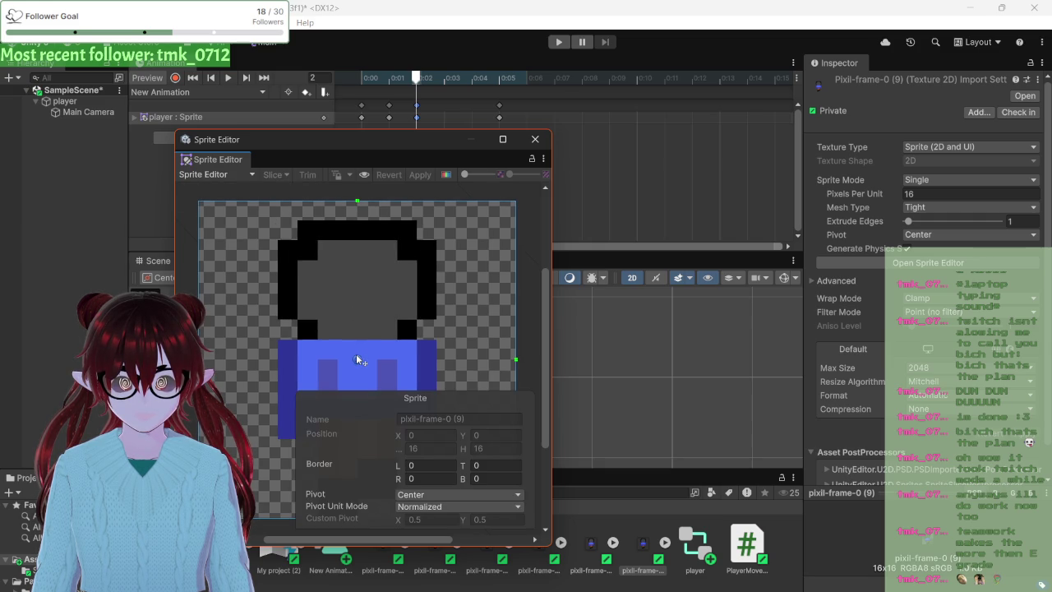
left_click(504, 139)
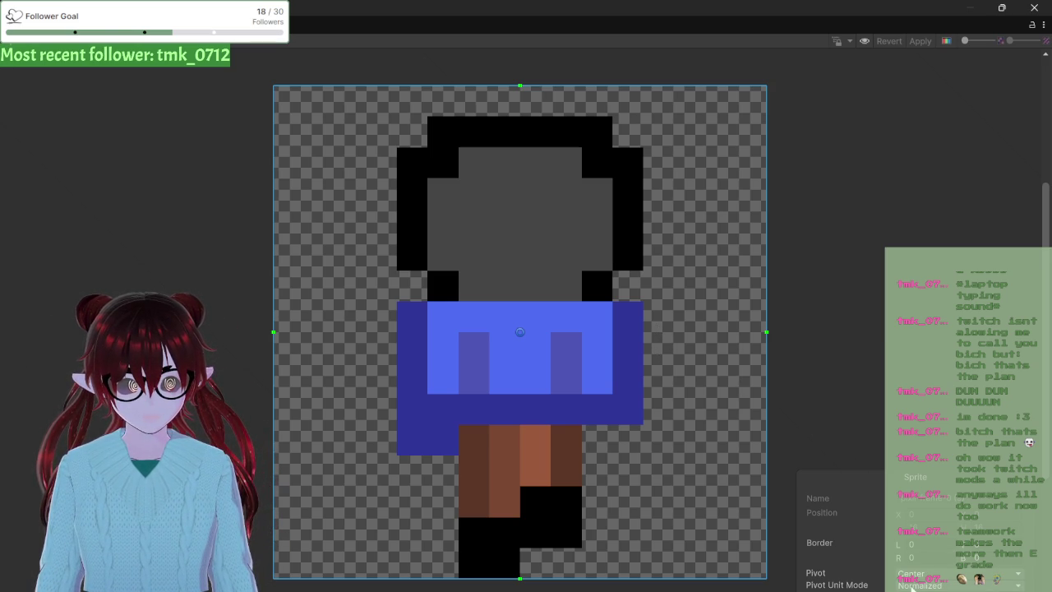
left_click(958, 573)
left_click(954, 575)
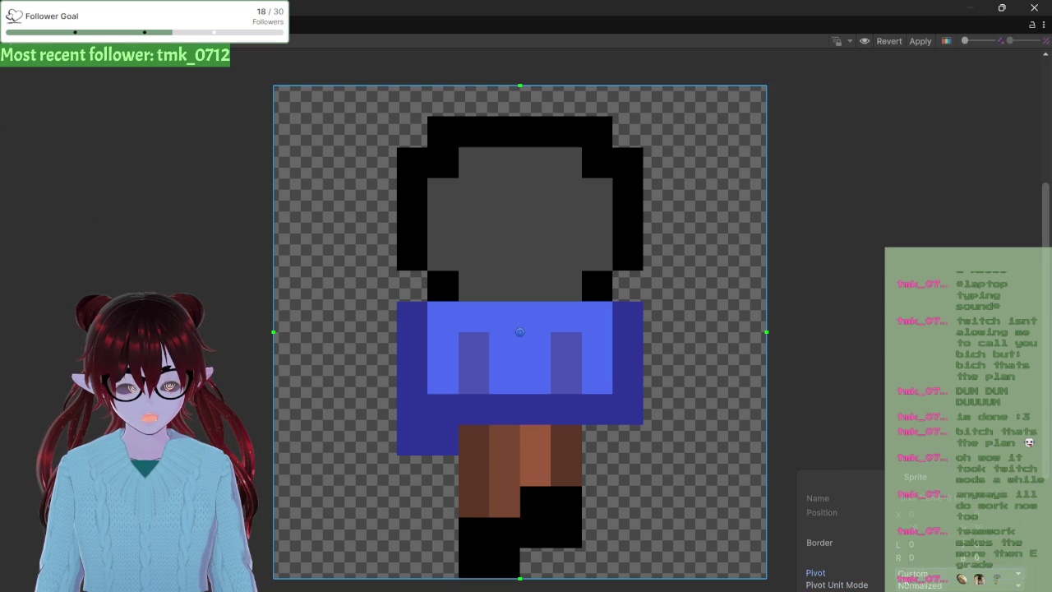
left_click(907, 573)
left_click(929, 449)
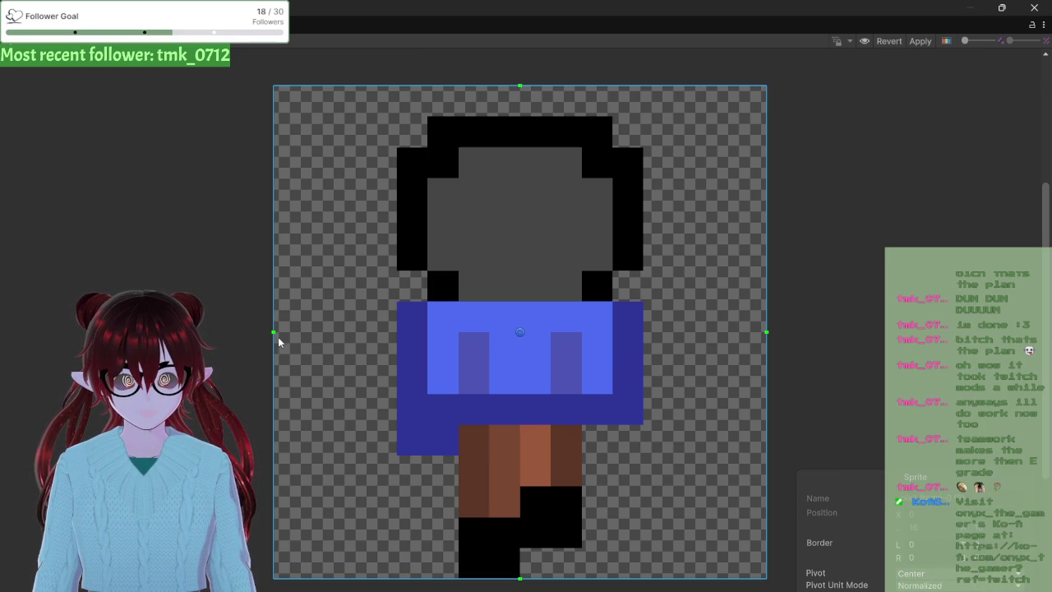
left_click_drag(274, 332, 582, 333)
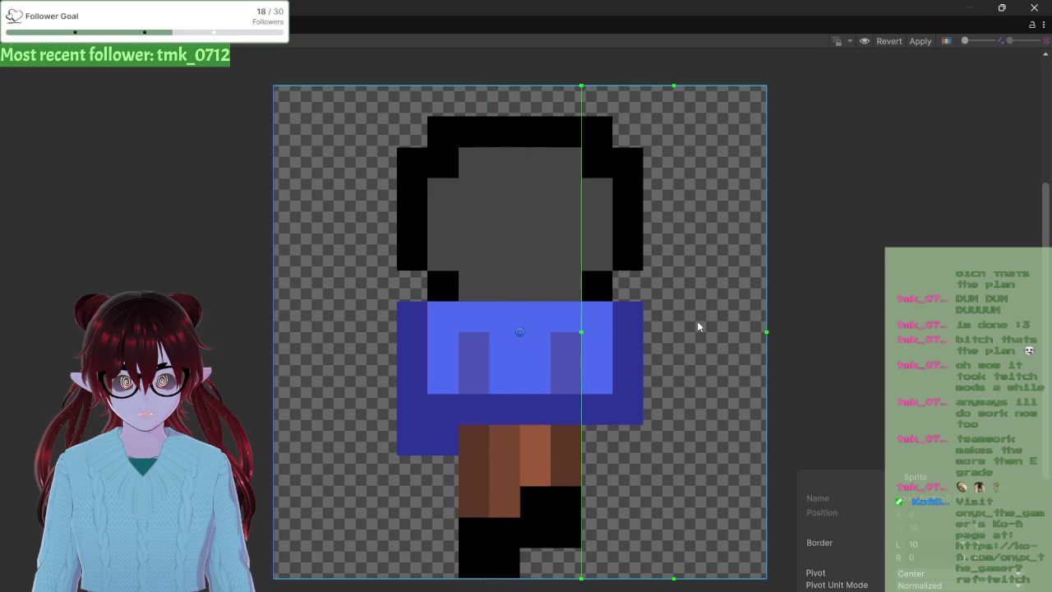
left_click_drag(766, 330, 705, 332)
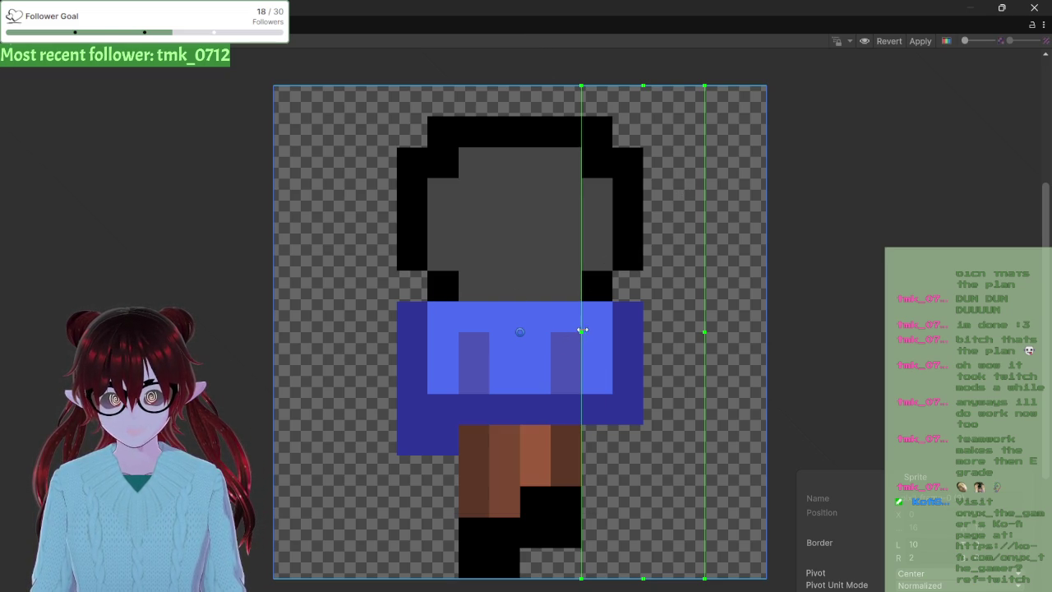
mouse_move(581, 332)
left_mouse_down()
mouse_move(679, 332)
mouse_move(731, 348)
mouse_move(733, 331)
mouse_move(625, 308)
left_mouse_up()
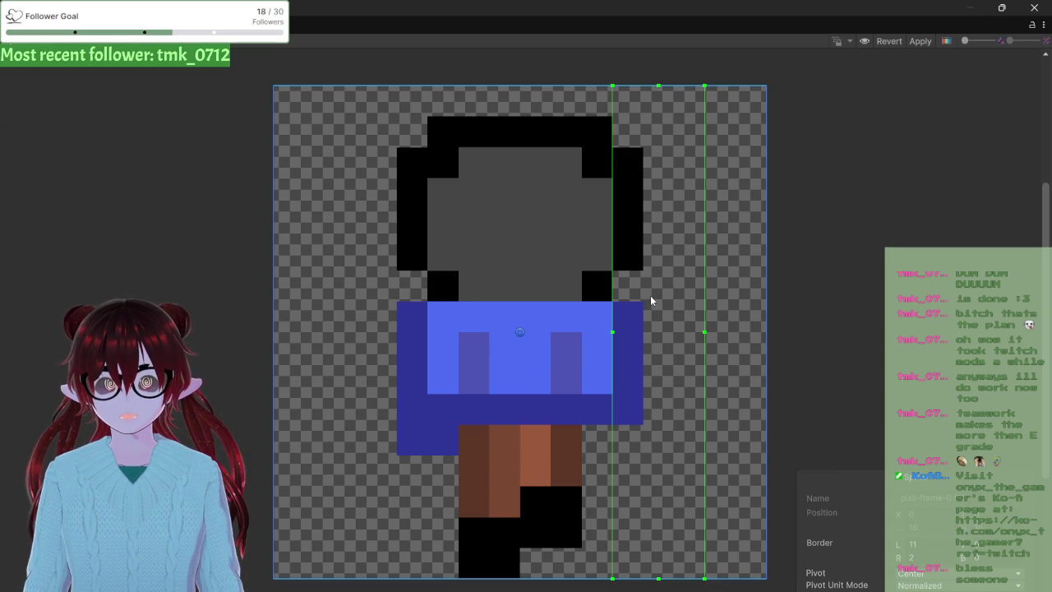
mouse_move(612, 334)
left_mouse_down()
mouse_move(580, 320)
mouse_move(266, 302)
left_mouse_up()
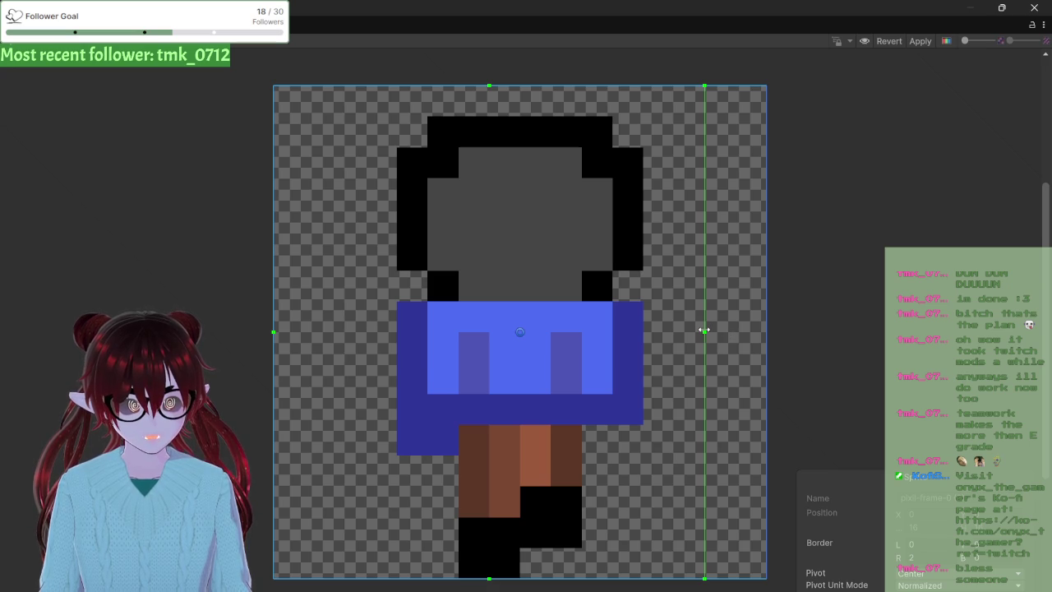
left_click_drag(699, 332, 766, 332)
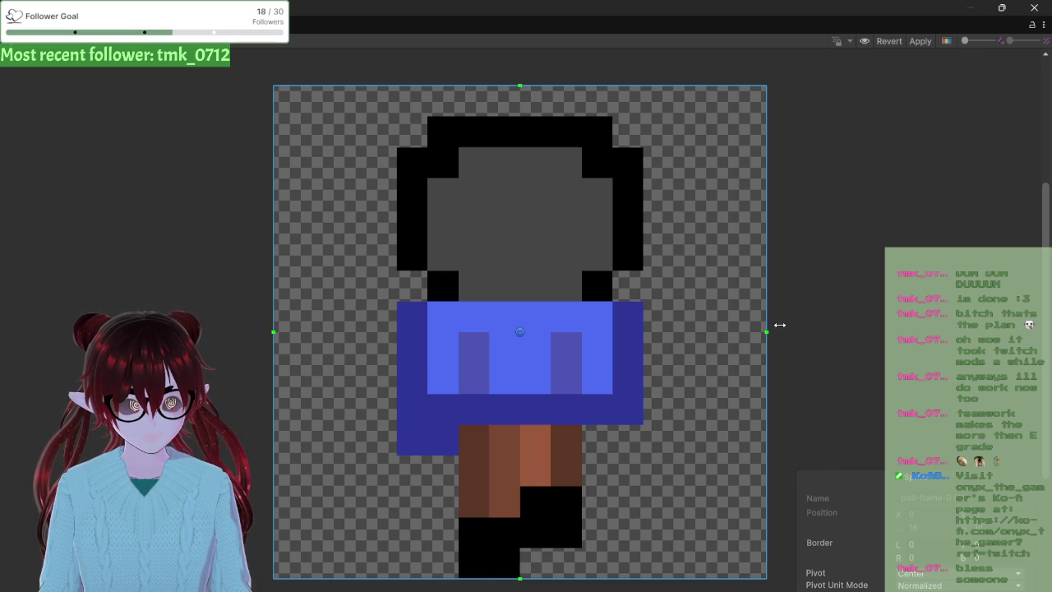
- Discard the unapplied sprite changes and look through the Sprite Editor window's options menu
left_click(889, 40)
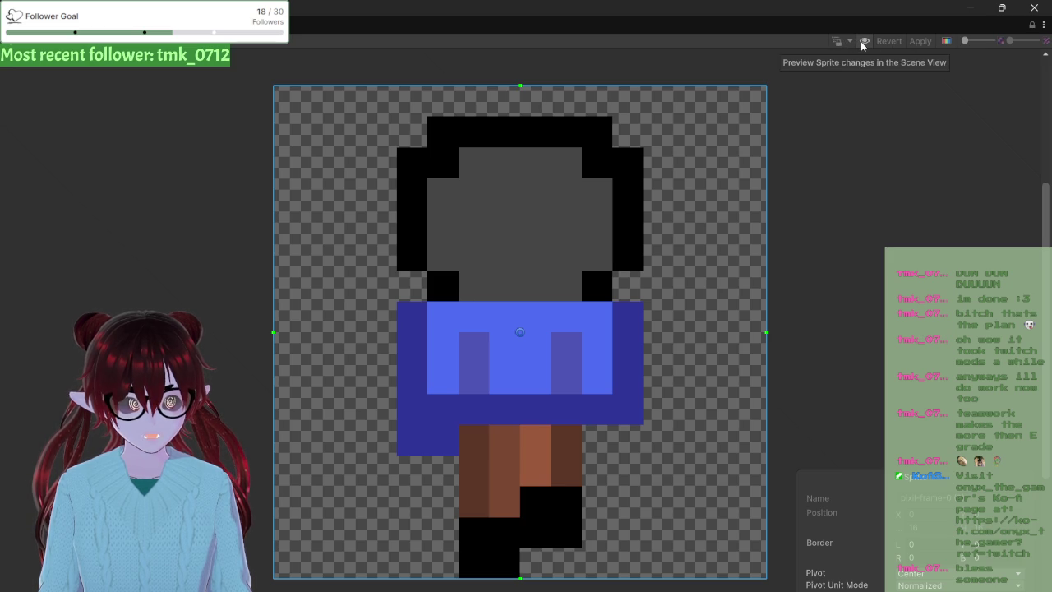
left_click(1044, 26)
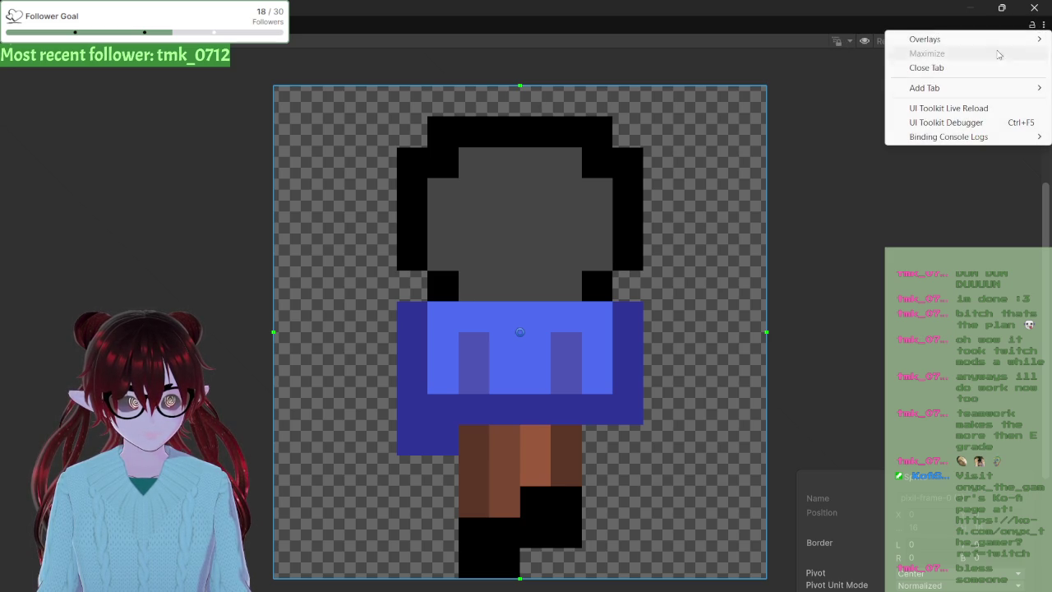
mouse_move(932, 97)
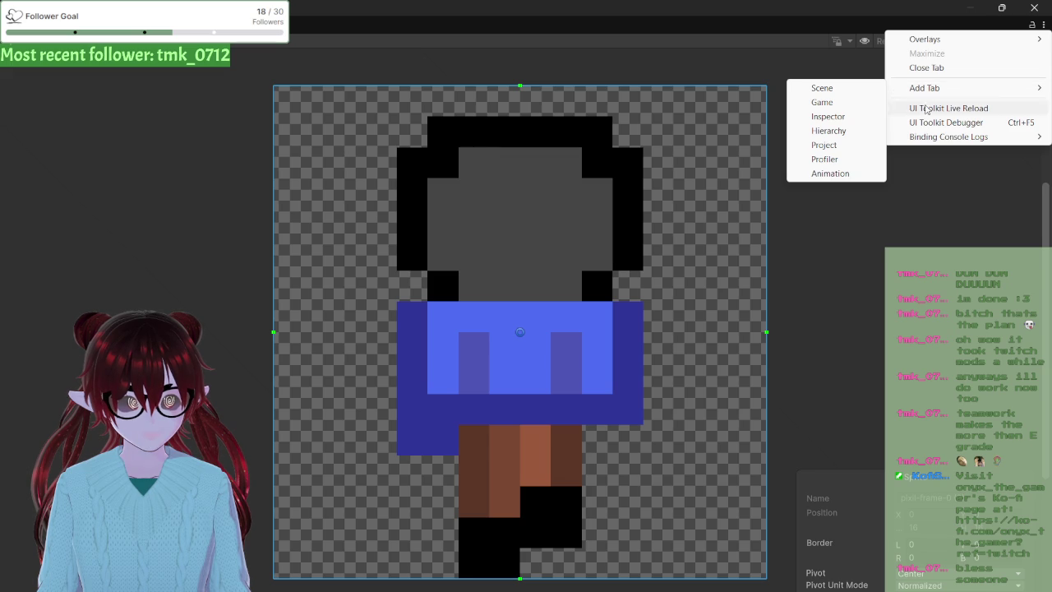
mouse_move(915, 139)
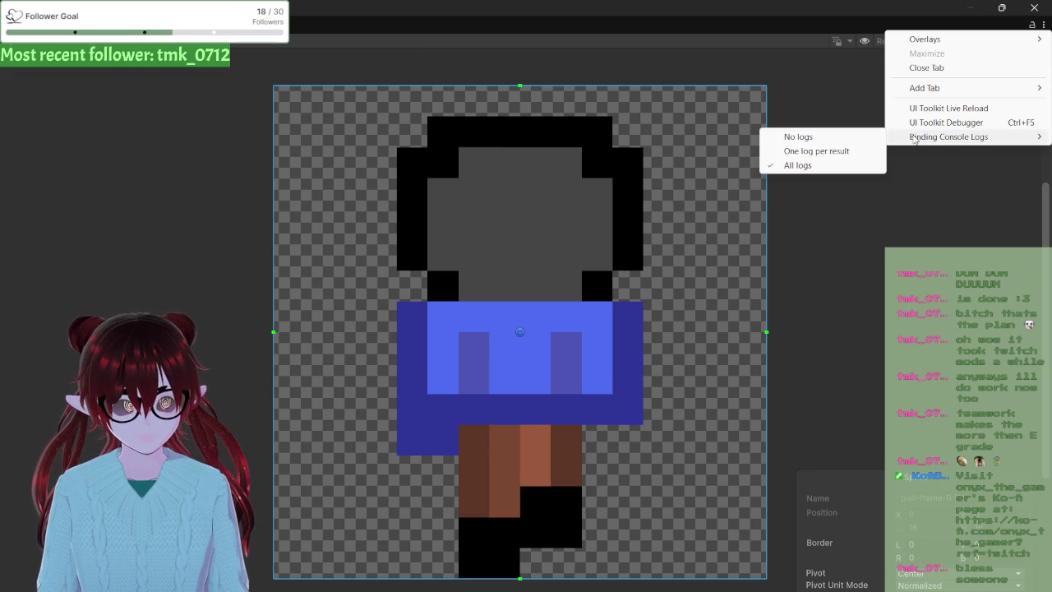
key("Escape")
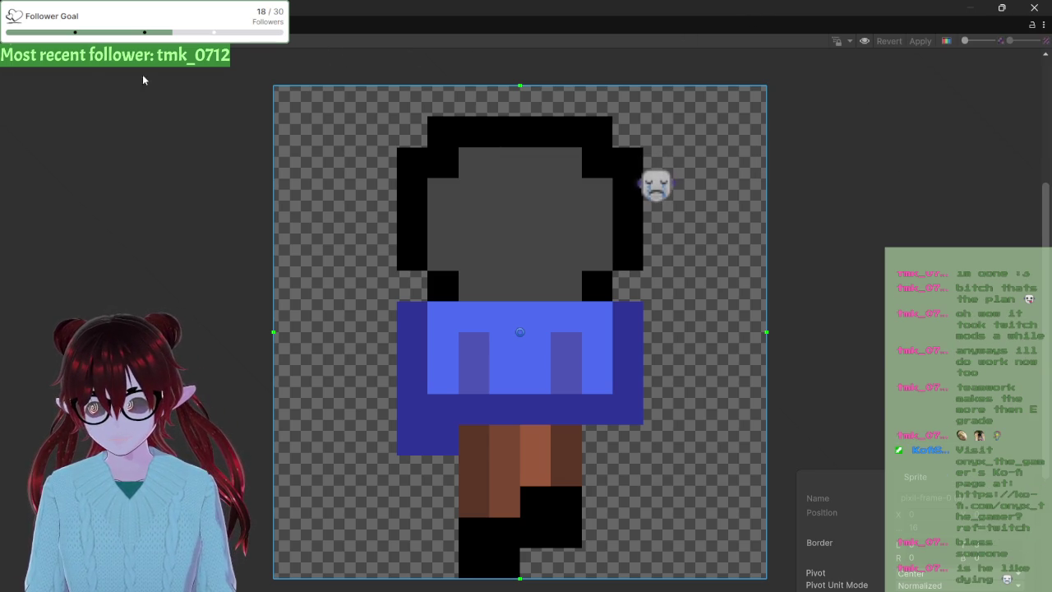
- Try the Skinning Editor and Secondary Textures modes, return to Sprite Editor, then close the window
left_click(47, 45)
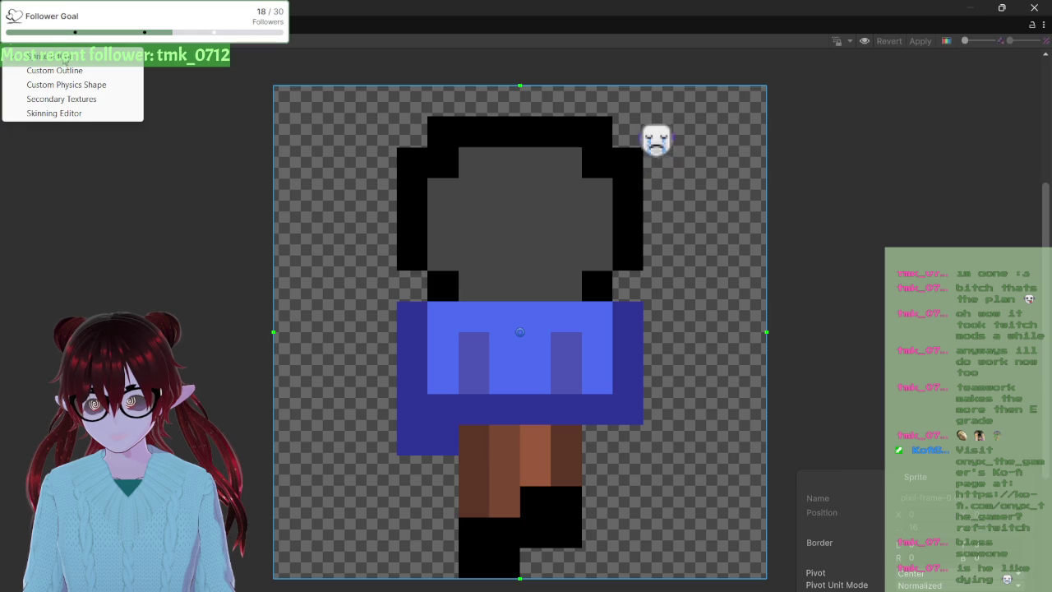
left_click(59, 118)
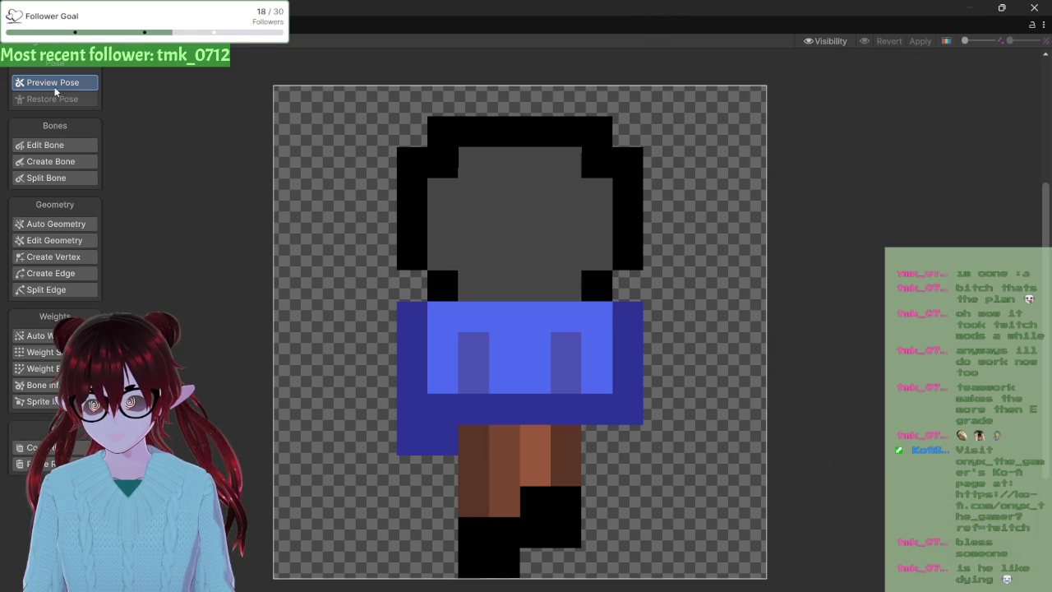
left_click(52, 52)
left_click(48, 98)
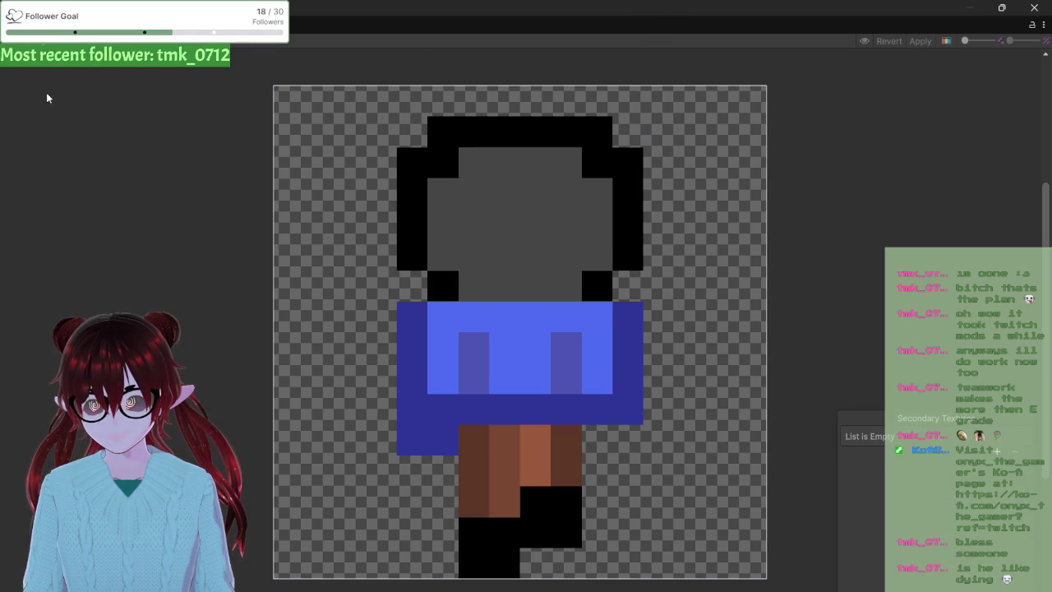
left_click(53, 52)
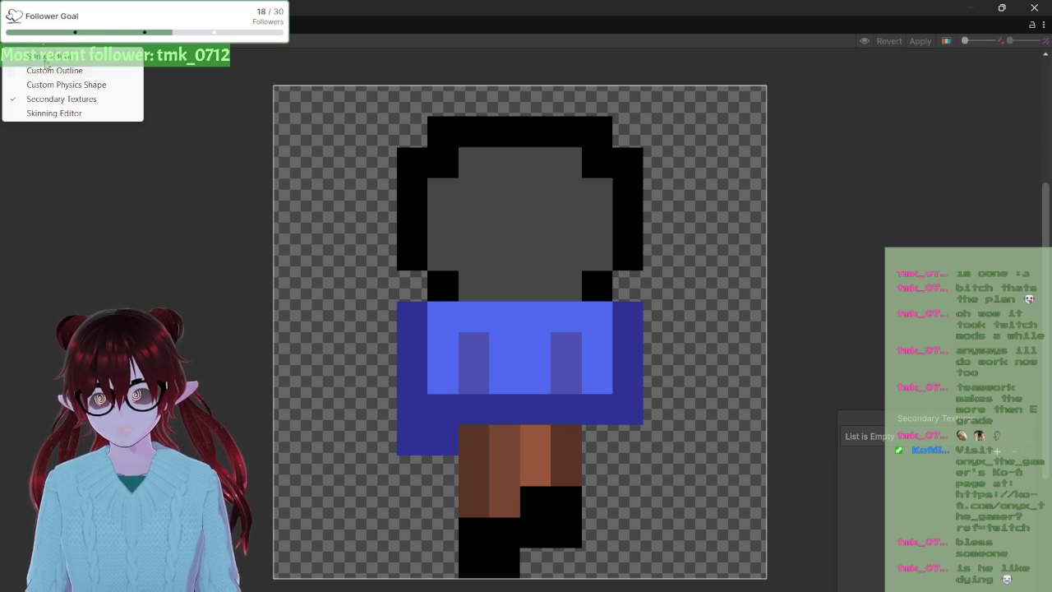
left_click(44, 59)
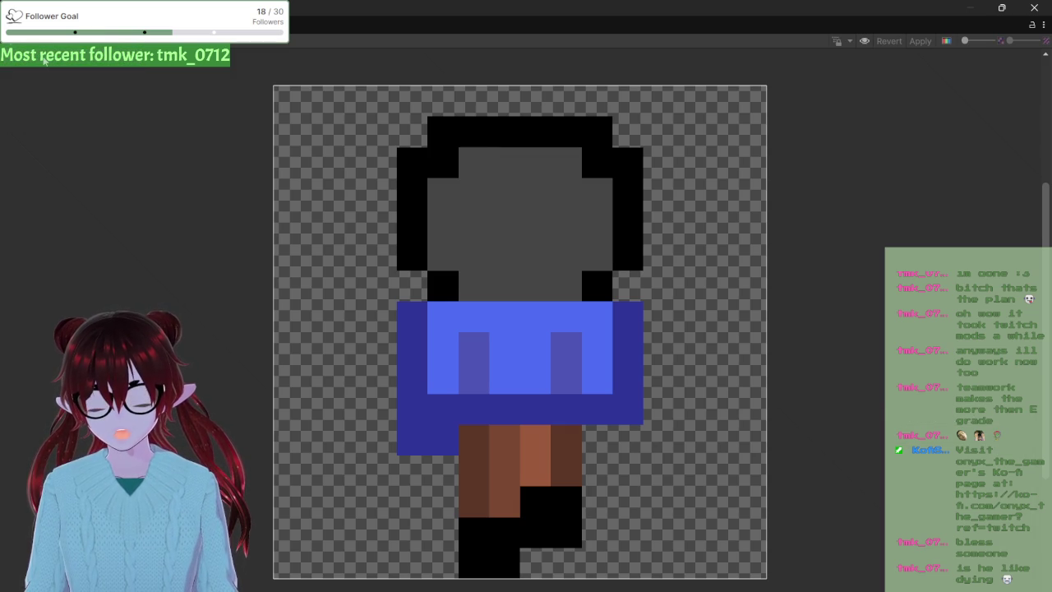
mouse_move(451, 174)
left_mouse_down()
mouse_move(320, 174)
mouse_move(326, 154)
left_mouse_up()
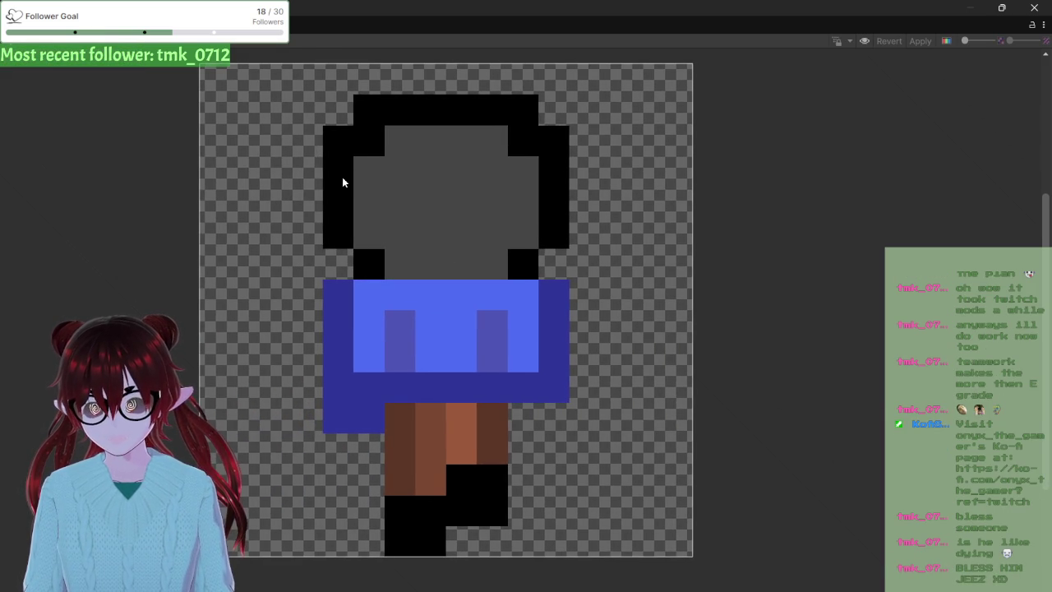
mouse_move(414, 170)
left_mouse_down()
mouse_move(422, 135)
mouse_move(403, 196)
left_mouse_up()
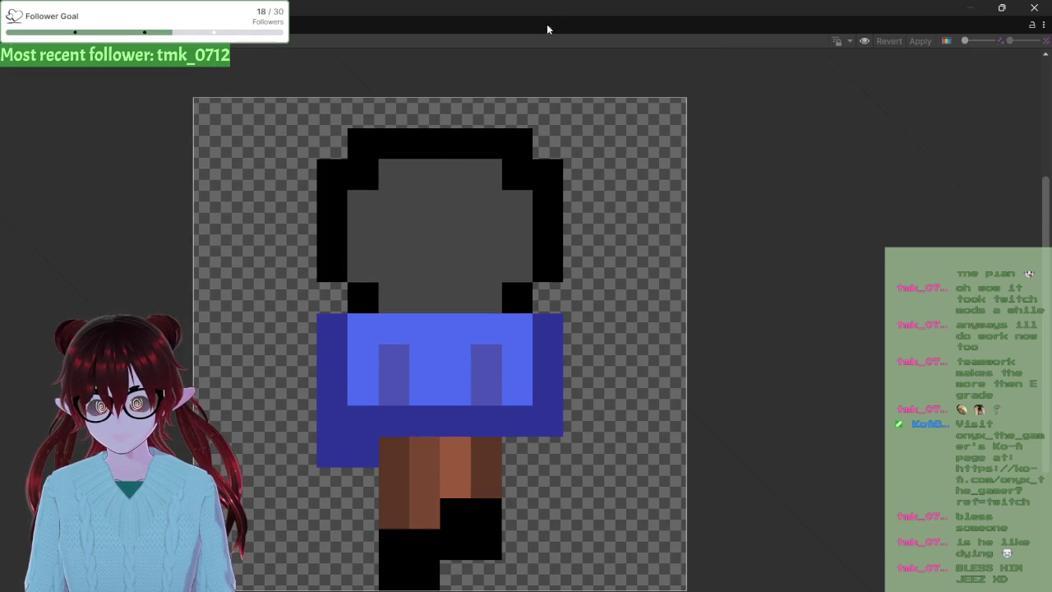
left_click(1035, 8)
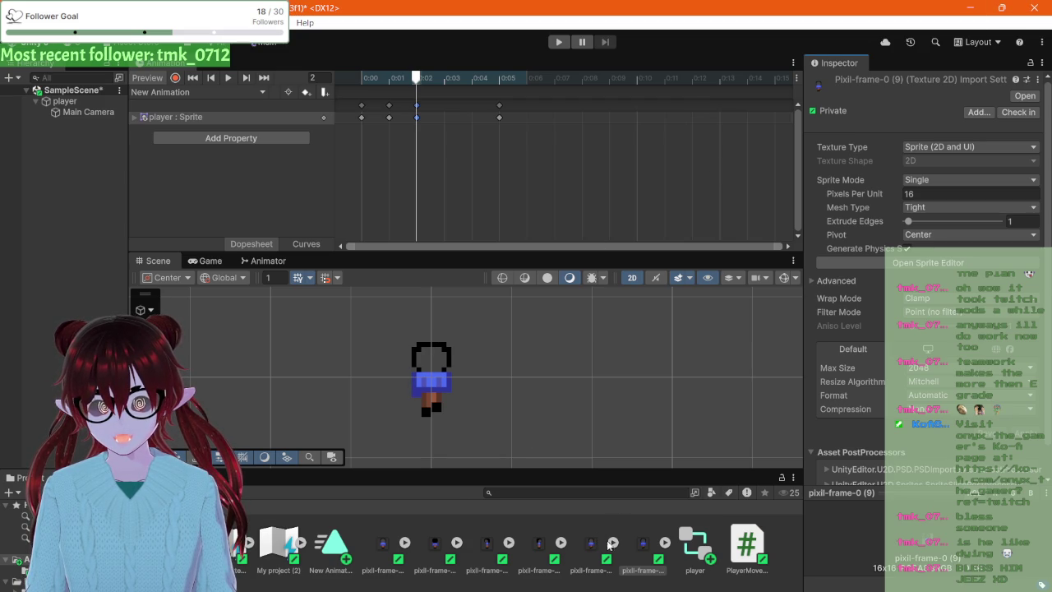
- Open the pixil-frame-0 (9) sprite image in Paint for this one time only
double_click(644, 562)
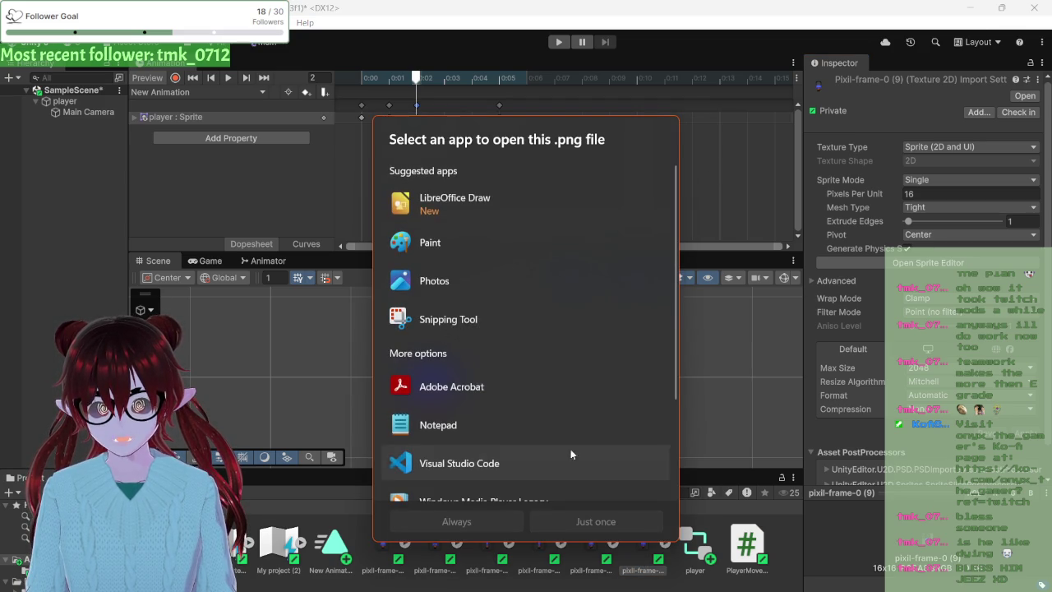
left_click(455, 248)
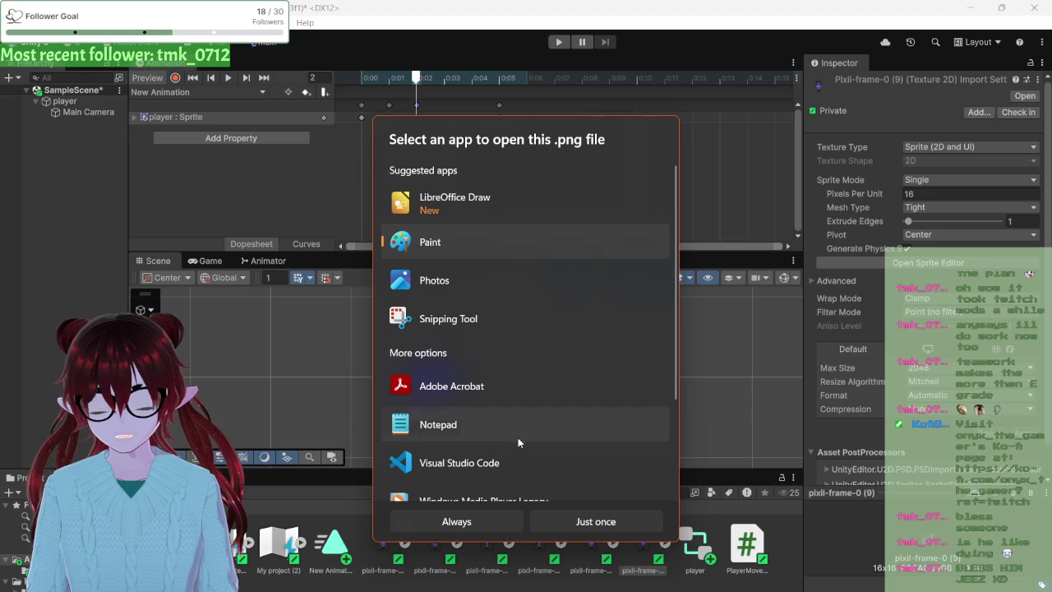
left_click(555, 521)
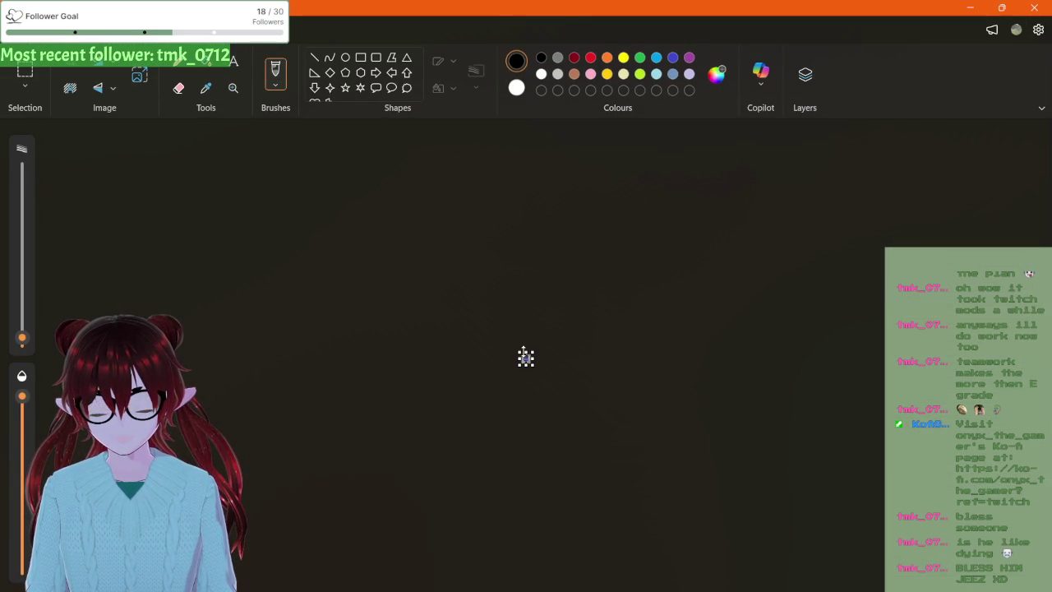
- Flip the walk-frame sprite horizontally in Paint, then return to Unity
scroll(527, 357, "up", 5)
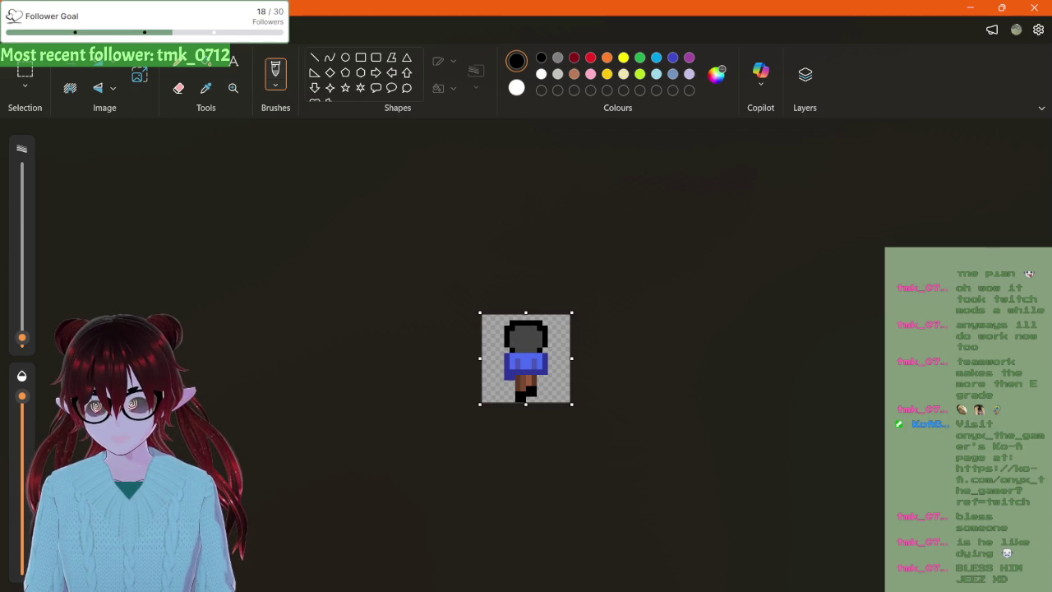
left_click(94, 71)
left_click(94, 72)
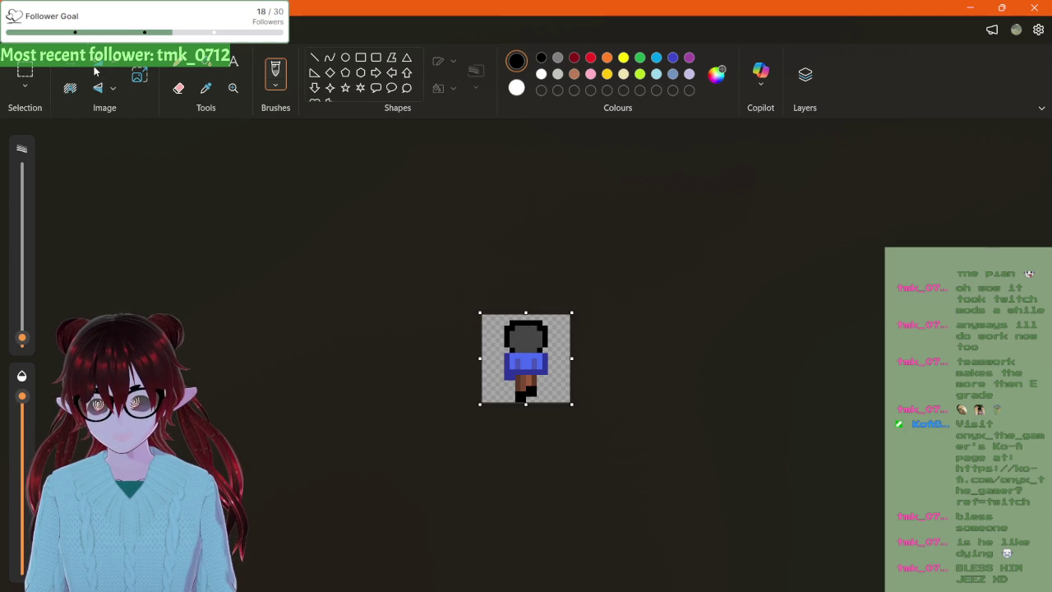
left_click(108, 68)
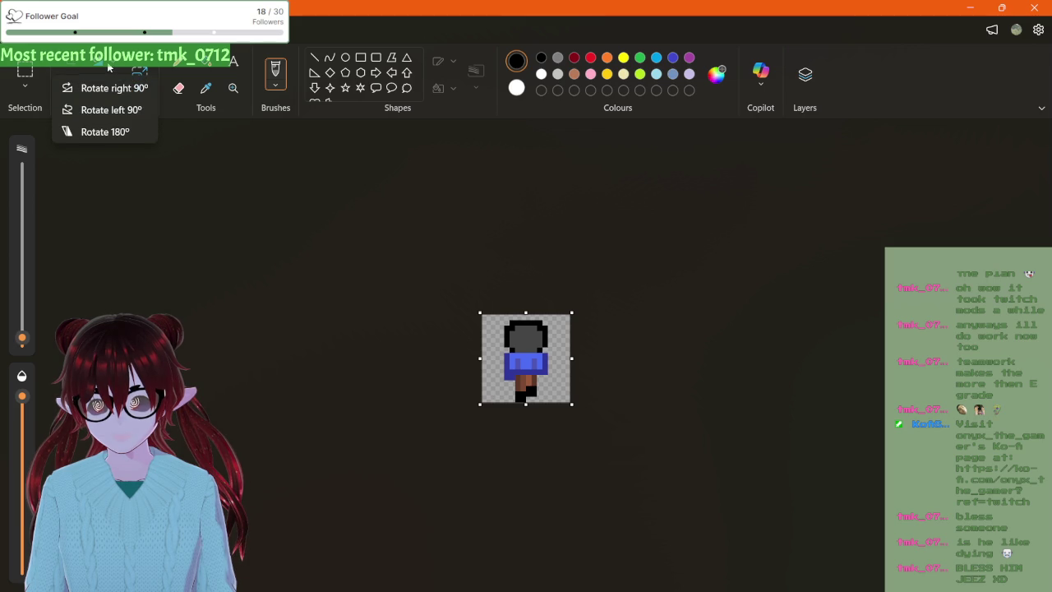
left_click(99, 90)
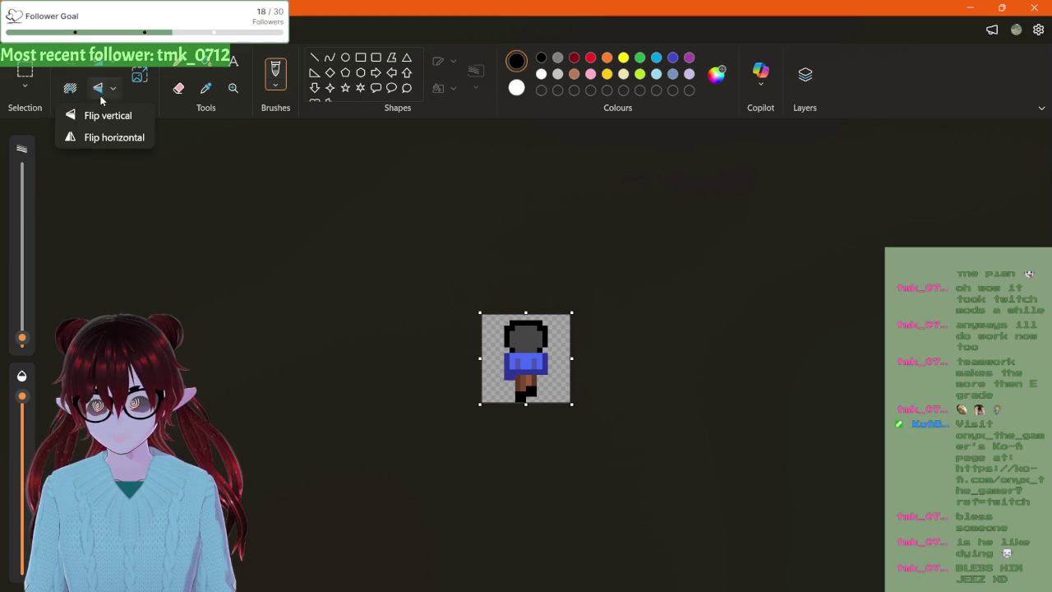
left_click(86, 137)
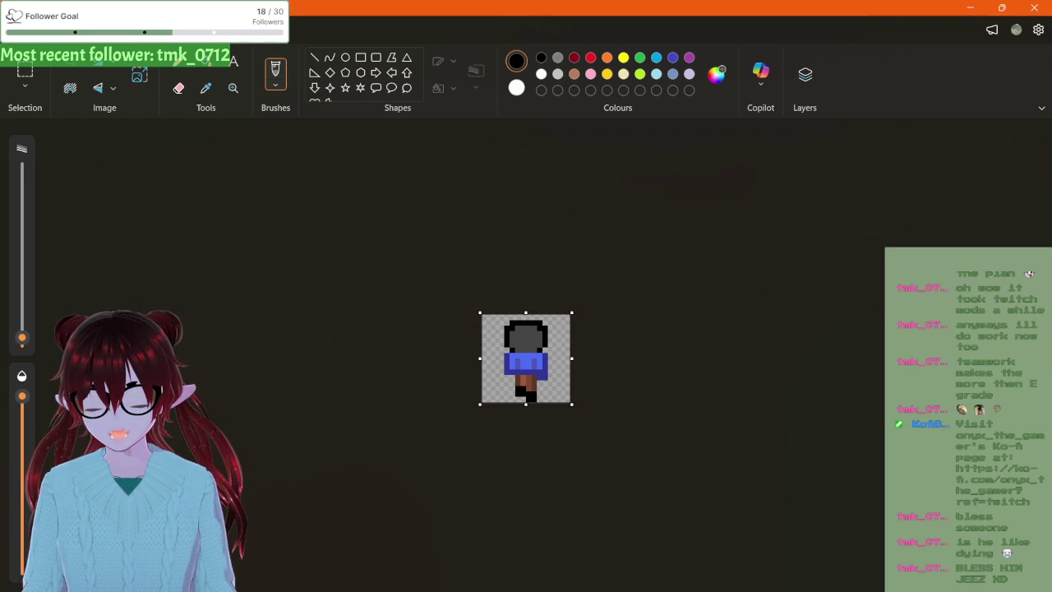
key("alt+Tab")
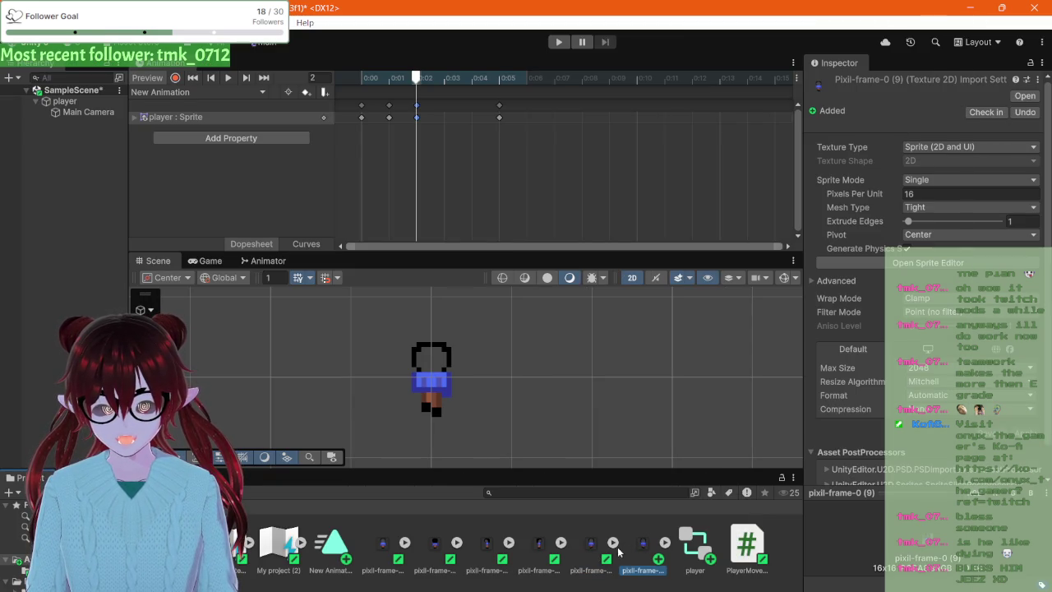
- Undo the horizontal flip in Paint to restore the sprite's original orientation, then return to Unity
key("alt+Tab")
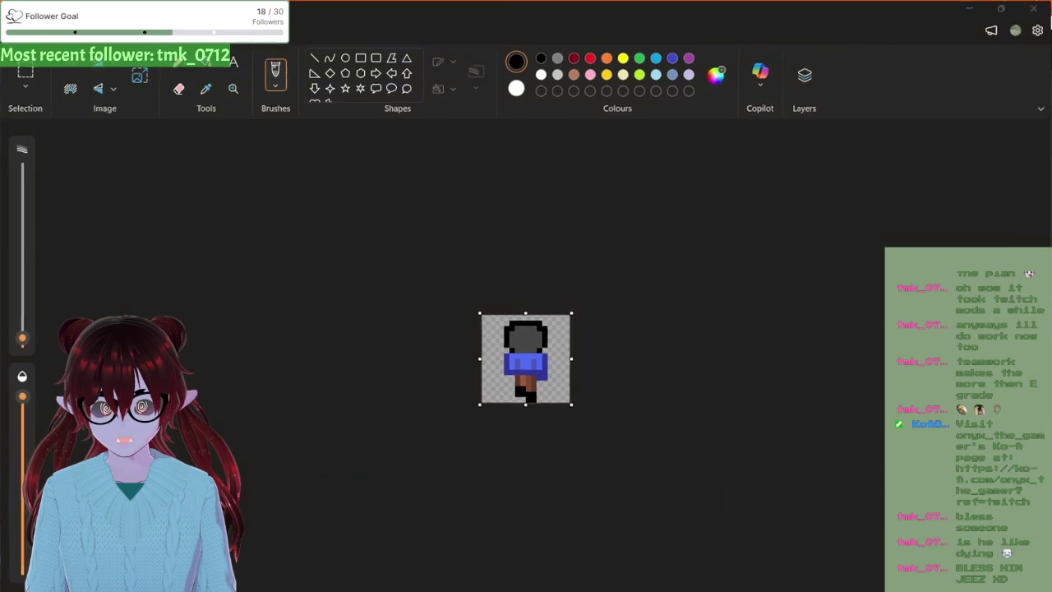
key("alt+Tab")
key("alt+Tab")
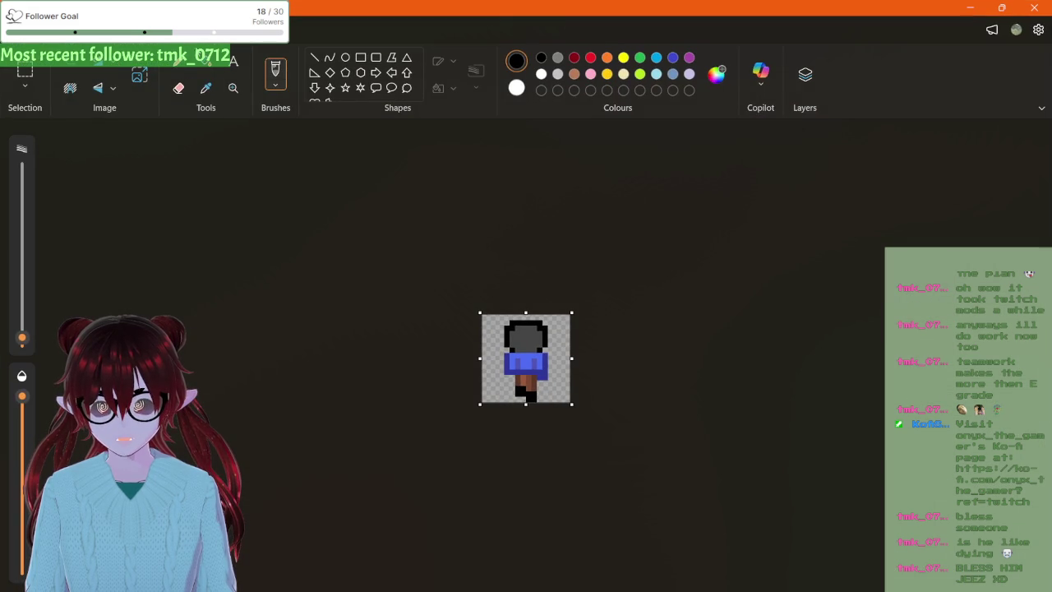
key("ctrl+z")
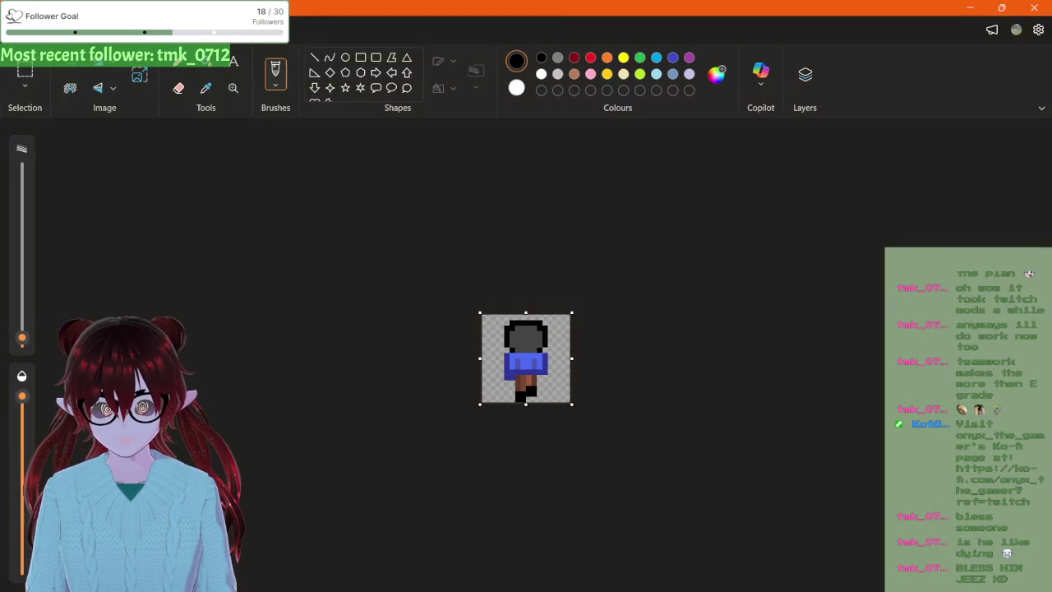
key("alt+Tab")
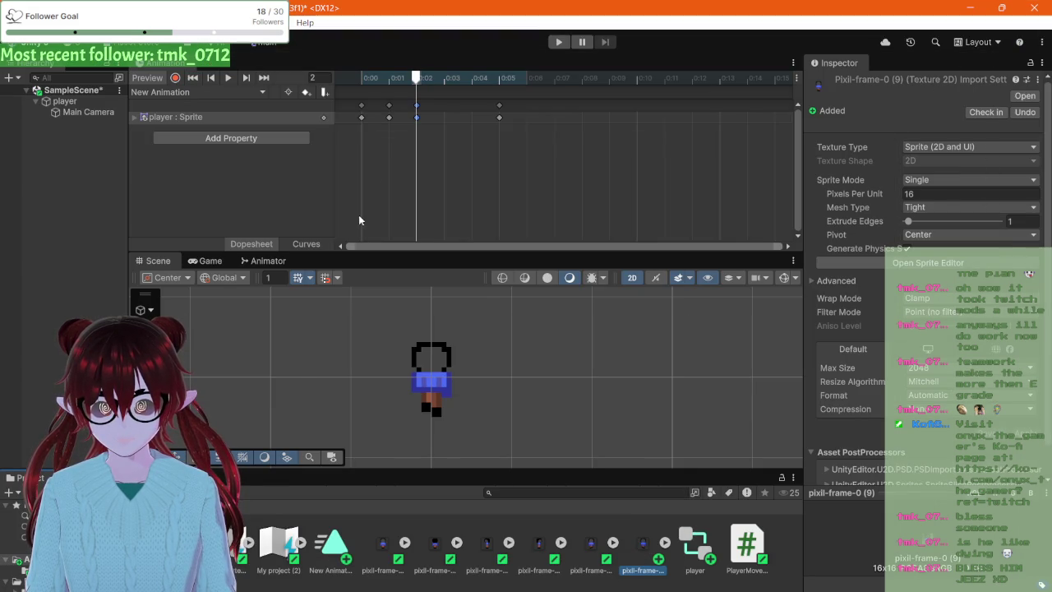
scroll(442, 120, "up", 1)
- Retime the walk clip's sprite keyframes so the last one sits at 0:03
left_click(383, 118)
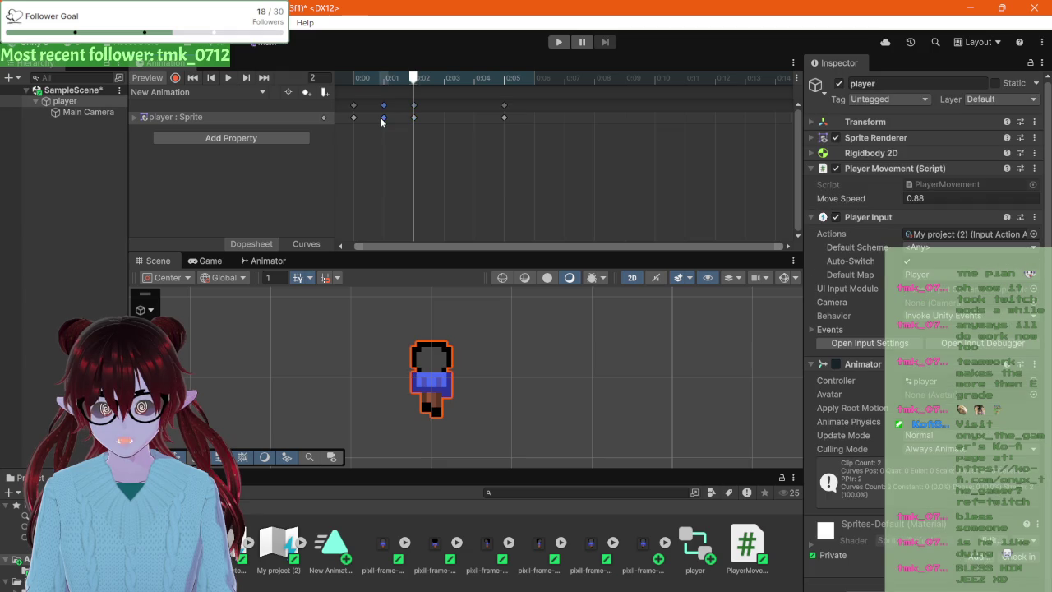
left_click(415, 117)
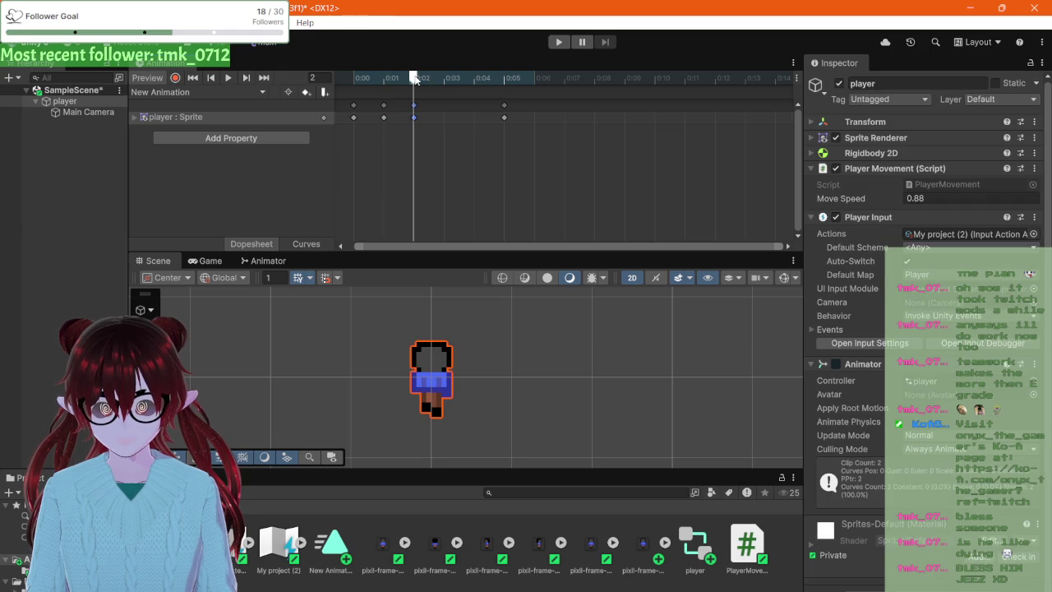
left_click(383, 77)
mouse_move(391, 76)
left_mouse_down()
mouse_move(409, 76)
mouse_move(397, 78)
left_mouse_up()
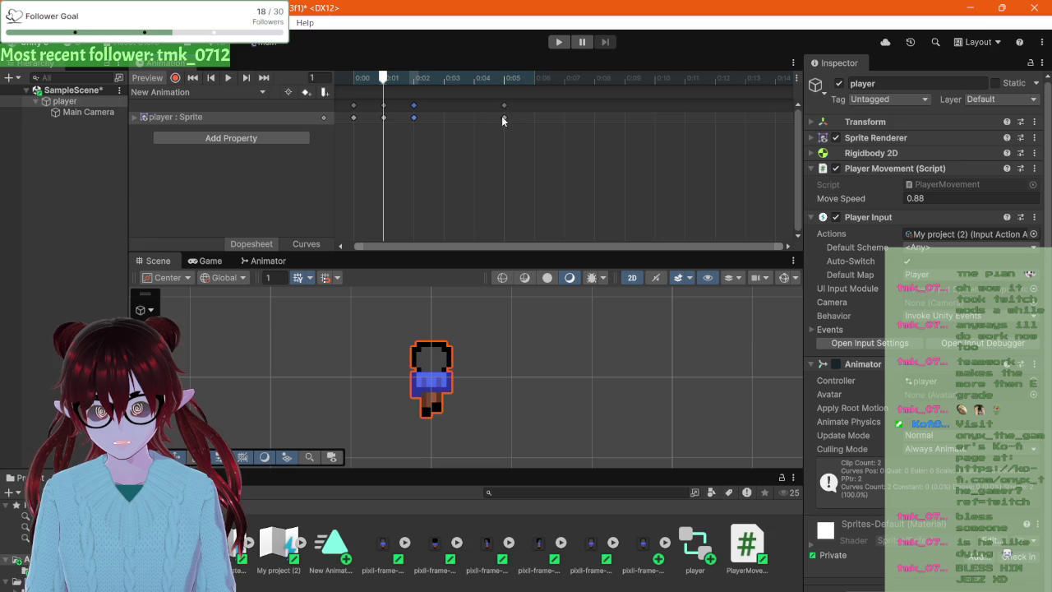
left_click_drag(503, 118, 444, 118)
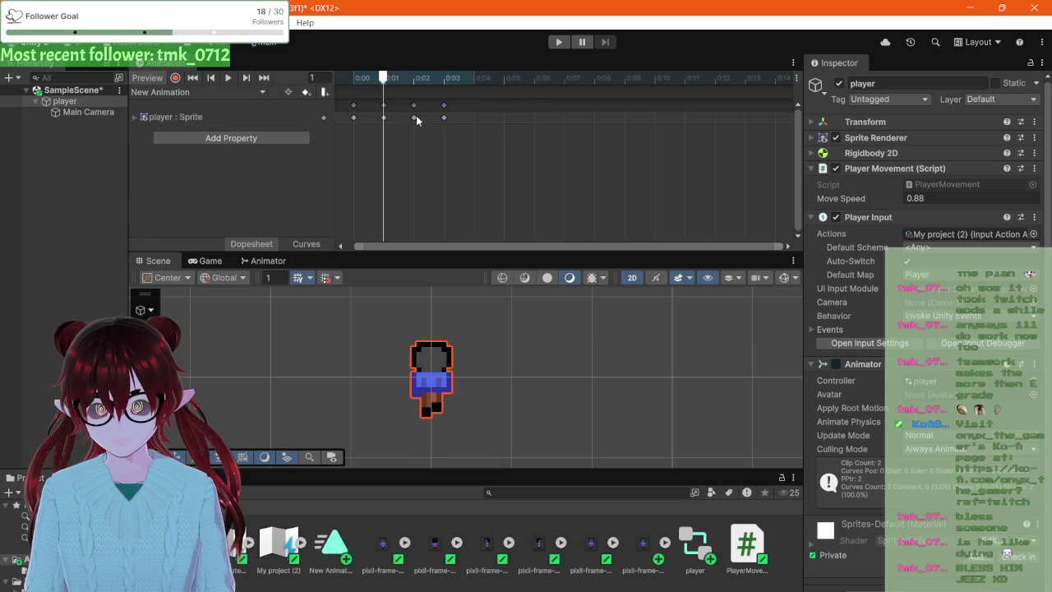
left_click(416, 119)
left_click(423, 164)
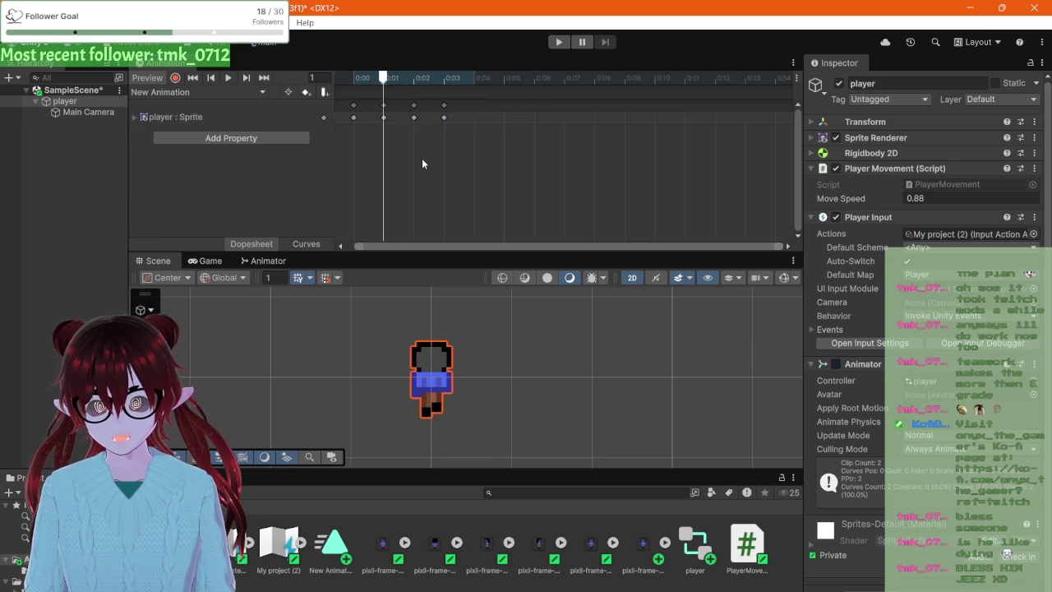
mouse_move(414, 118)
left_mouse_down()
mouse_move(466, 127)
mouse_move(419, 121)
mouse_move(457, 121)
mouse_move(446, 120)
left_mouse_up()
left_click(473, 120)
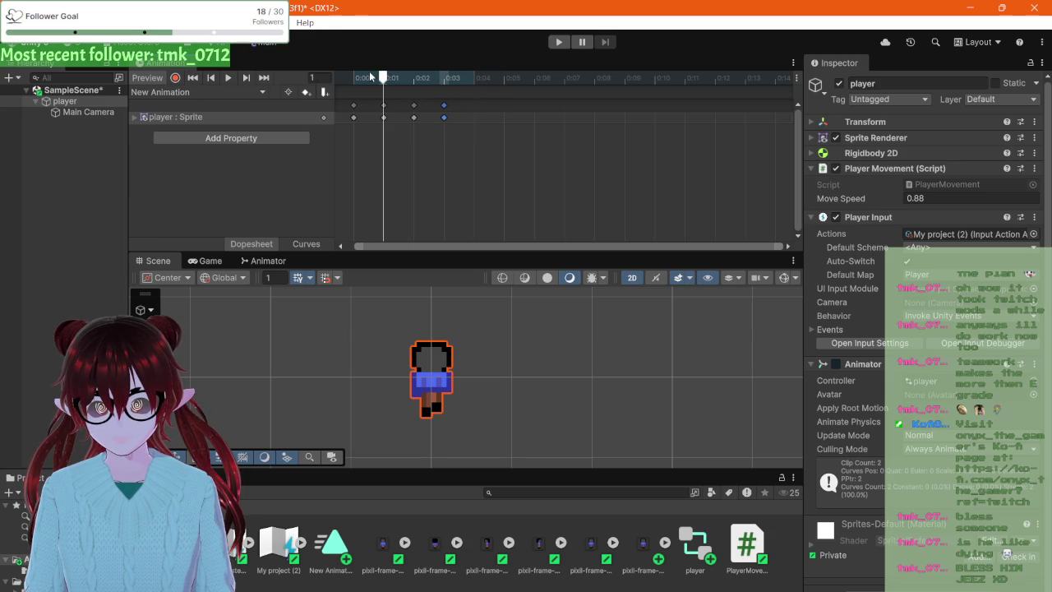
- Scrub through the walk clip's frames, then play and stop its preview
mouse_move(382, 77)
left_mouse_down()
mouse_move(367, 74)
mouse_move(431, 83)
mouse_move(358, 85)
mouse_move(435, 96)
mouse_move(354, 84)
mouse_move(429, 84)
left_mouse_up()
left_click_drag(474, 88, 398, 89)
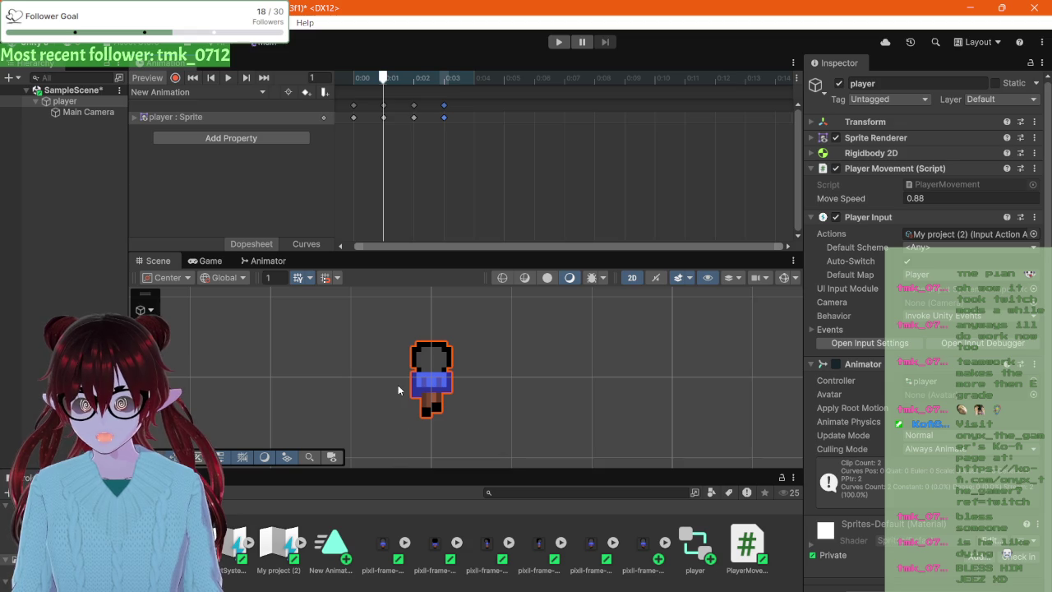
scroll(421, 380, "up", 2)
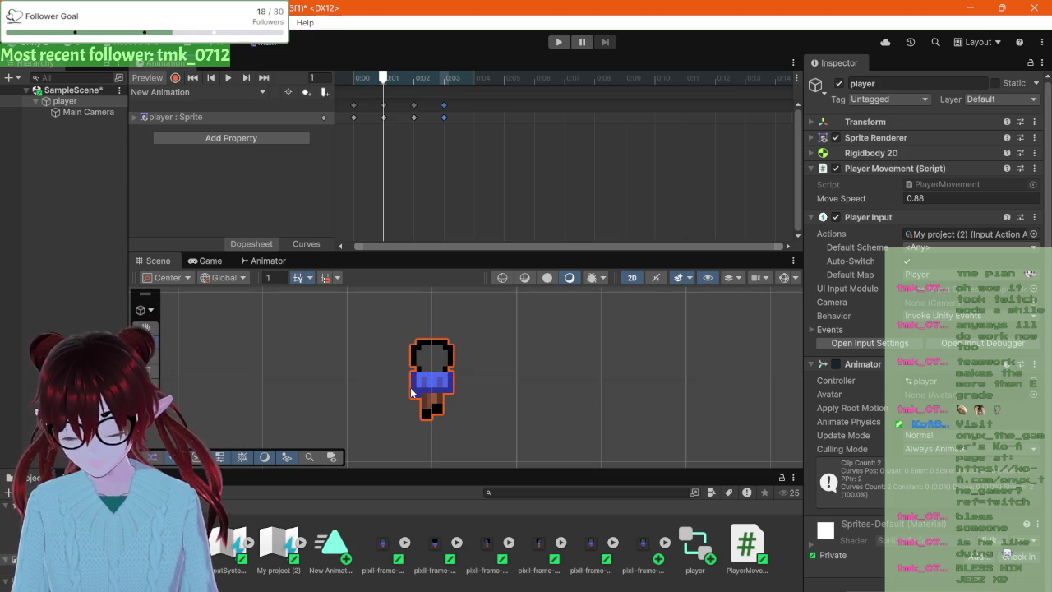
left_click(229, 77)
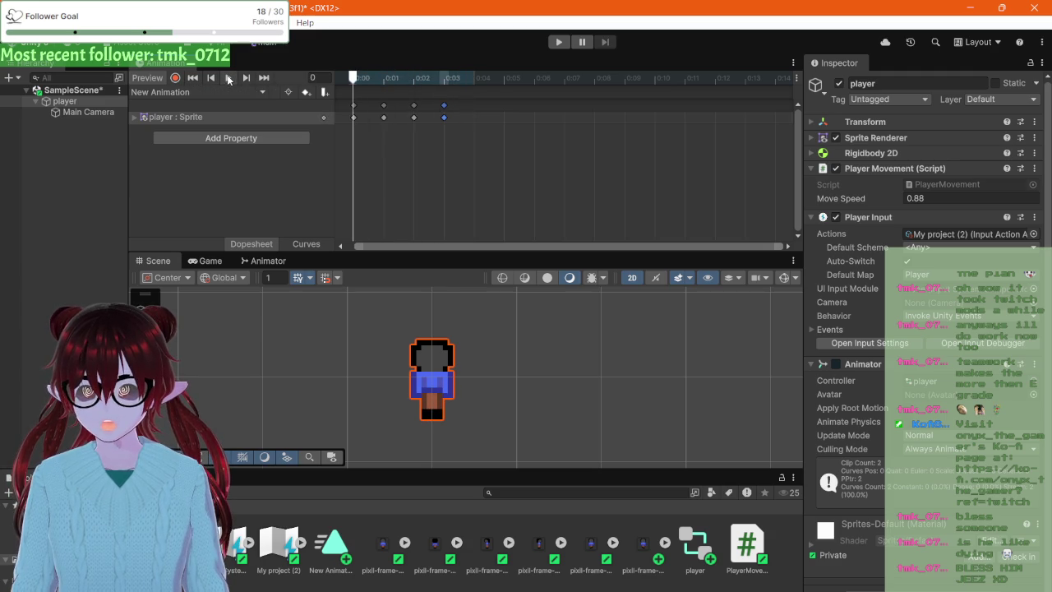
left_click(228, 77)
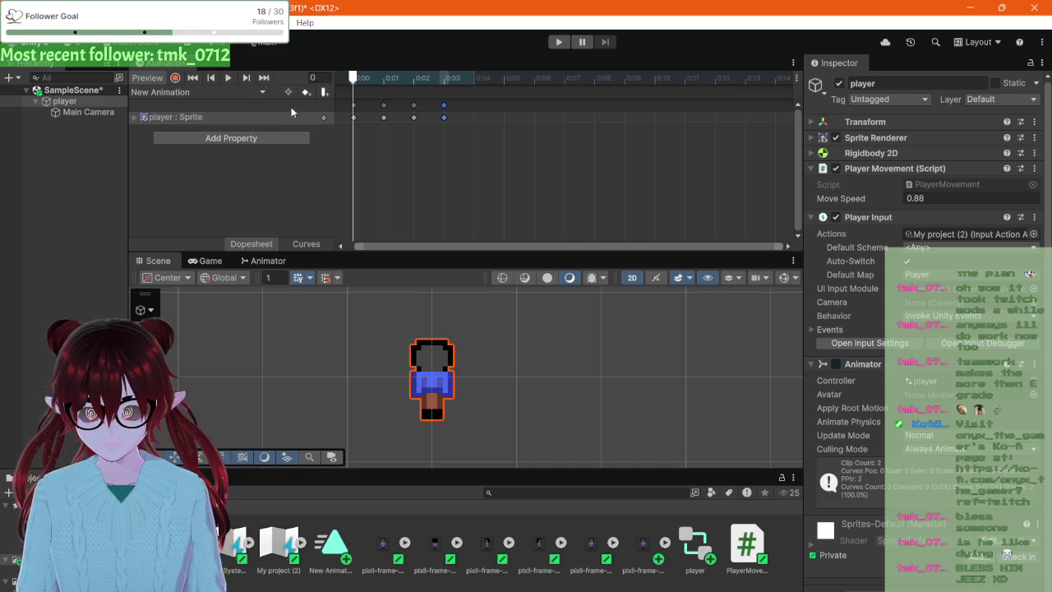
- Stretch the sprite keyframes to 0:00, 0:20, 0:40 and 1:00
scroll(485, 130, "down", 4)
scroll(485, 134, "down", 4)
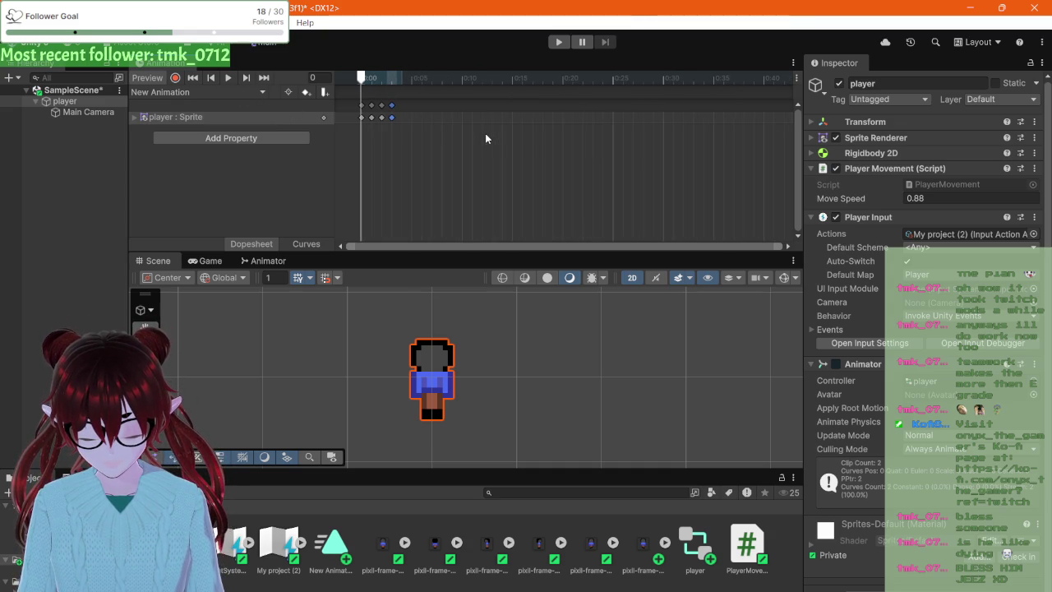
scroll(485, 134, "down", 3)
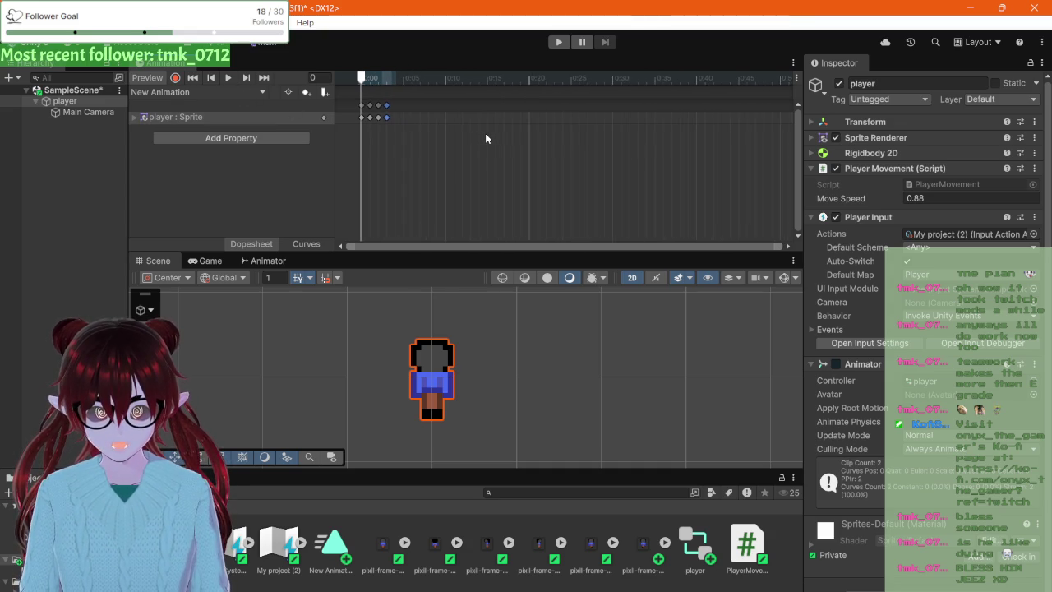
scroll(482, 136, "down", 4)
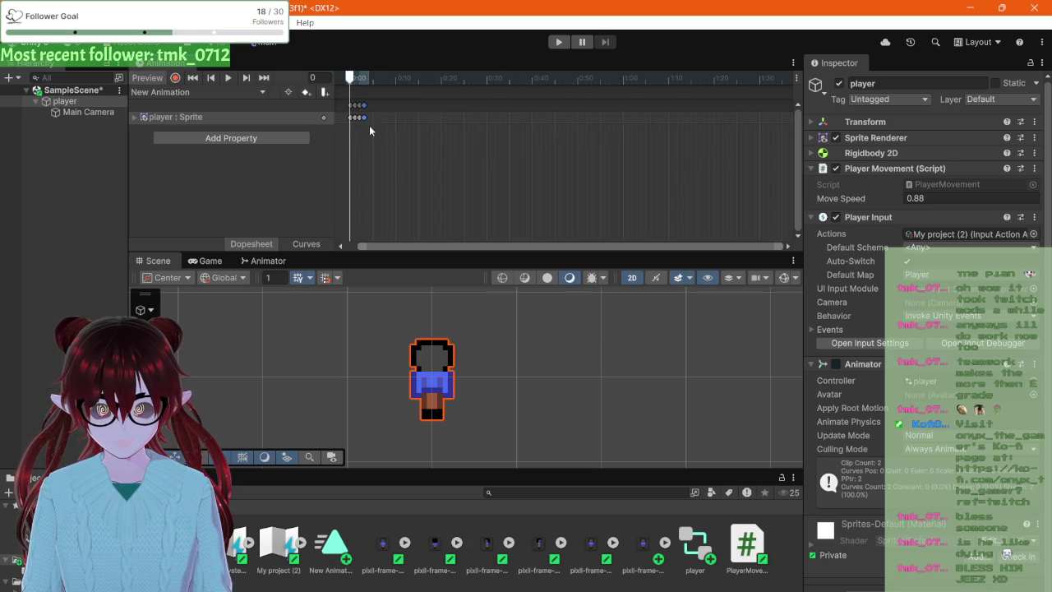
mouse_move(348, 100)
left_mouse_down()
mouse_move(366, 115)
mouse_move(624, 111)
left_mouse_up()
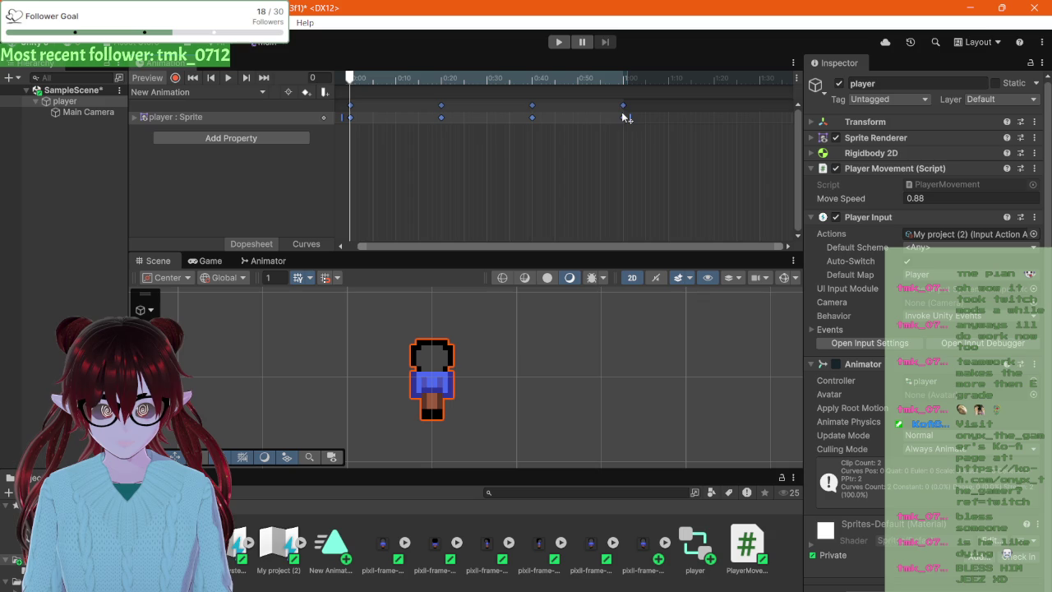
left_click(459, 154)
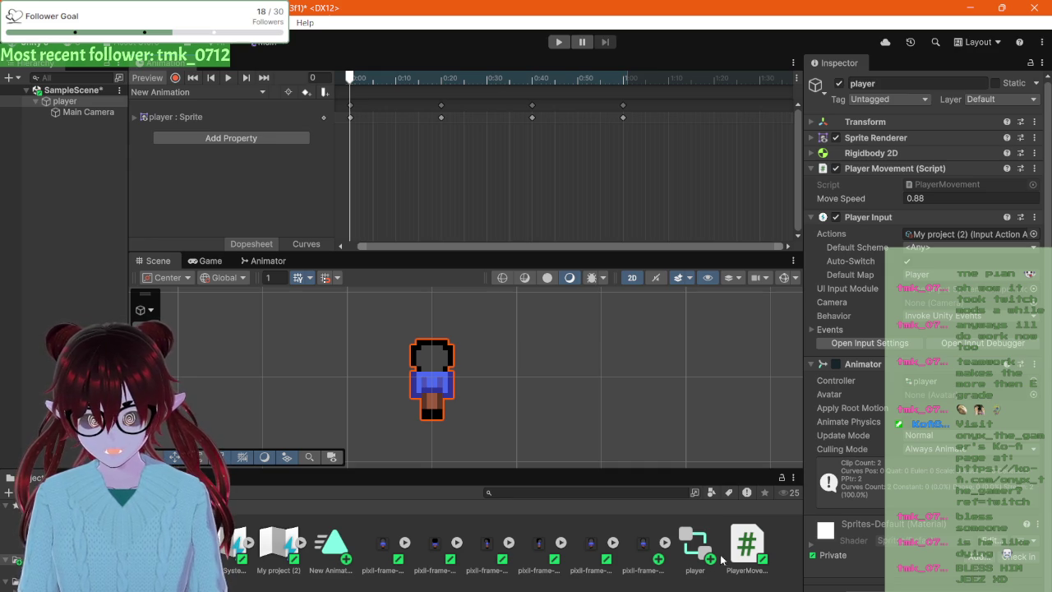
- Drop an exported sprite frame onto the timeline just past 1:00
left_click(640, 549)
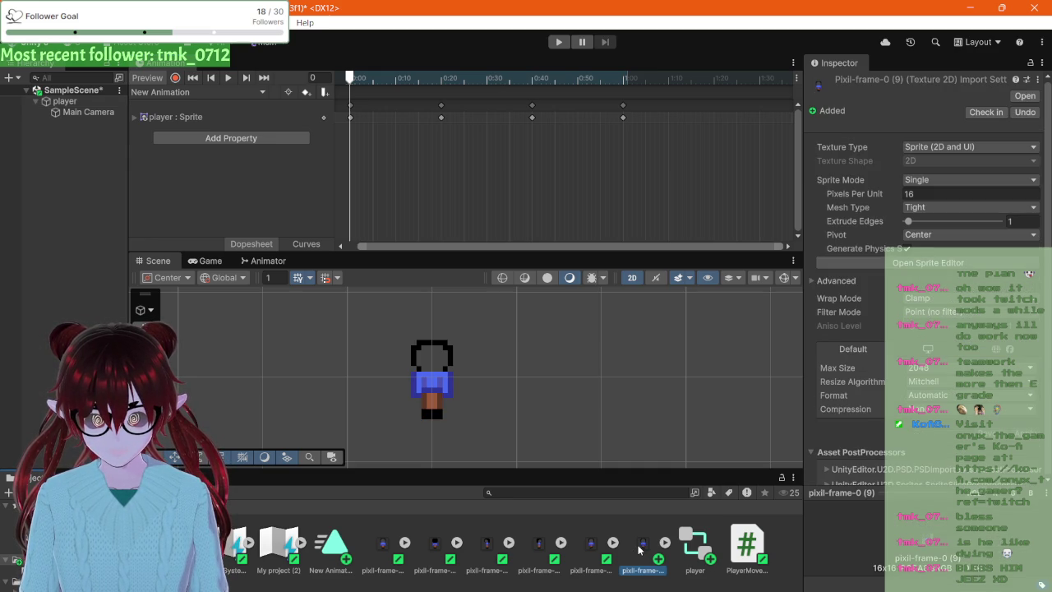
left_click_drag(640, 549, 630, 115)
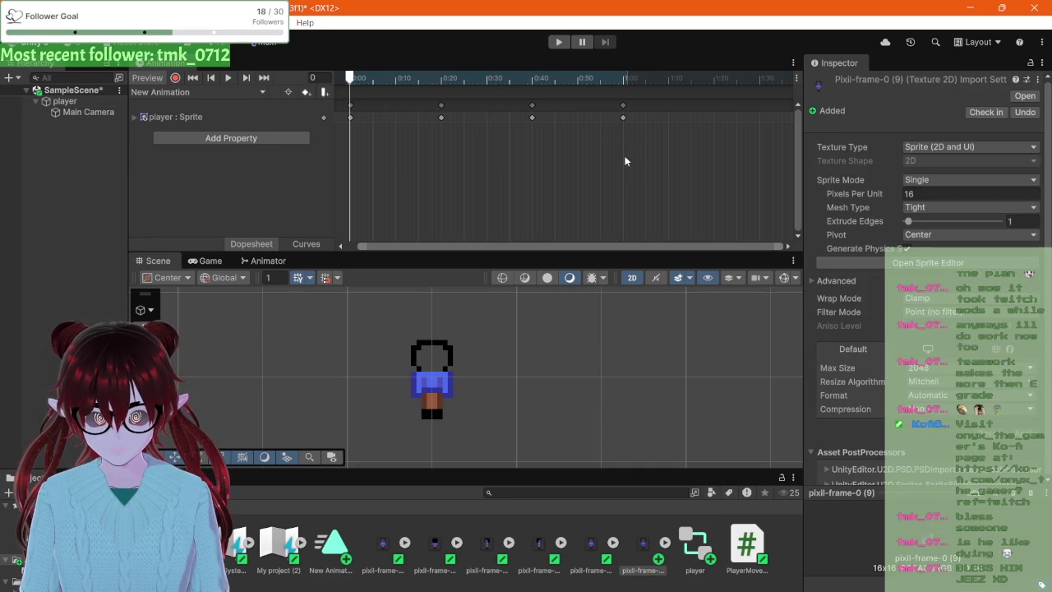
left_click(624, 119)
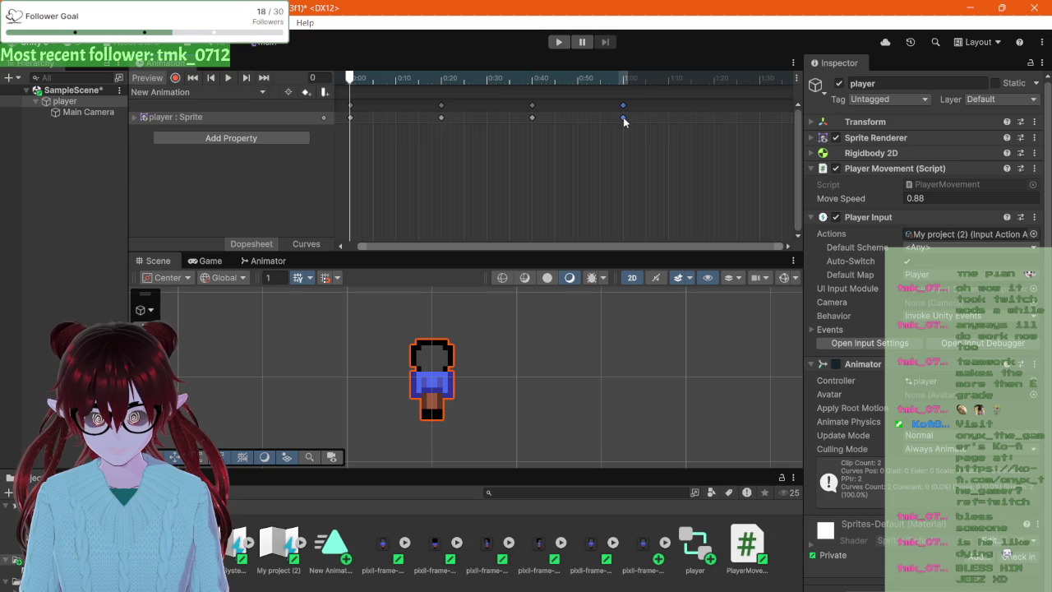
key("shift+period")
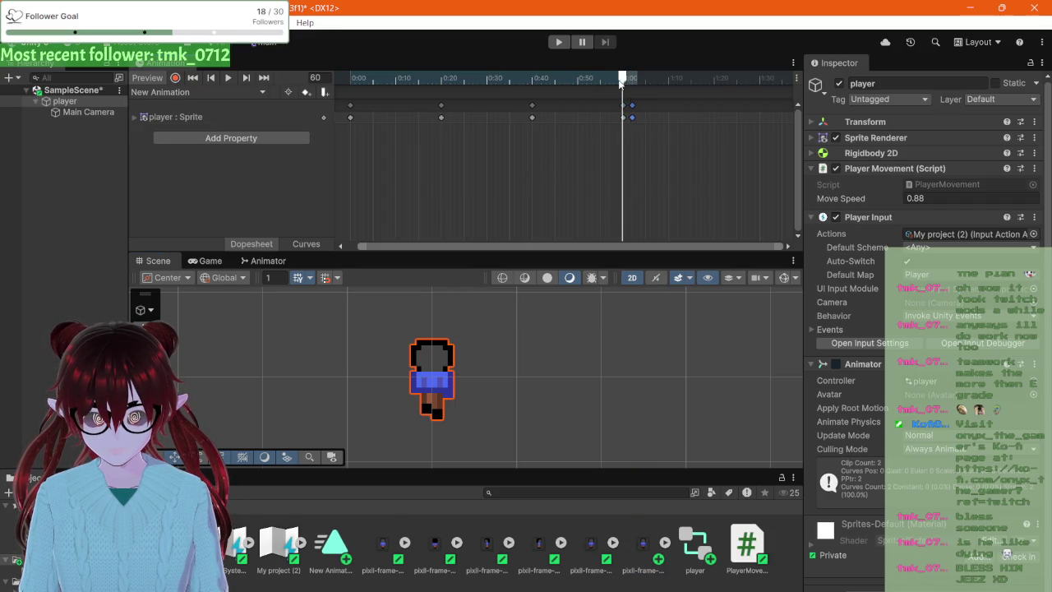
mouse_move(622, 82)
left_mouse_down()
mouse_move(631, 82)
mouse_move(618, 81)
left_mouse_up()
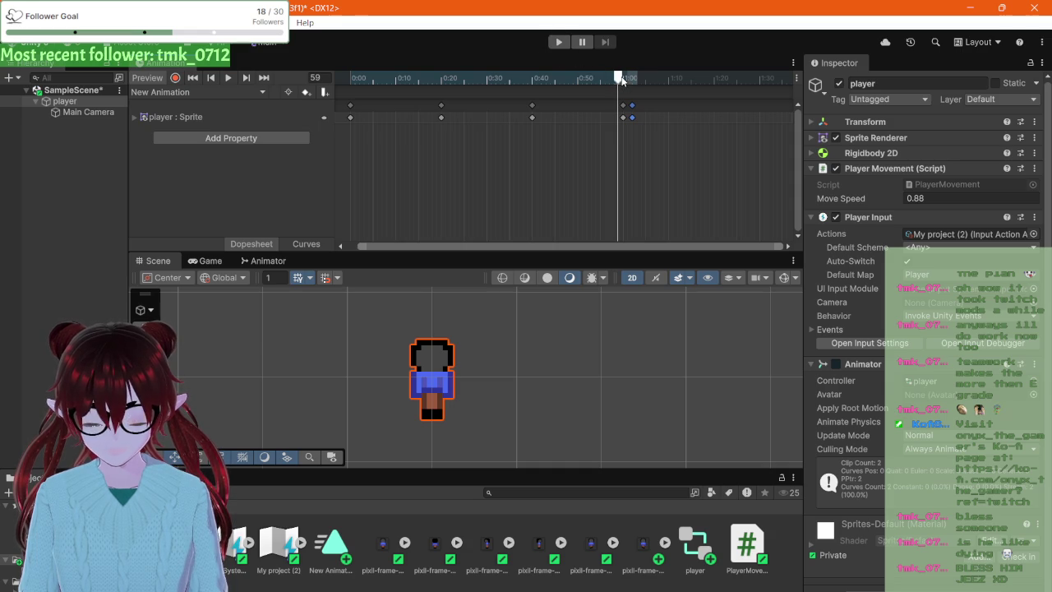
- Delete the stray keyframe after 1:00, then preview the four-key walk clip from 0:00
key("Delete")
left_click_drag(623, 80, 349, 78)
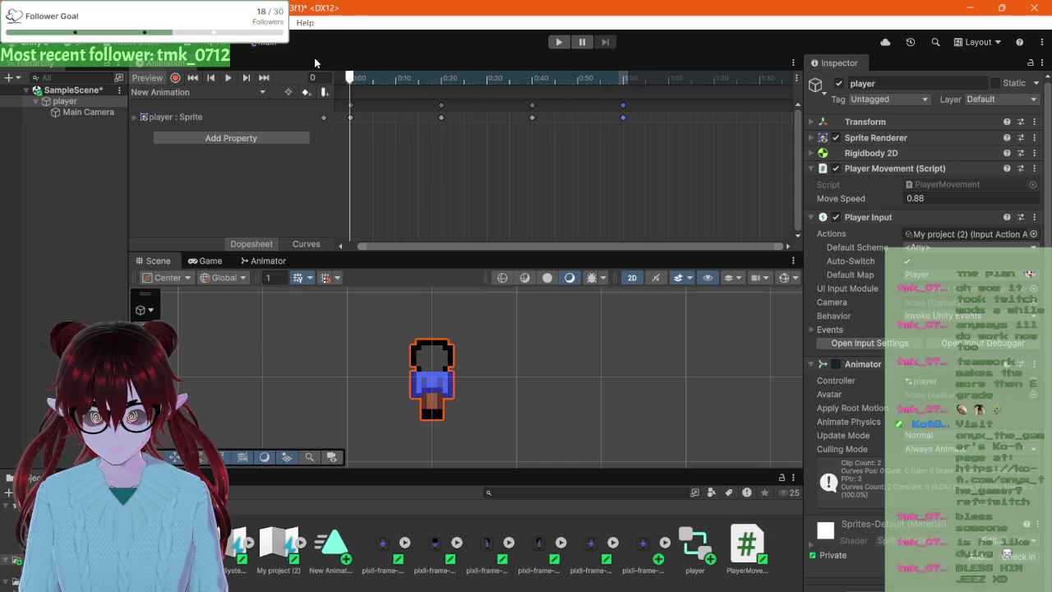
left_click(224, 78)
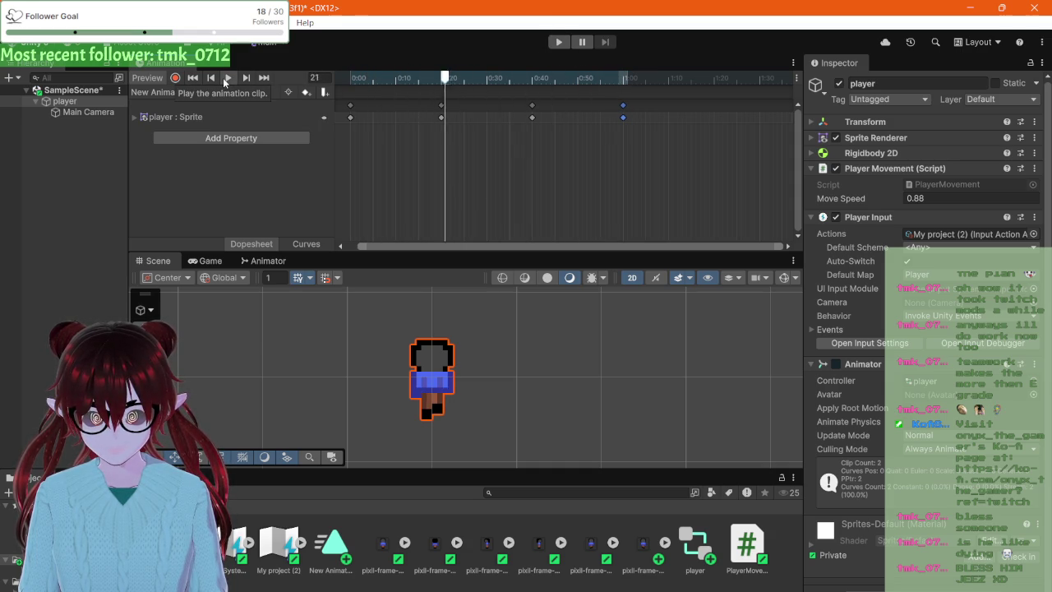
left_click(225, 77)
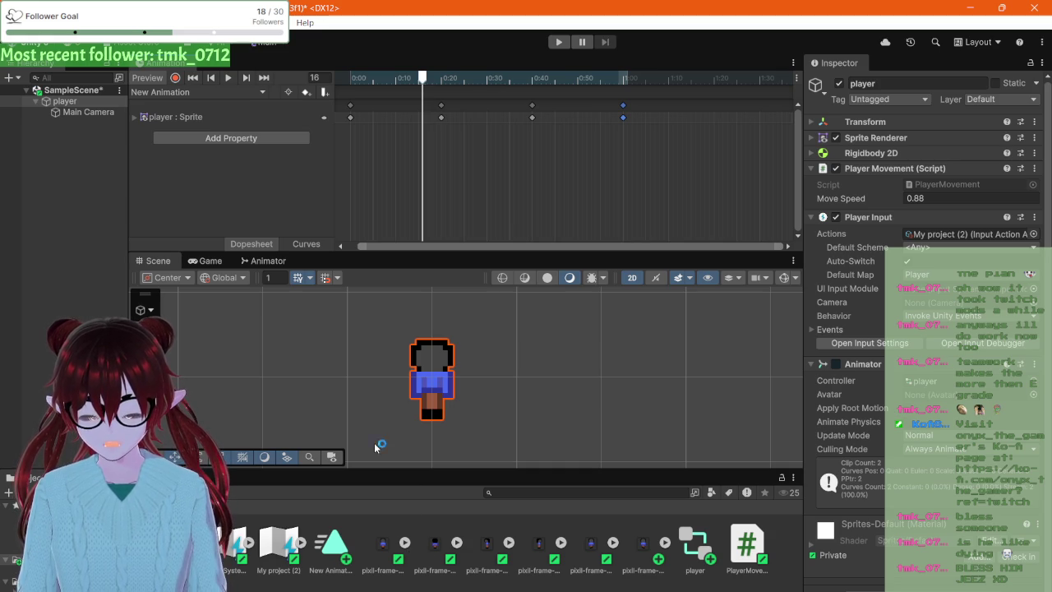
key("super+shift+s")
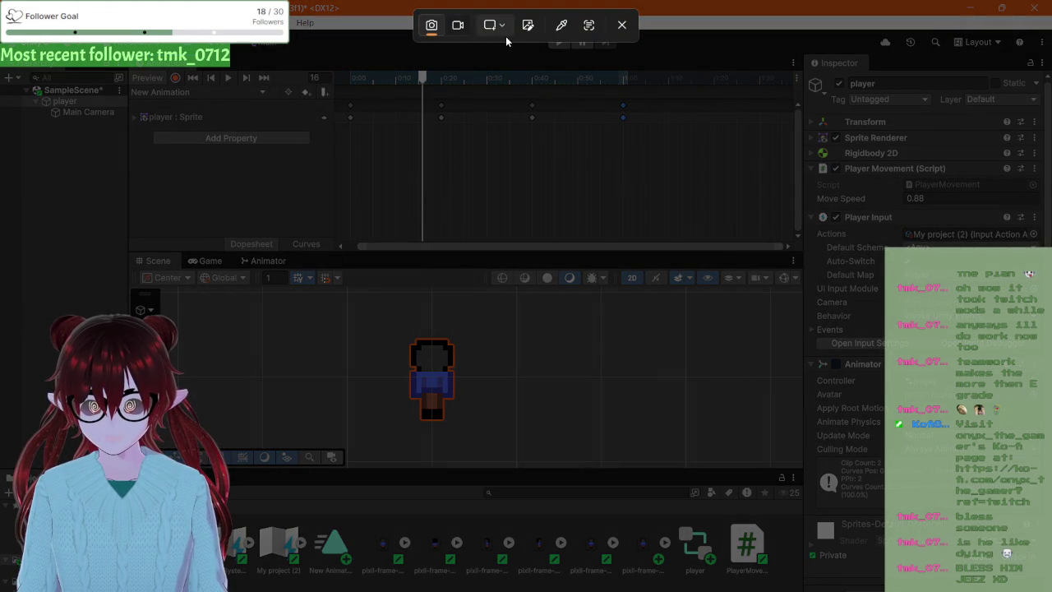
- Capture a Window-mode screenshot of the Unity editor with the Snipping Tool
left_click(503, 27)
left_click(513, 50)
left_click(471, 104)
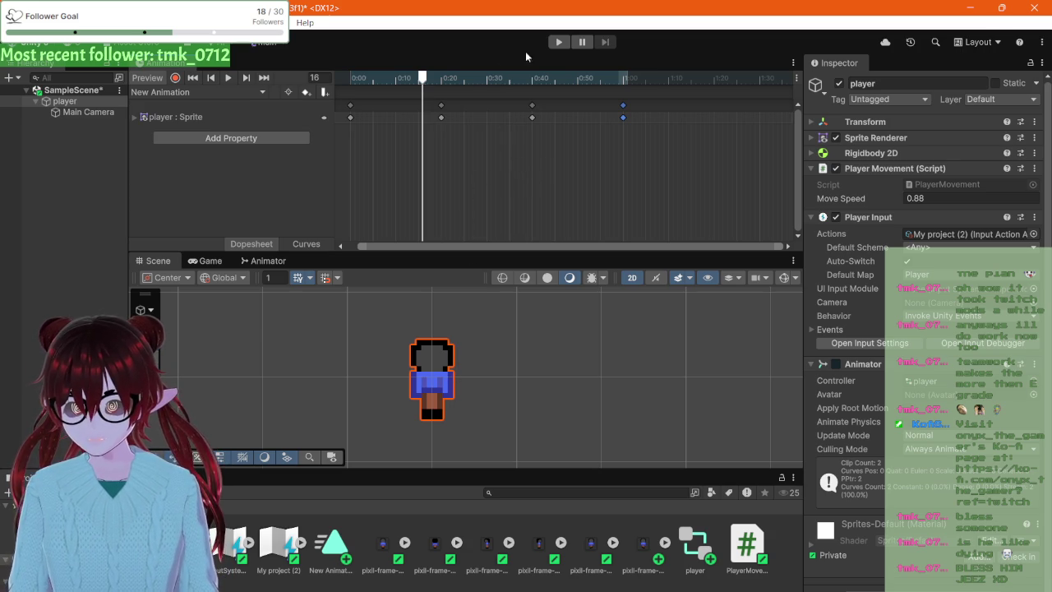
- Stop the preview, add a sprite frame after 1:00, and enter Play mode to test the player
left_click(229, 79)
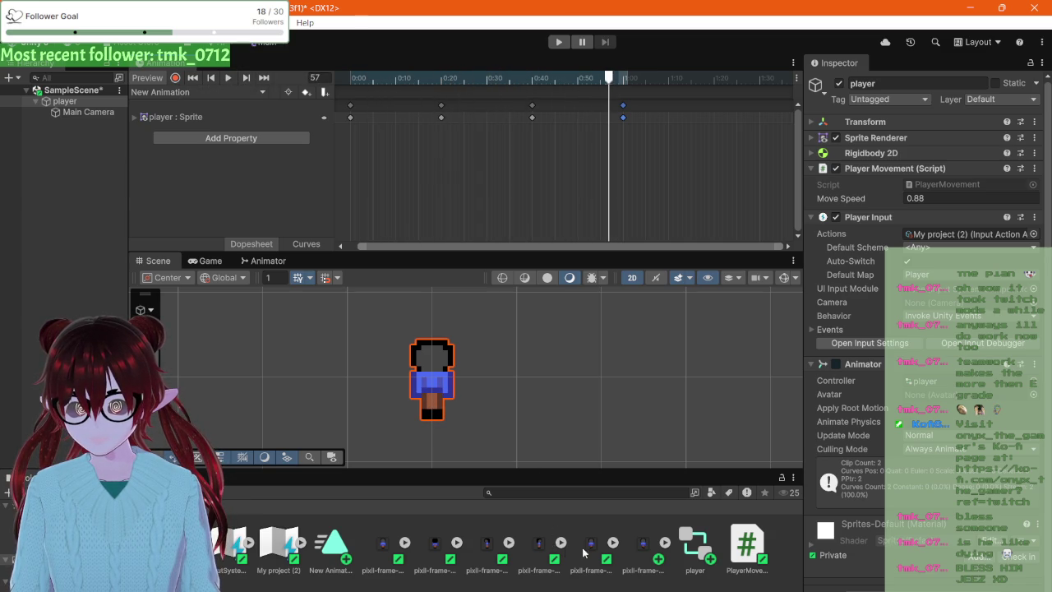
mouse_move(641, 545)
left_mouse_down()
mouse_move(603, 362)
mouse_move(608, 232)
mouse_move(629, 122)
left_mouse_up()
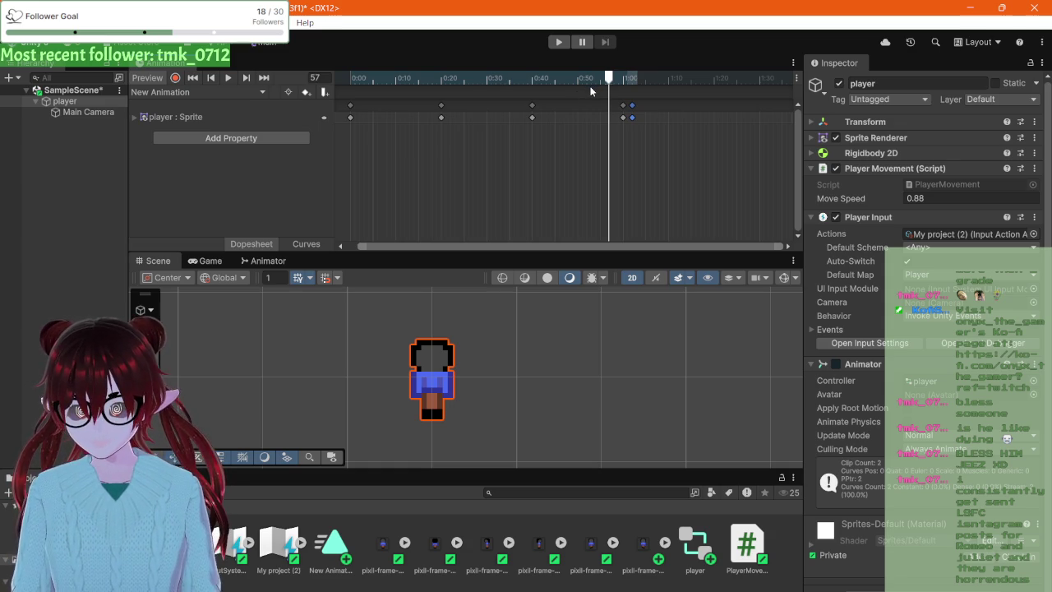
left_click(557, 42)
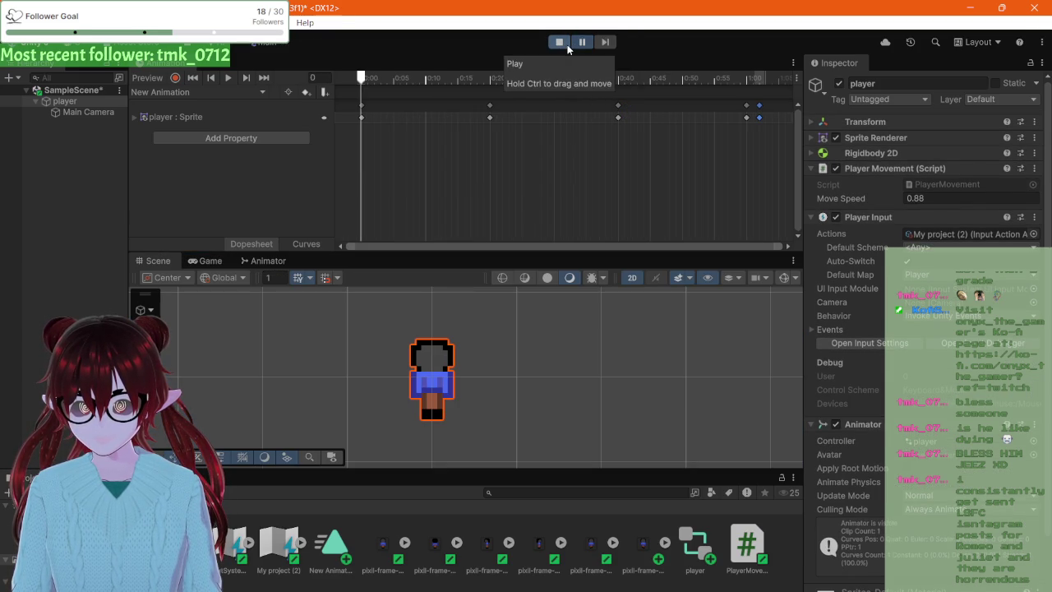
- Exit Play mode and play the walk clip preview in the Animation window
left_click(560, 42)
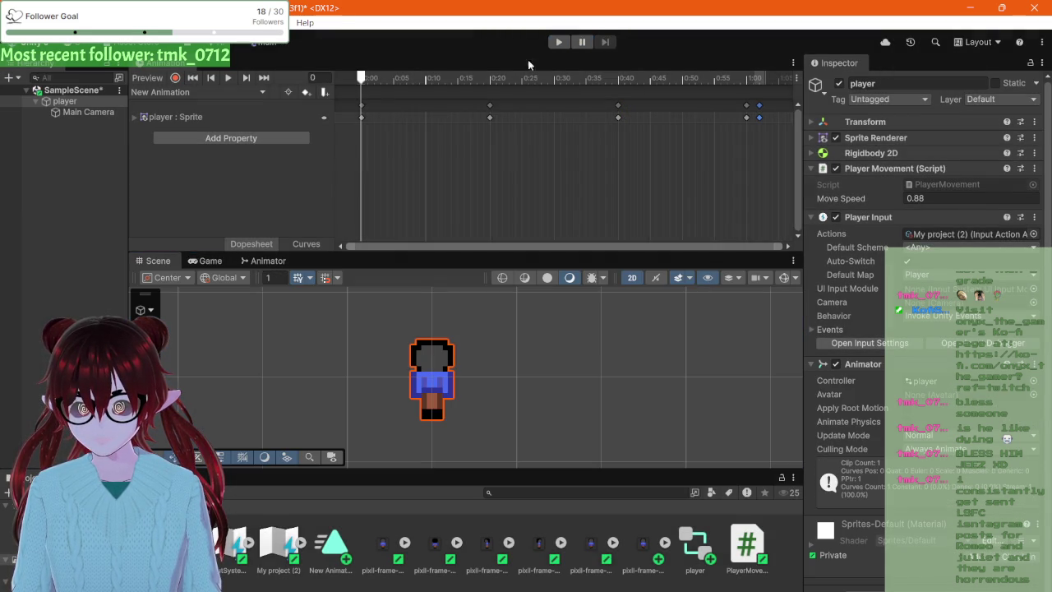
left_click(228, 78)
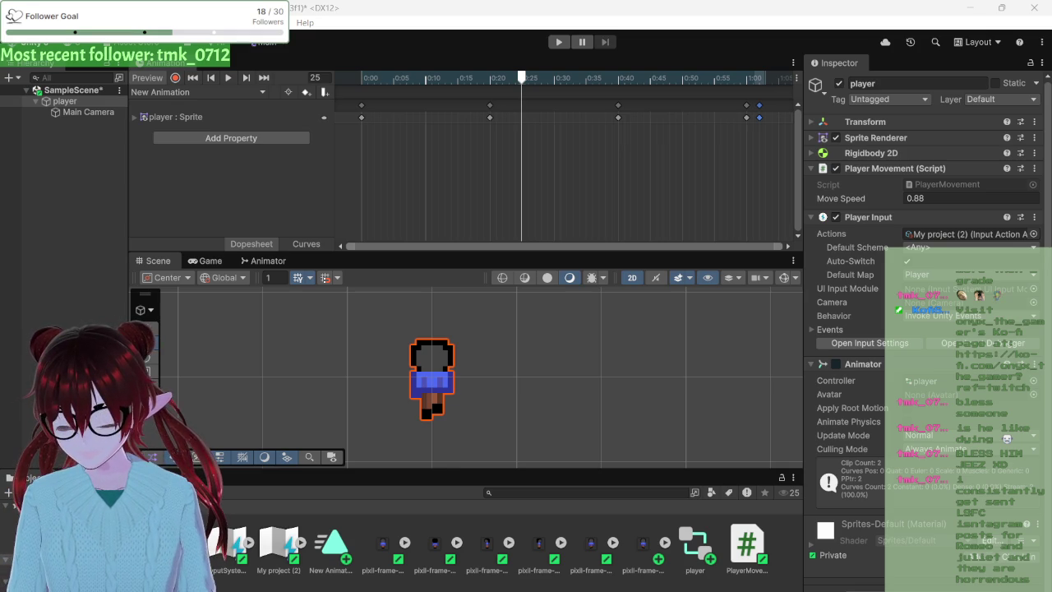
key("alt+Tab")
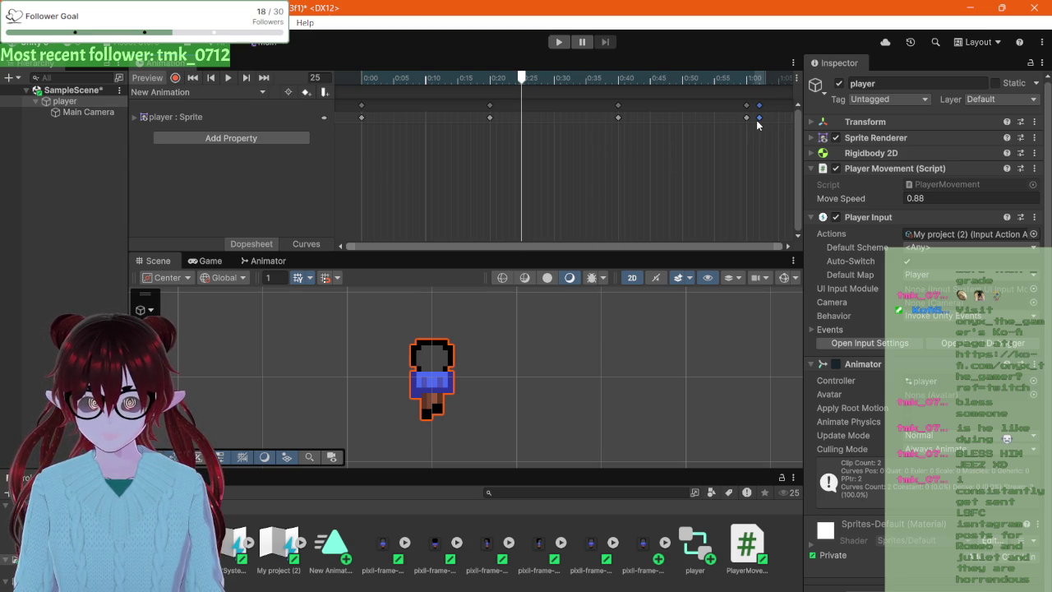
- Move the final sprite keyframes to about 1:20 and loop the walk clip preview
mouse_move(758, 123)
left_mouse_down()
mouse_move(793, 119)
mouse_move(774, 123)
left_mouse_up()
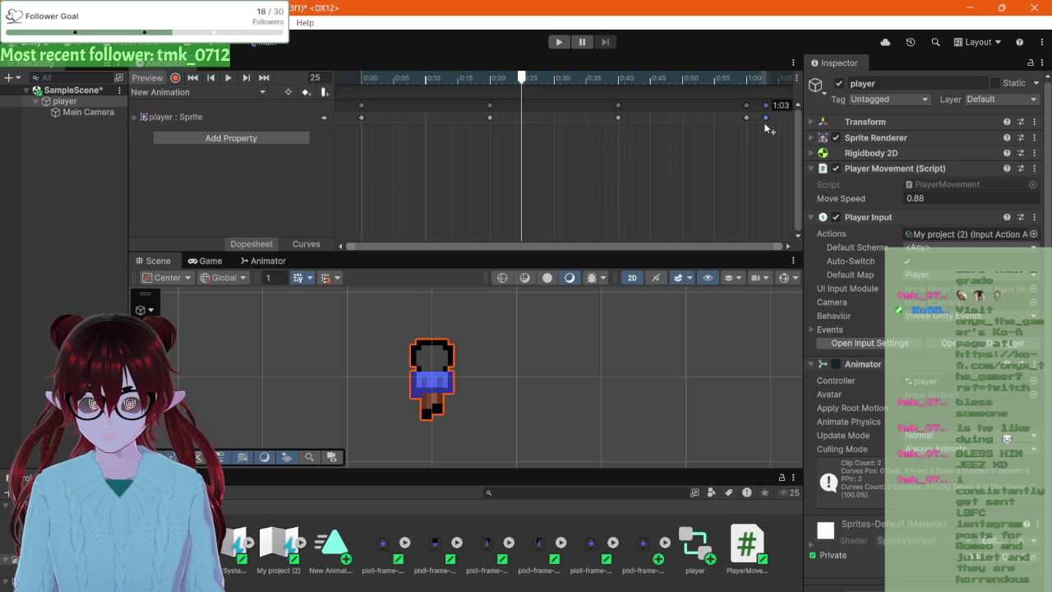
scroll(740, 122, "down", 5)
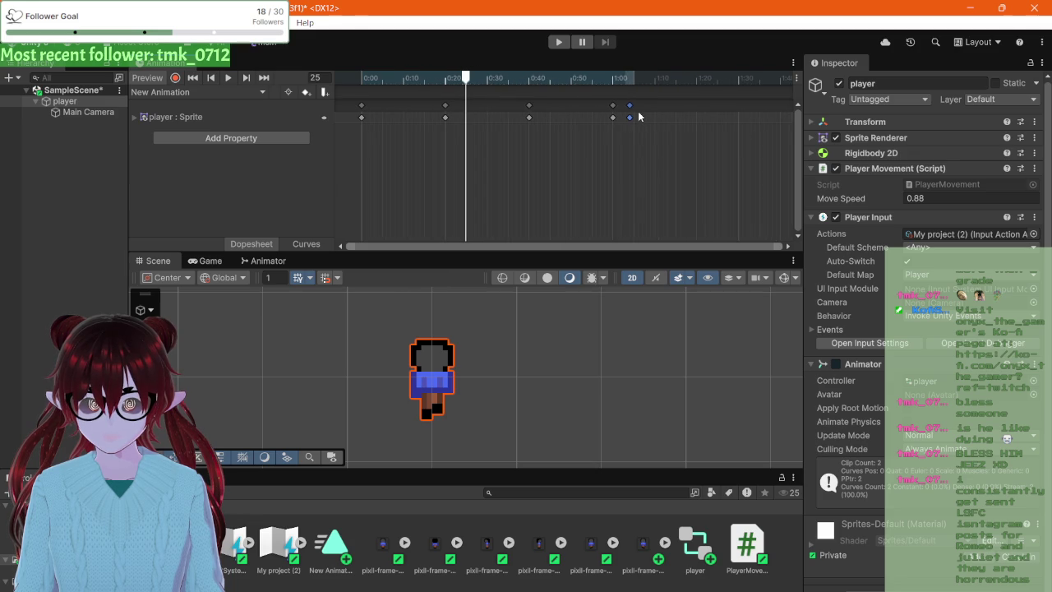
mouse_move(631, 117)
left_mouse_down()
mouse_move(708, 120)
mouse_move(698, 120)
left_mouse_up()
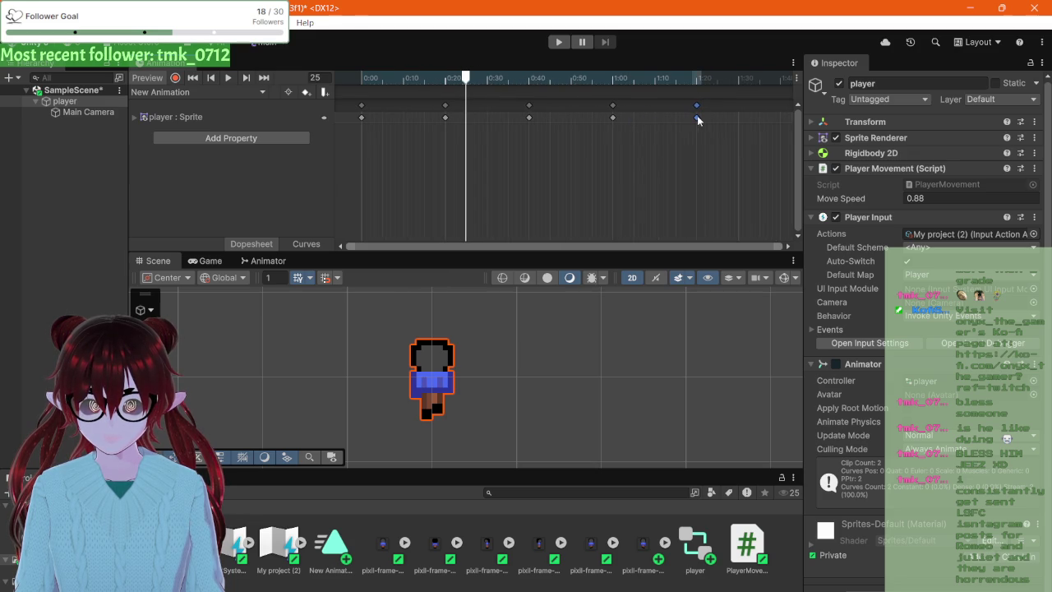
left_click(231, 78)
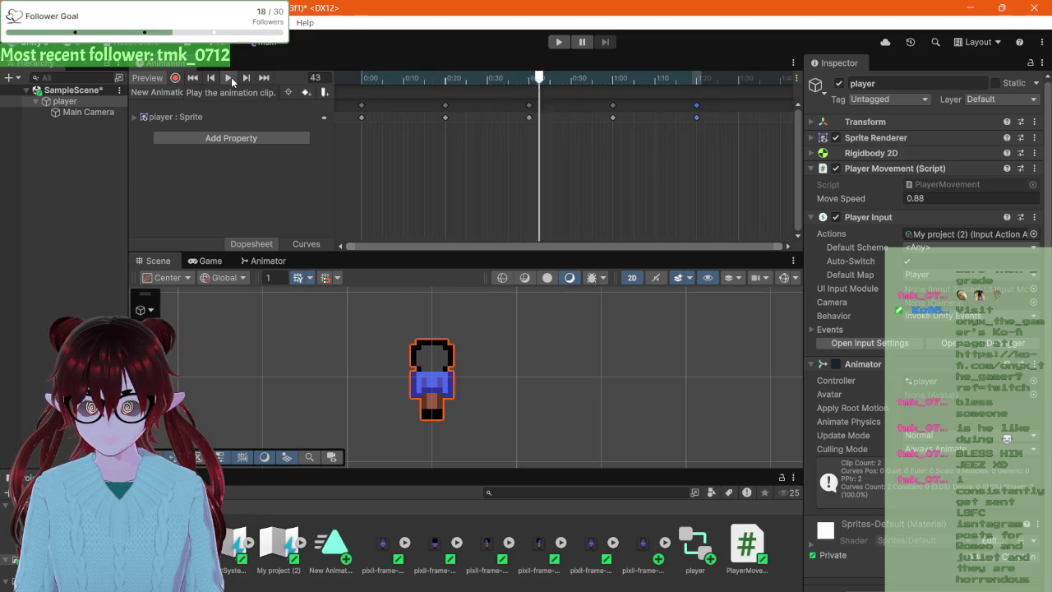
scroll(439, 384, "up", 4)
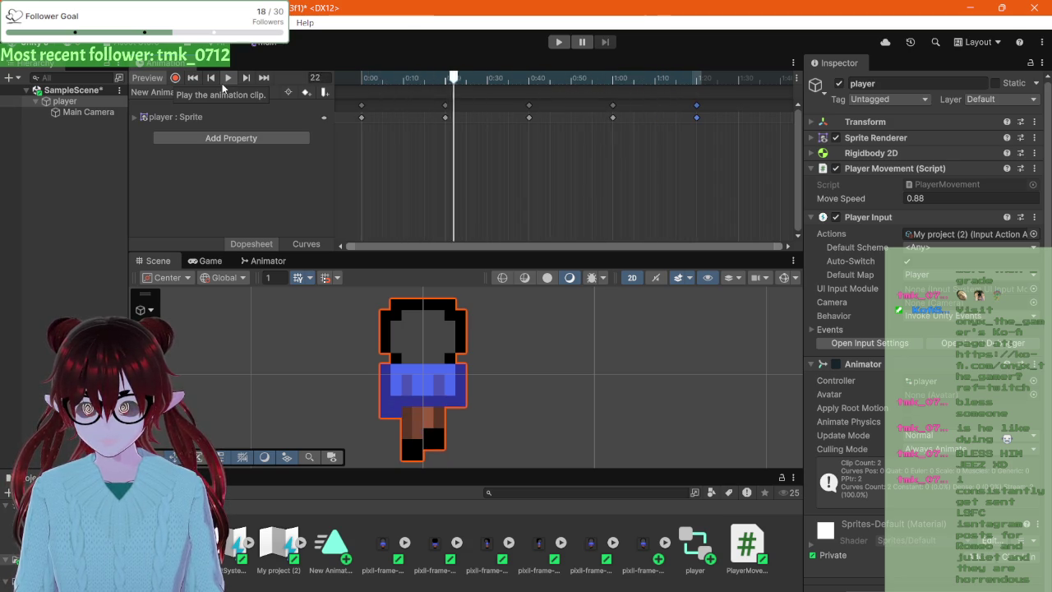
- Snip a screenshot of the enlarged sprite, then stop the walk clip preview at frame 11
key("super+shift+s")
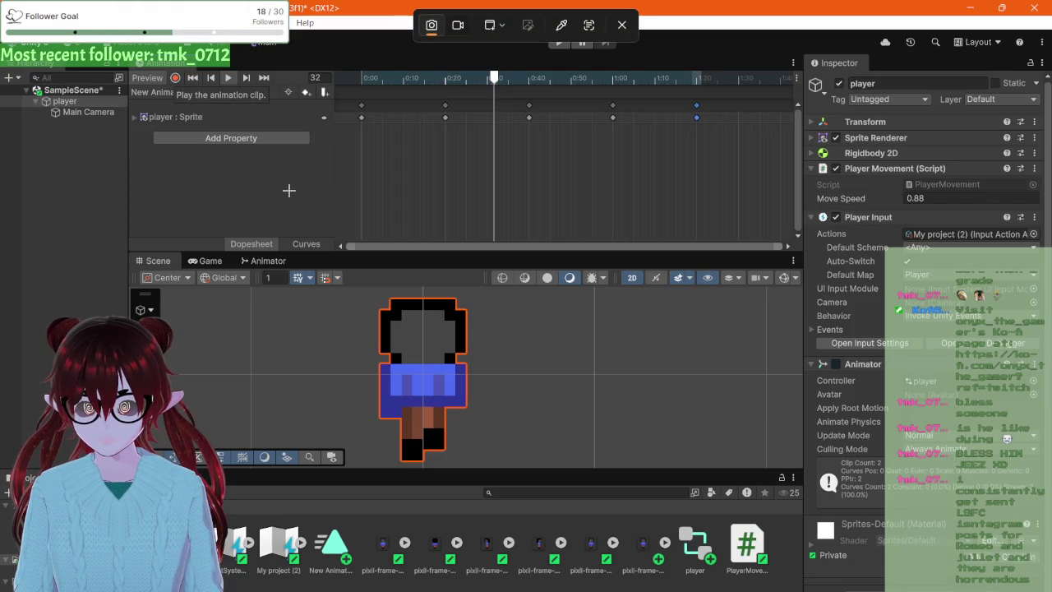
left_click(289, 190)
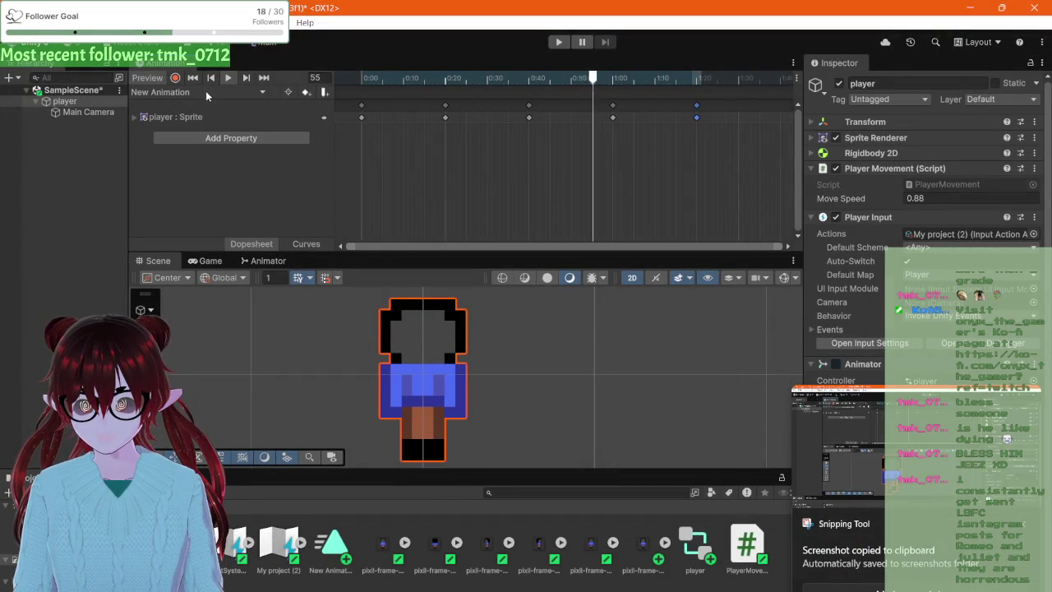
left_click(227, 78)
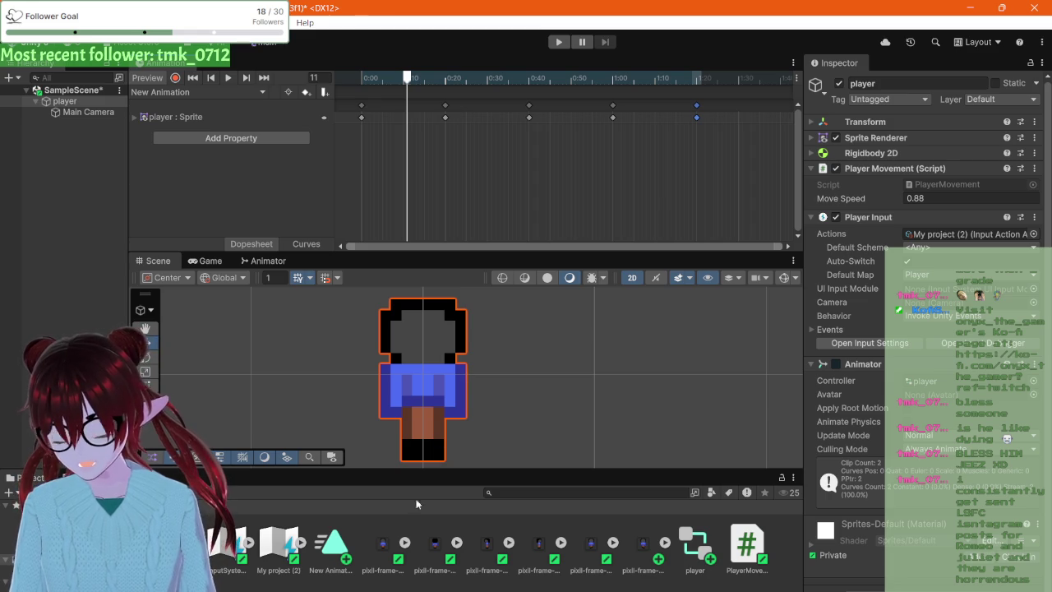
- Drag the Pixilart Chrome tab over the Unity editor to show the blank canvas
mouse_move(246, 588)
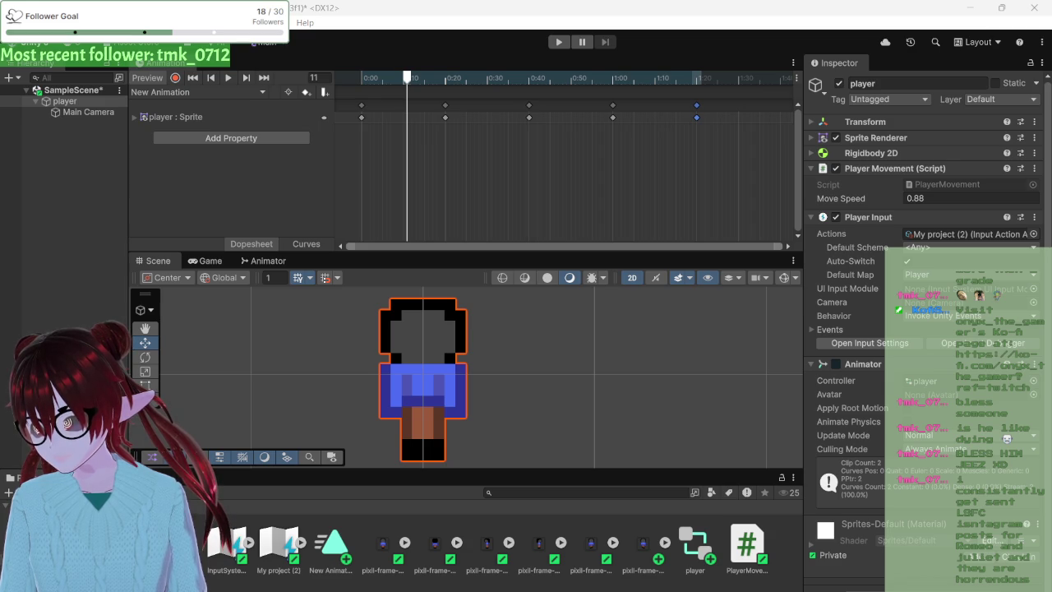
mouse_move(0, 82)
left_mouse_down()
mouse_move(378, 76)
mouse_move(395, 4)
left_mouse_up()
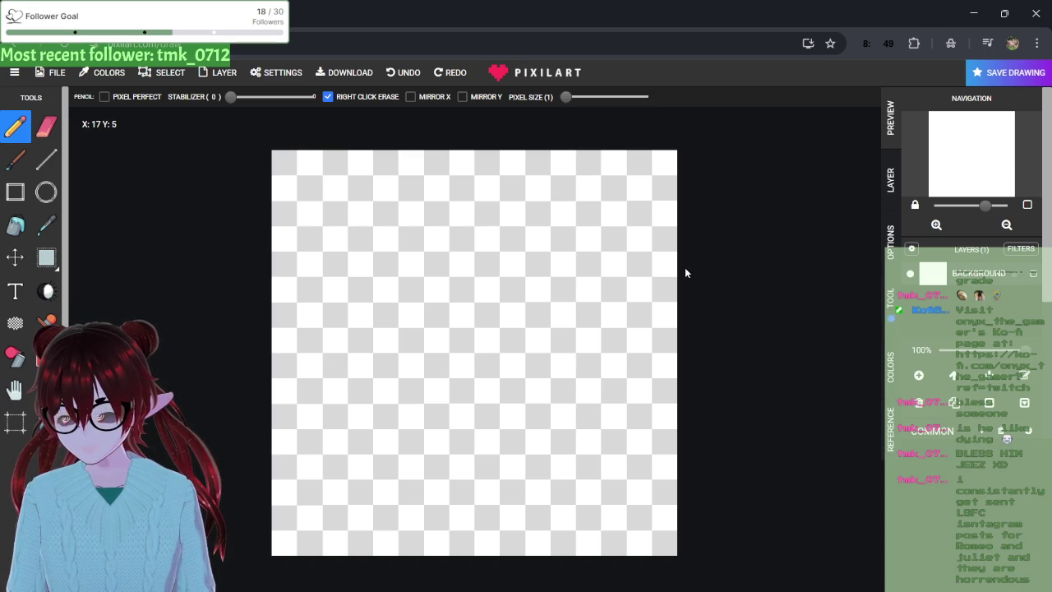
- Open the saved drawings guvuvuy.pixil, idk.pixil and idkkk.pixil in turn, replacing the canvas each time
left_click(53, 72)
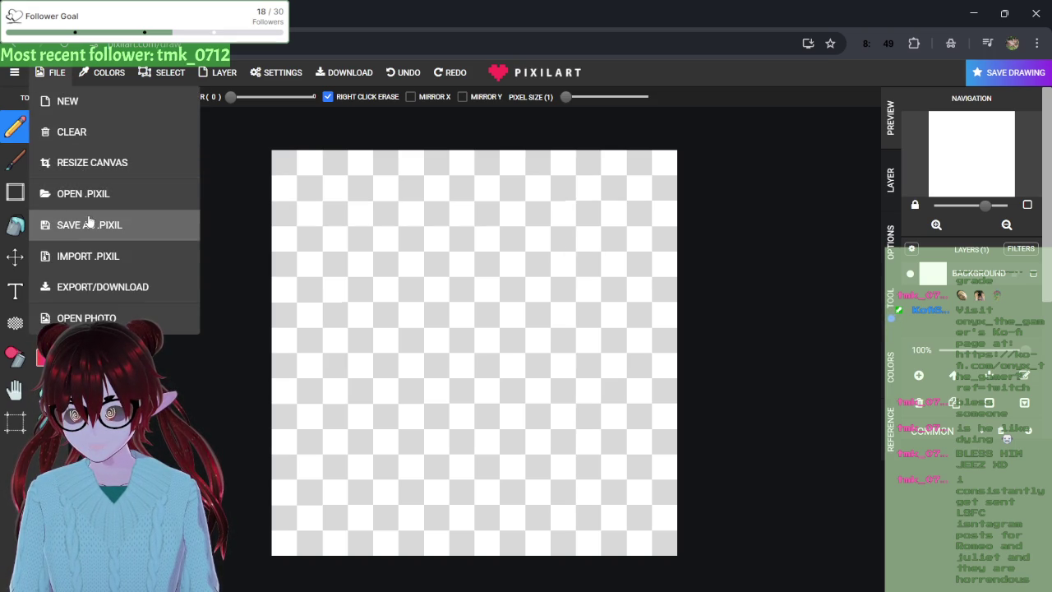
left_click(75, 193)
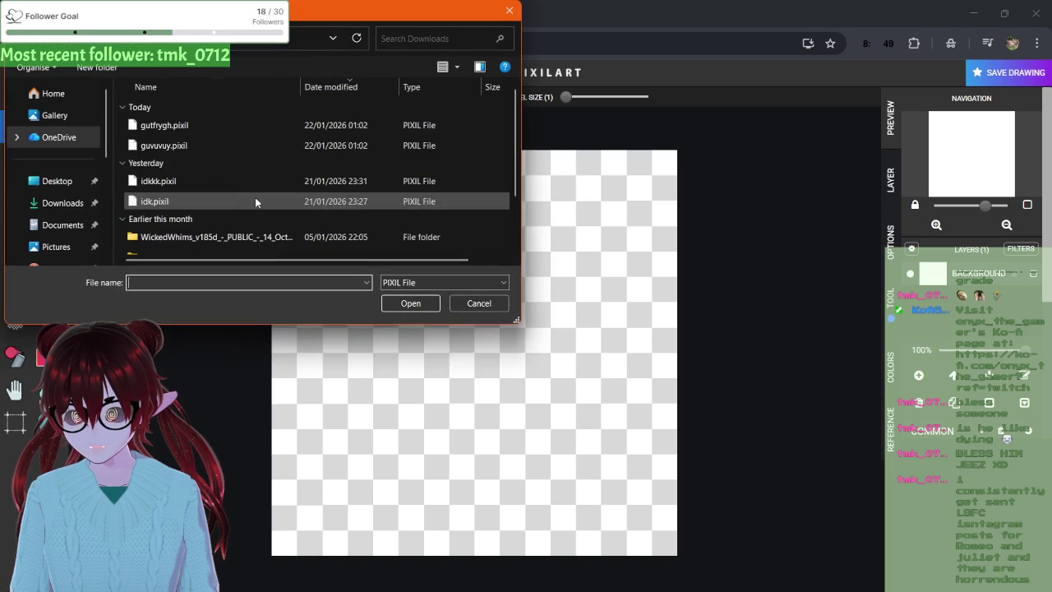
double_click(210, 148)
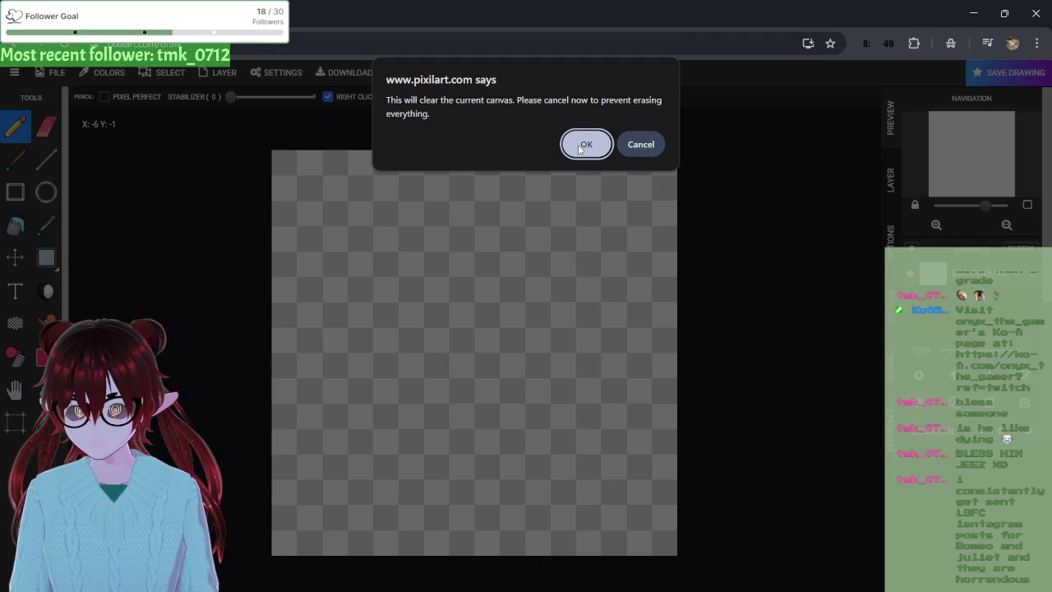
left_click(586, 146)
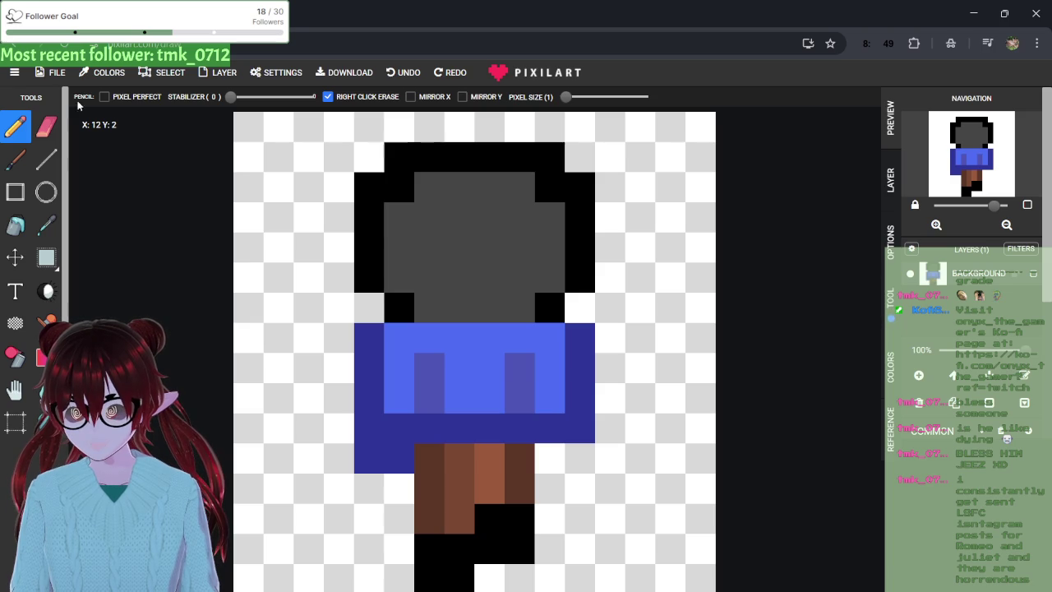
left_click(55, 74)
left_click(88, 192)
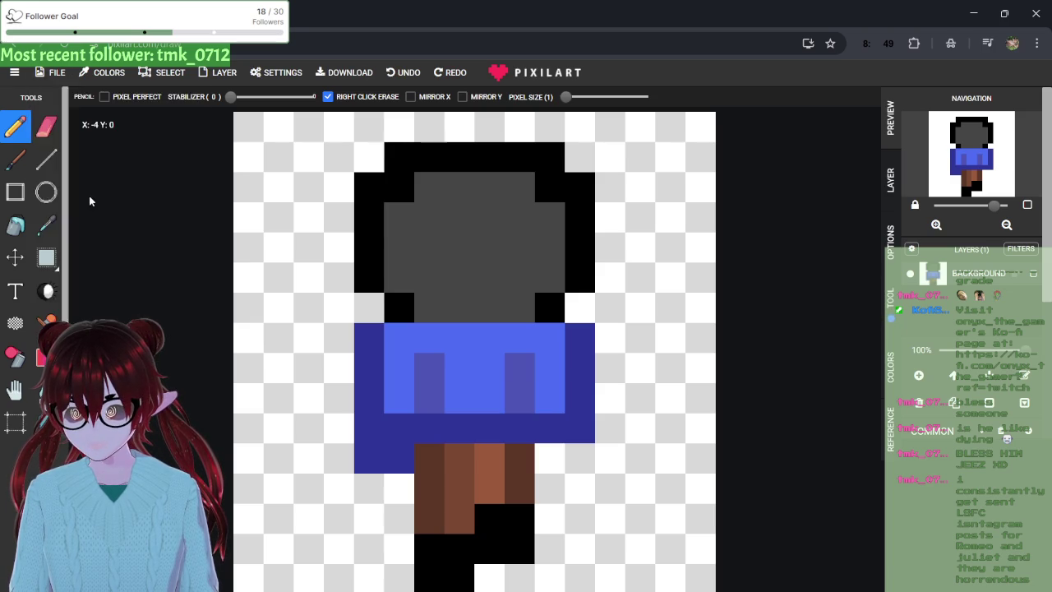
double_click(259, 202)
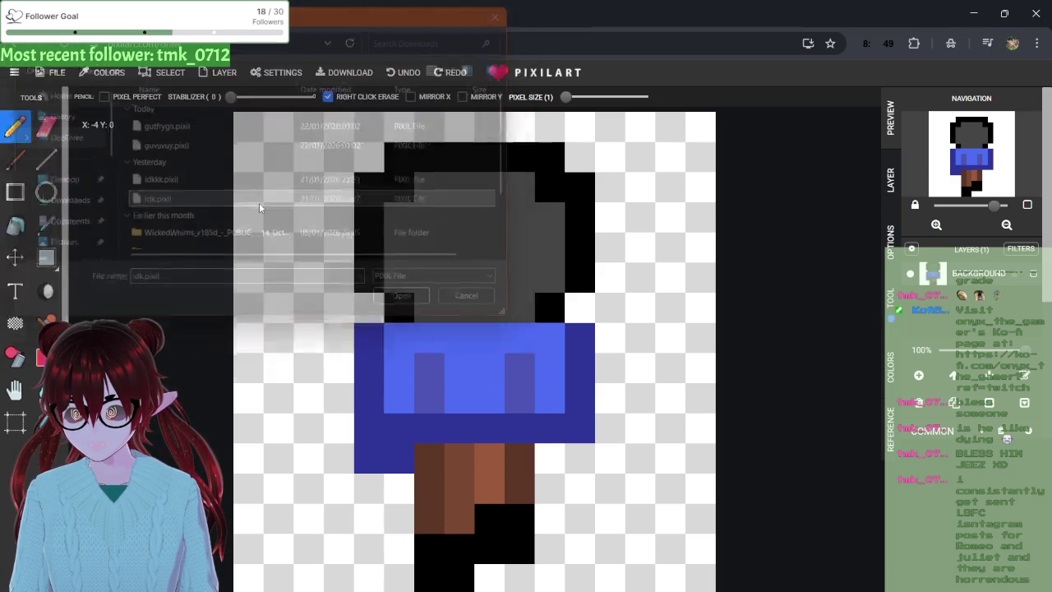
key("Return")
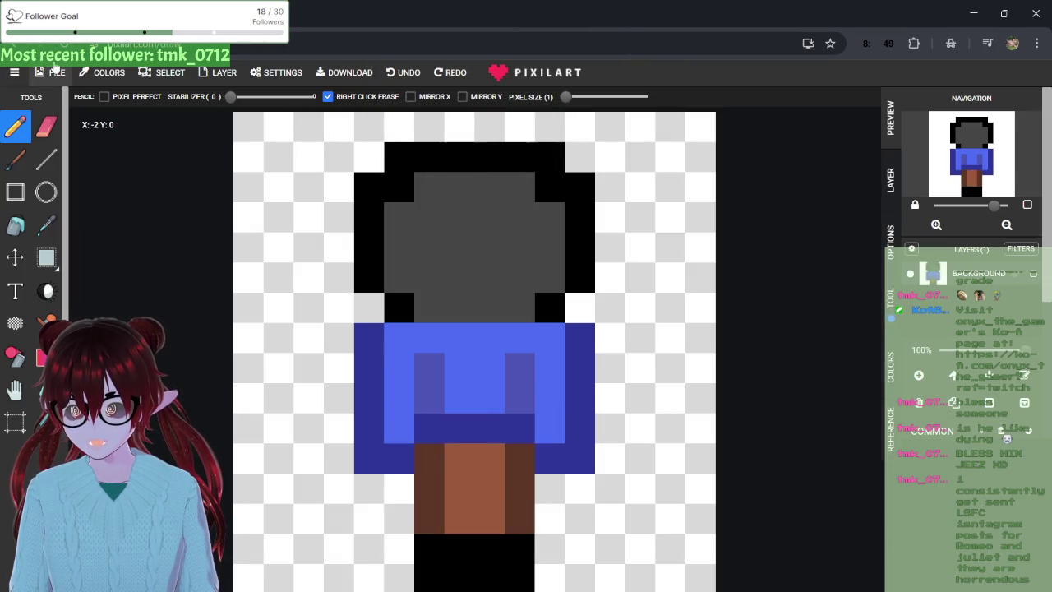
left_click(56, 73)
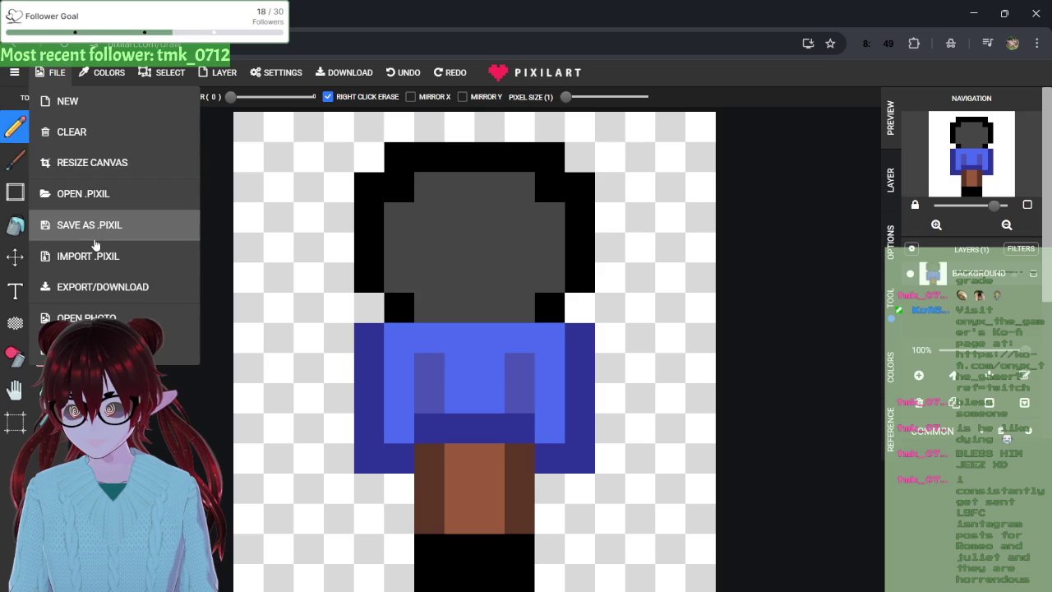
left_click(87, 196)
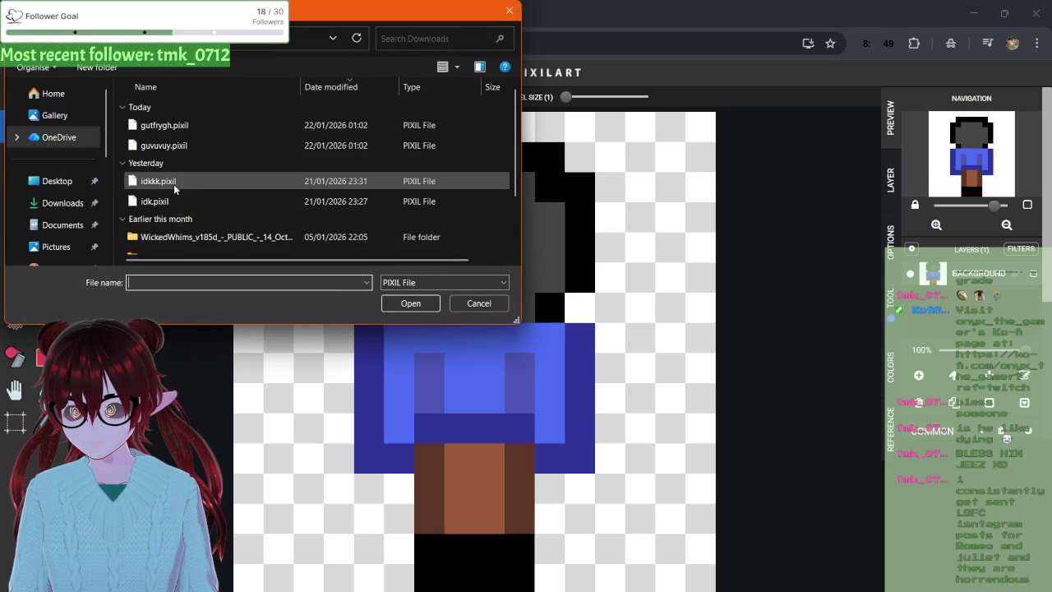
double_click(174, 185)
left_click(606, 144)
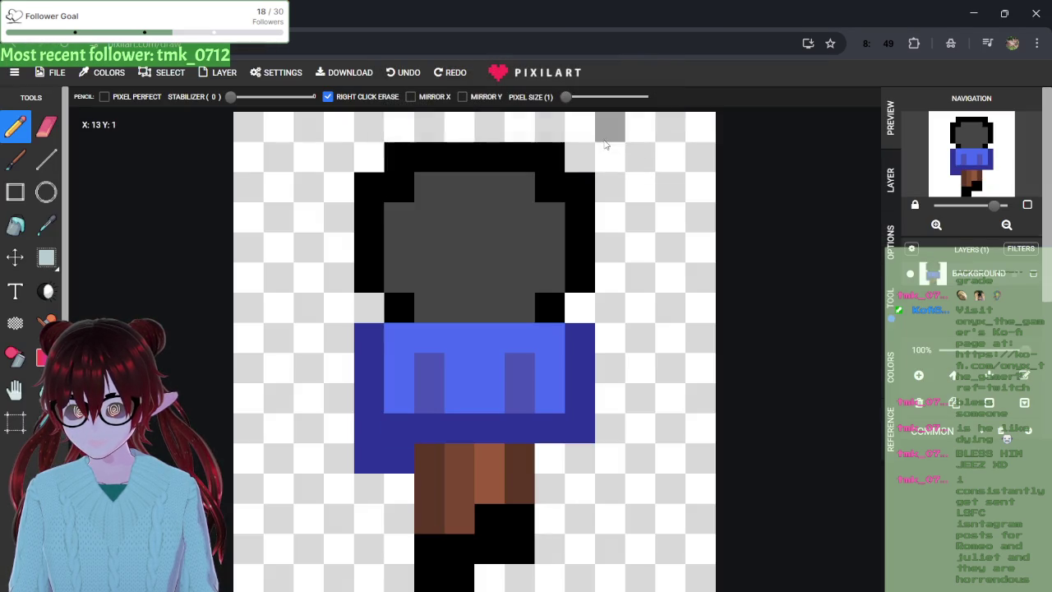
- Import the image pixil-frame-0 (5) onto the cleared canvas
left_click(59, 76)
left_click(66, 81)
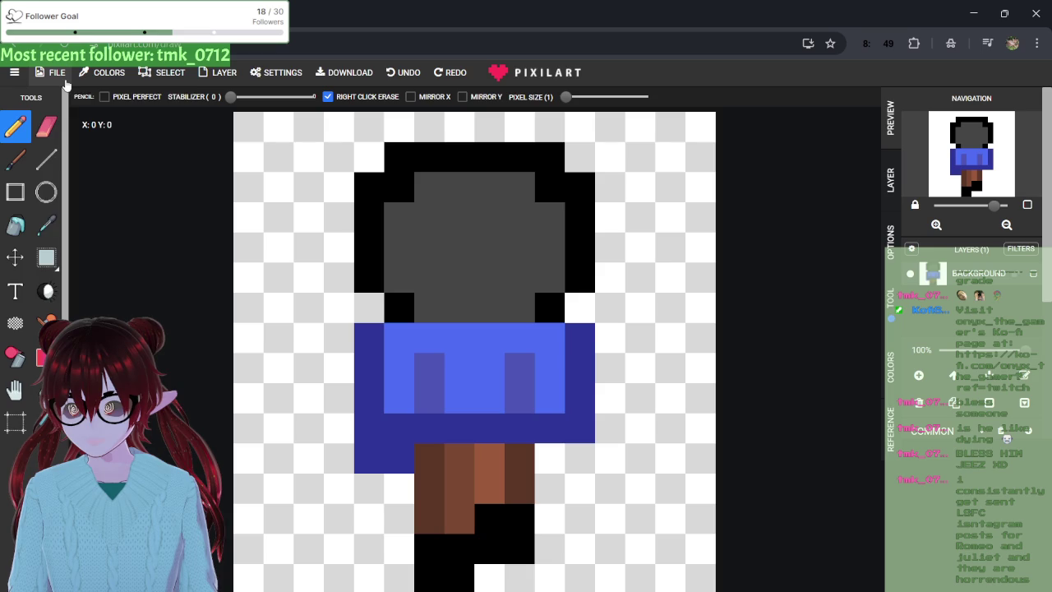
left_click(66, 81)
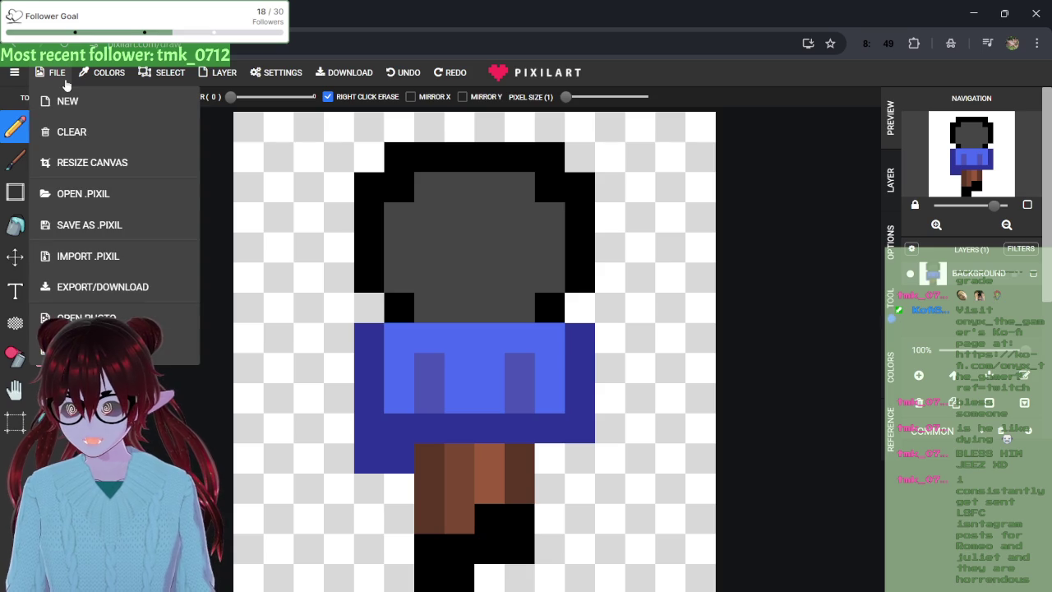
left_click(98, 265)
scroll(255, 207, "down", 2)
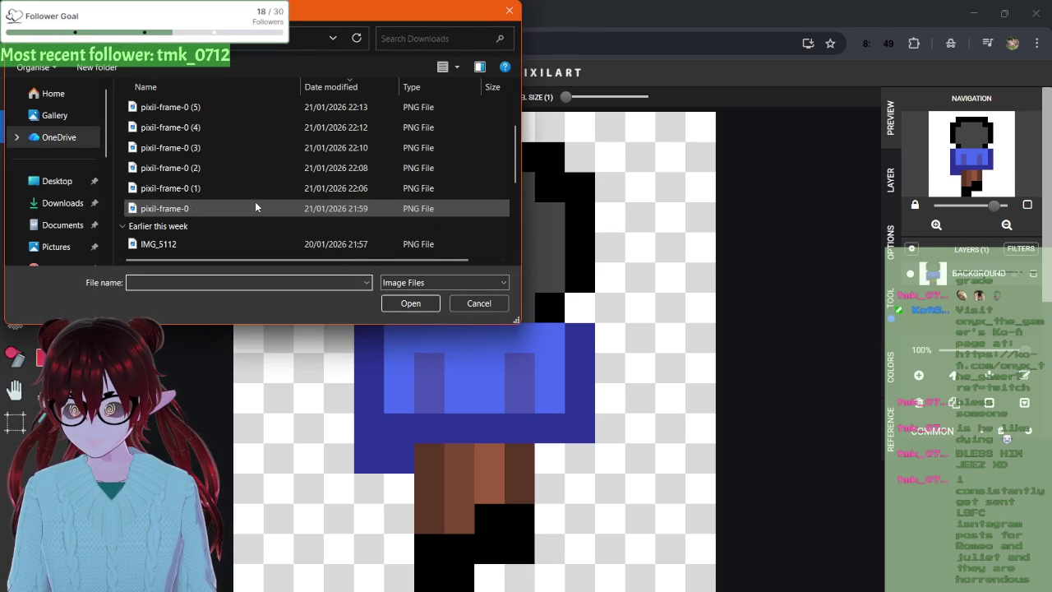
scroll(255, 201, "up", 2)
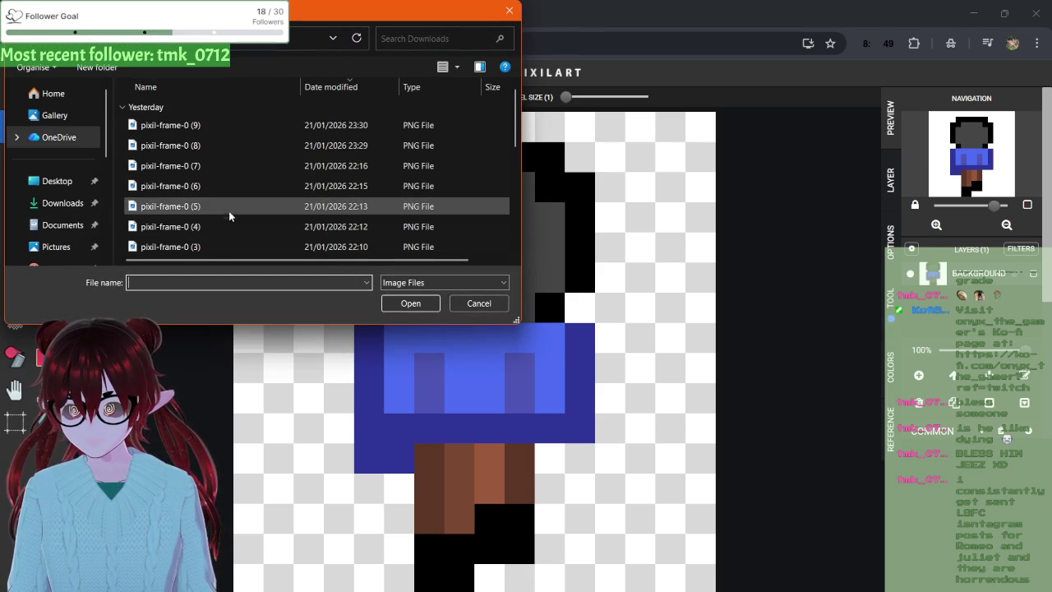
double_click(228, 211)
left_click(579, 129)
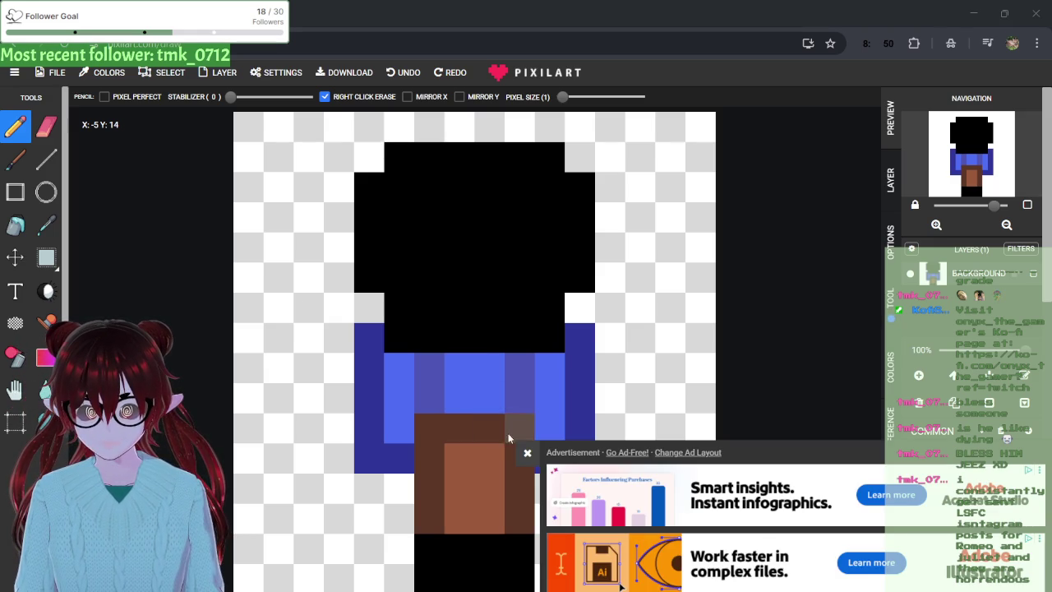
- Dismiss the advertisement and duplicate the Pixilart browser tab
left_click(523, 453)
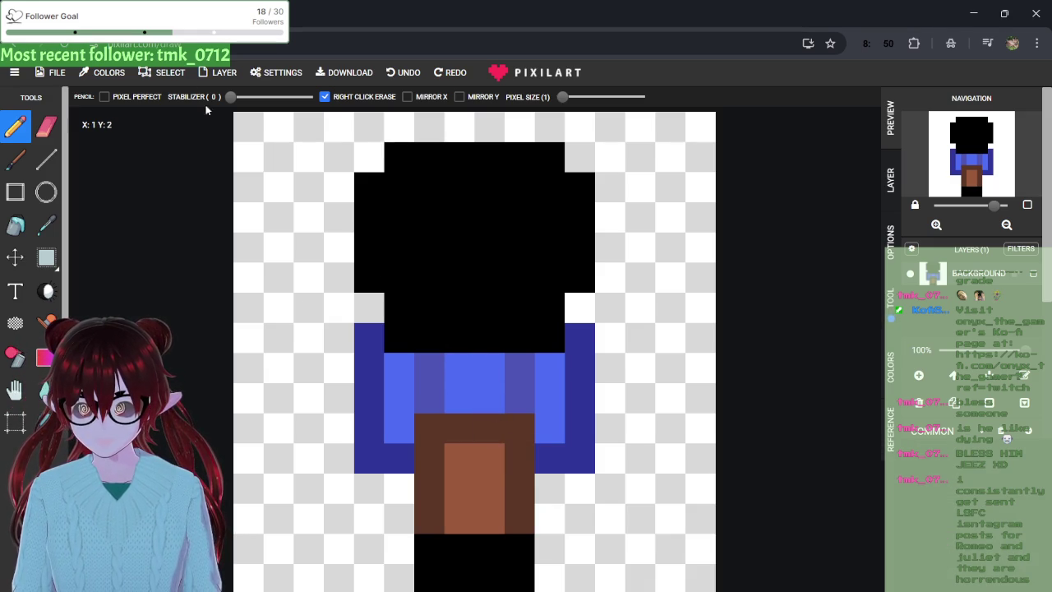
right_click(158, 15)
left_click(180, 155)
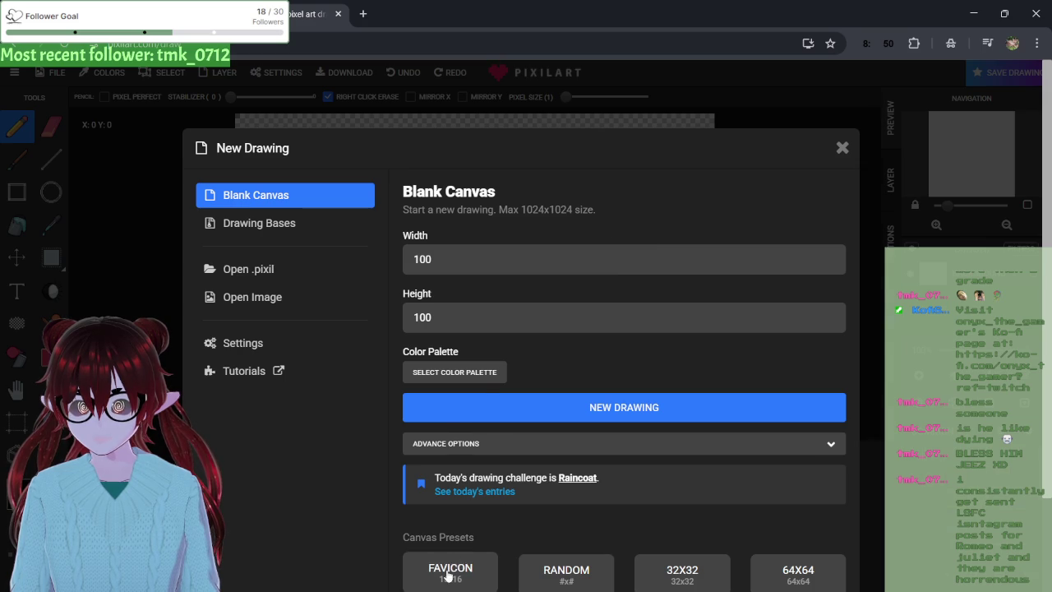
- Start a new 16x16 canvas and load the saved frame pixil-frame-0 (3) onto it
left_click(444, 571)
left_click(527, 452)
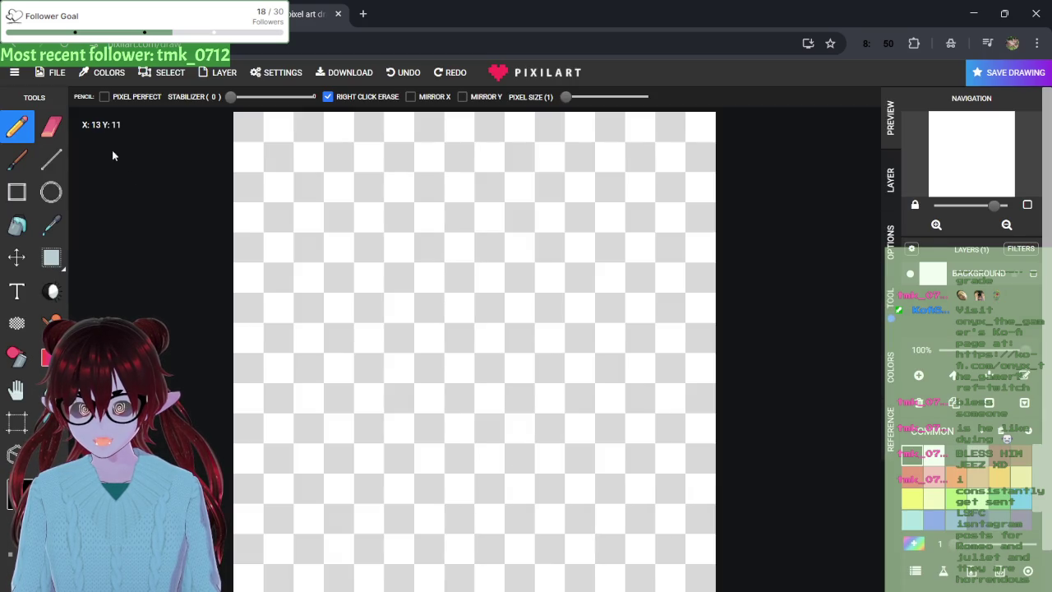
left_click(43, 74)
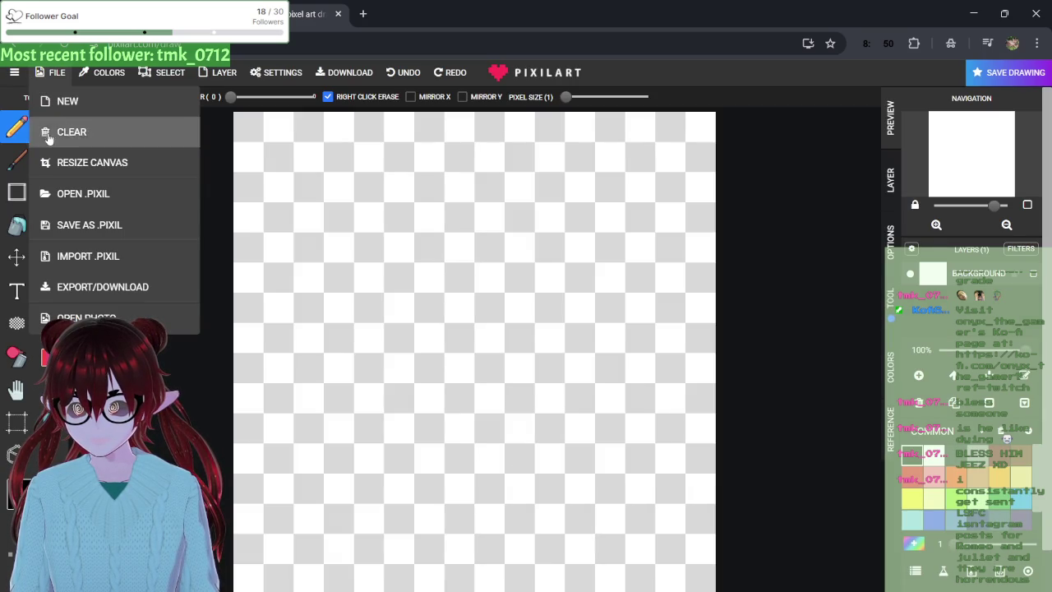
left_click(75, 314)
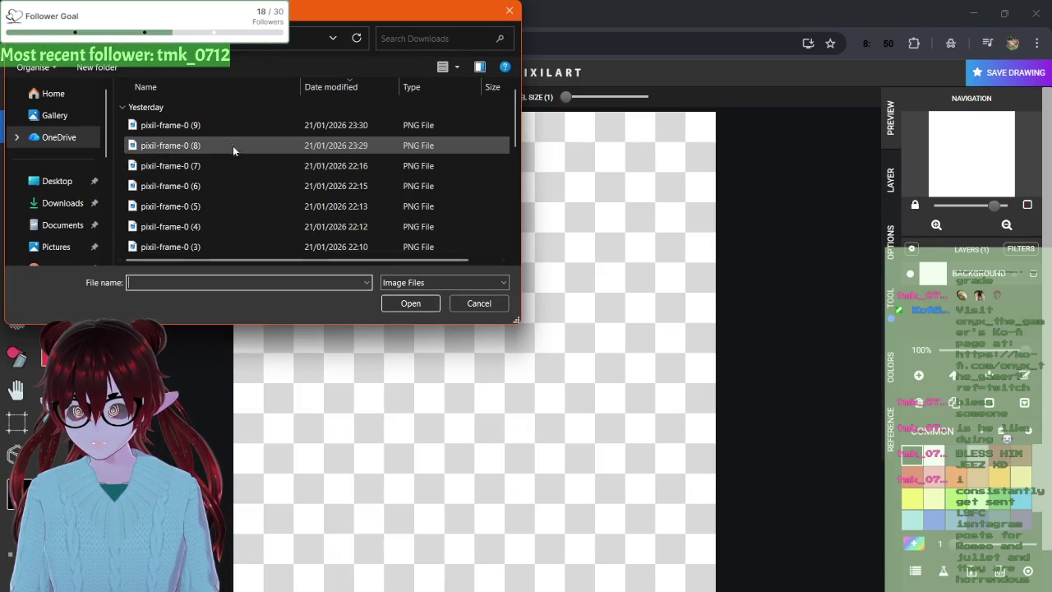
double_click(210, 246)
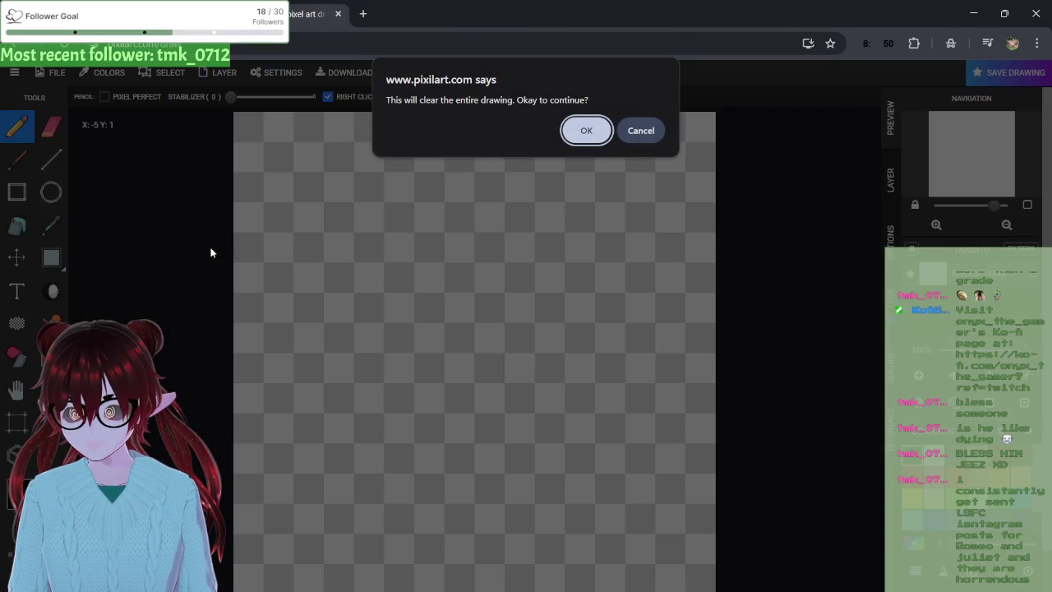
left_click(586, 131)
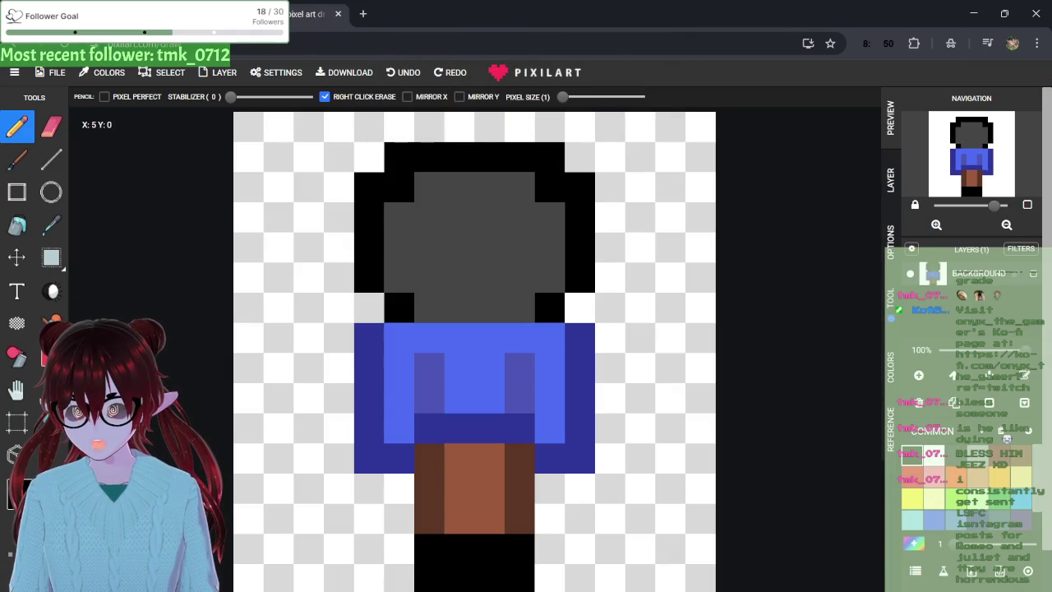
- Replace it with pixil-frame-0 (7), browsing the files as thumbnails to compare frames
left_click(55, 73)
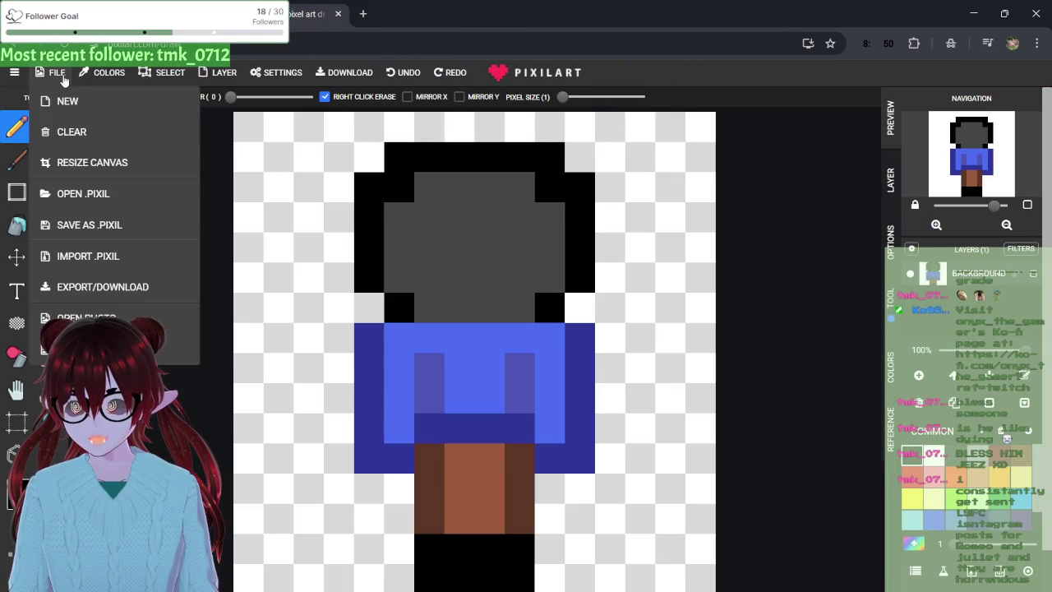
left_click(86, 318)
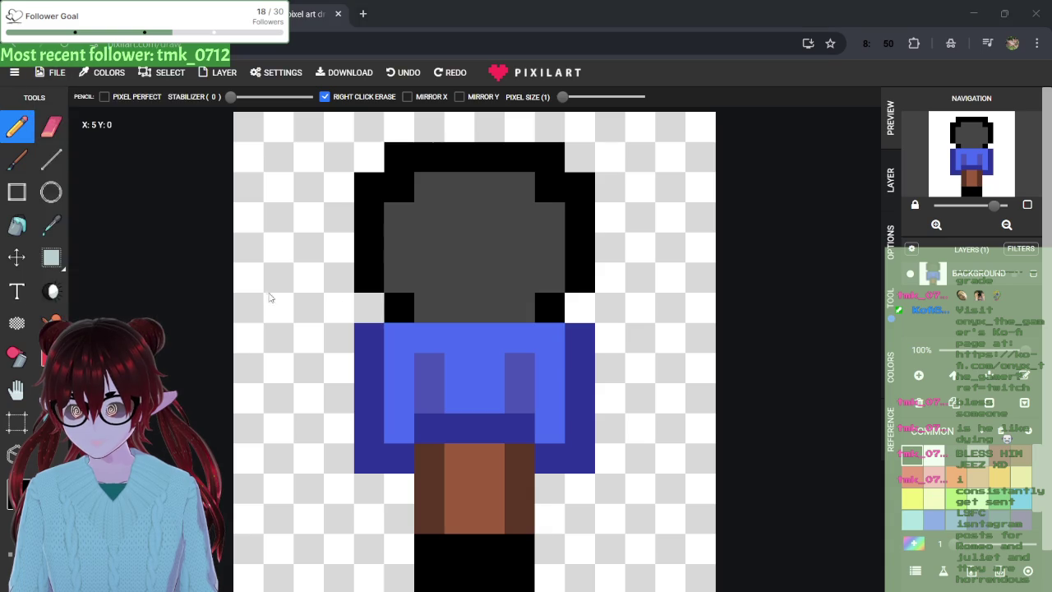
left_click(442, 67)
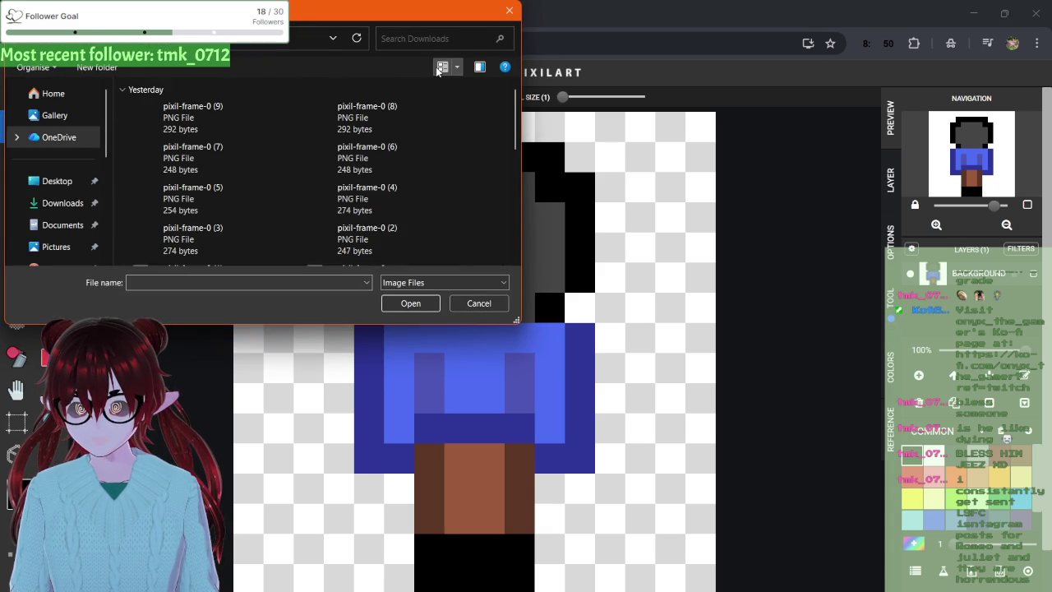
scroll(350, 164, "down", 2)
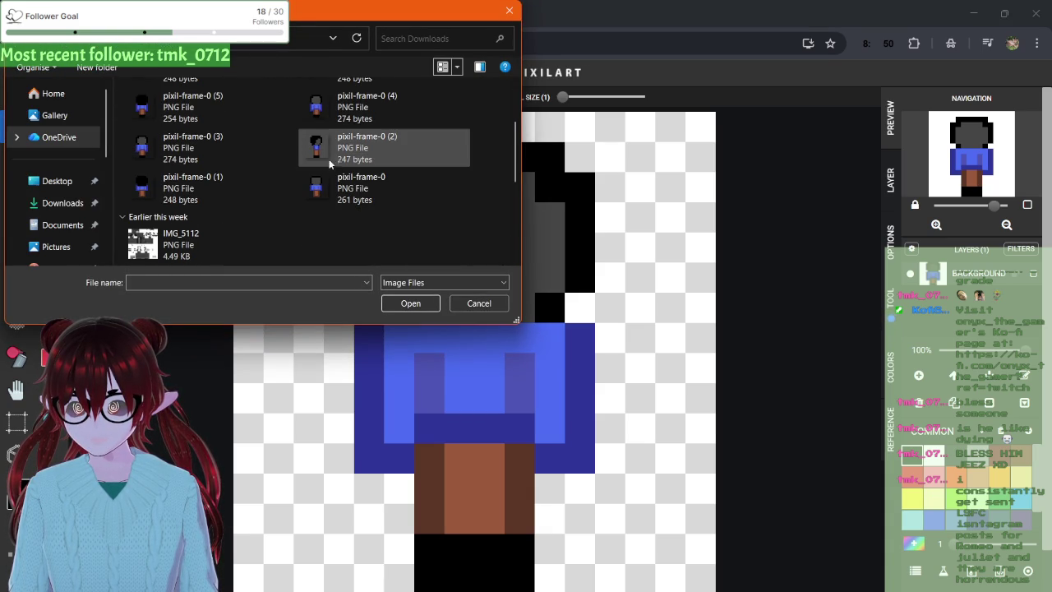
scroll(327, 150, "up", 2)
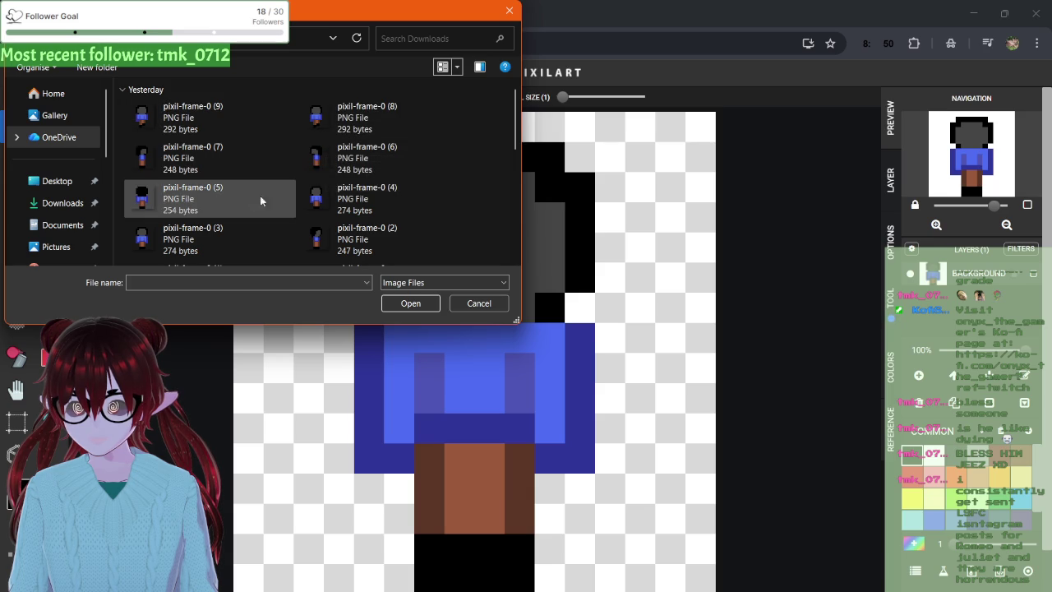
double_click(148, 156)
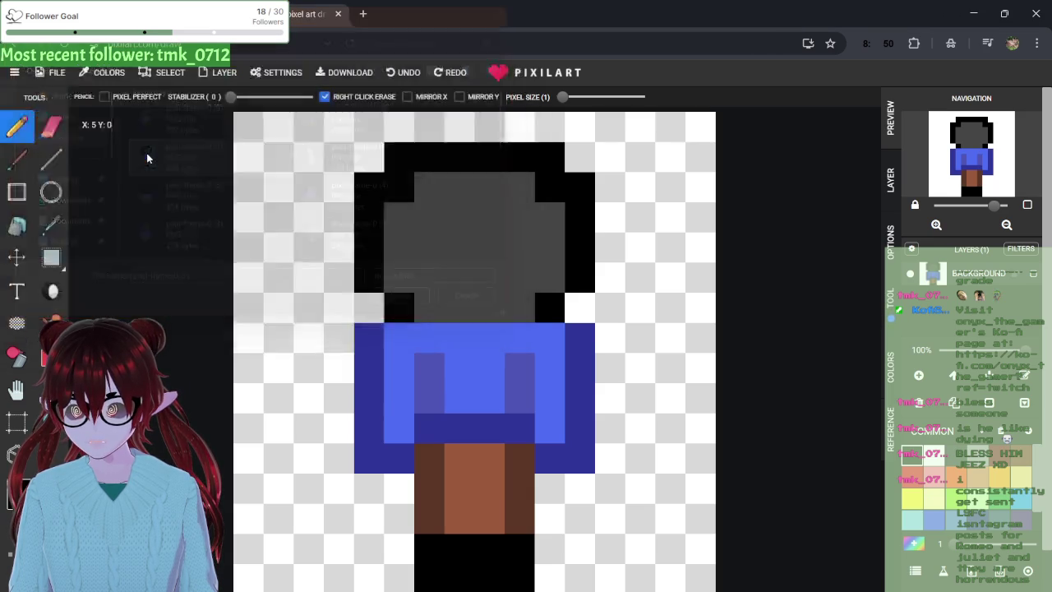
left_click(585, 137)
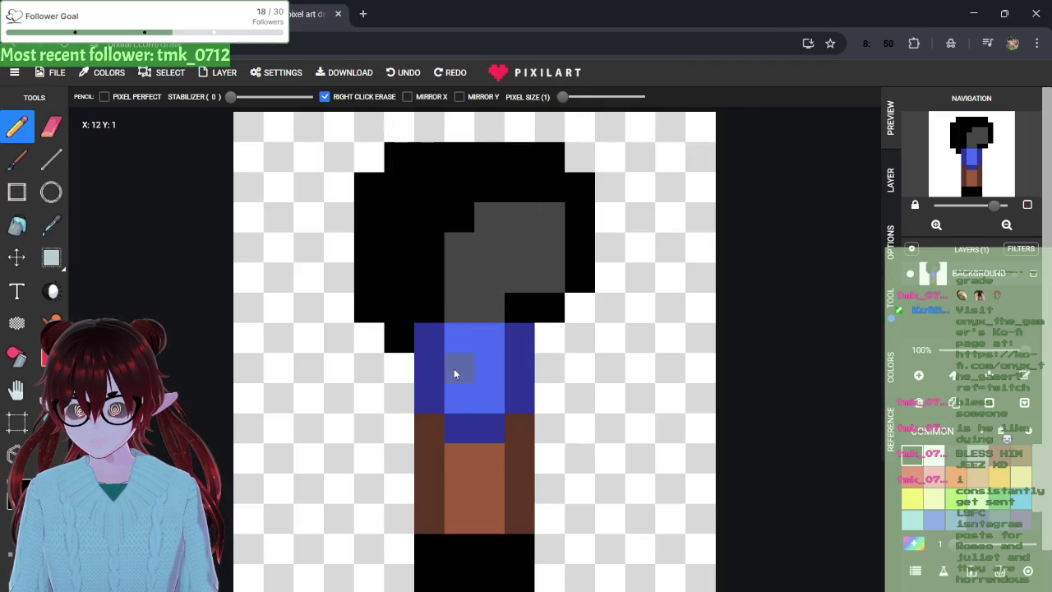
- Paint the row below the shirt in the shirt's blue, then close the advertisement
scroll(433, 394, "up", 1)
scroll(432, 396, "down", 1)
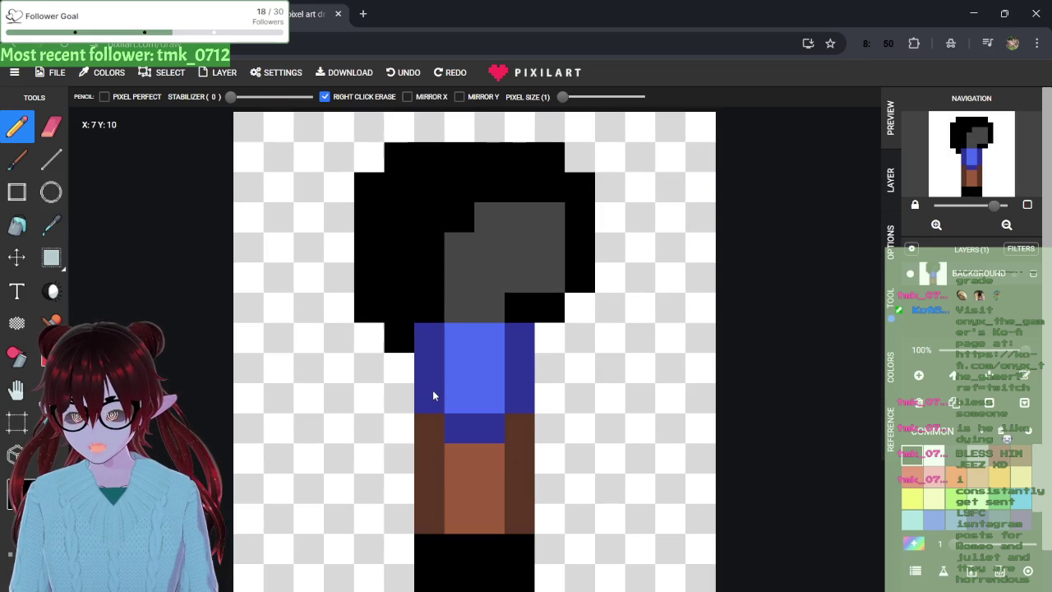
left_click(496, 290)
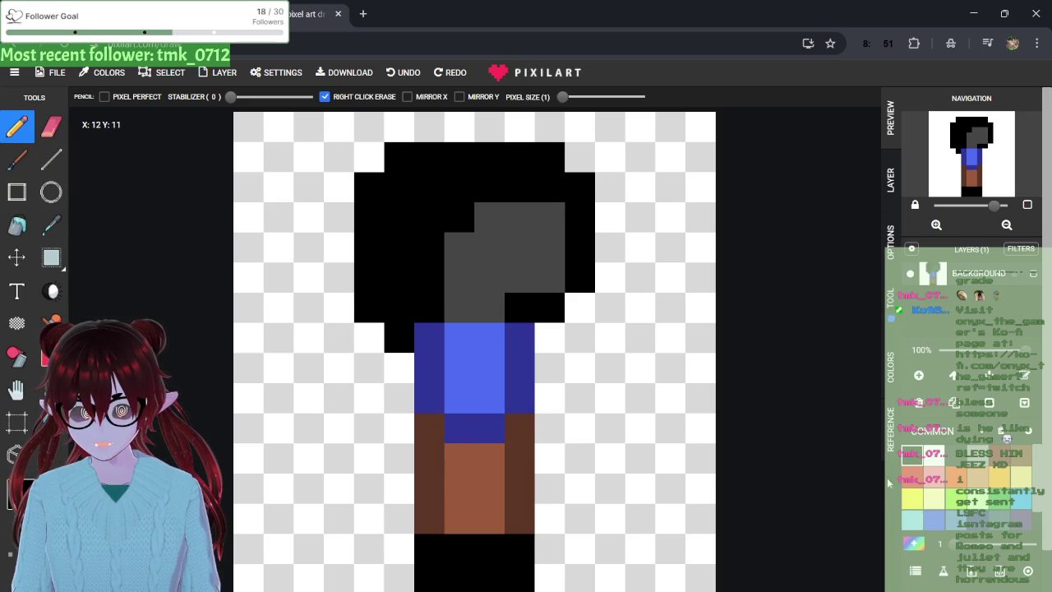
left_click(932, 524)
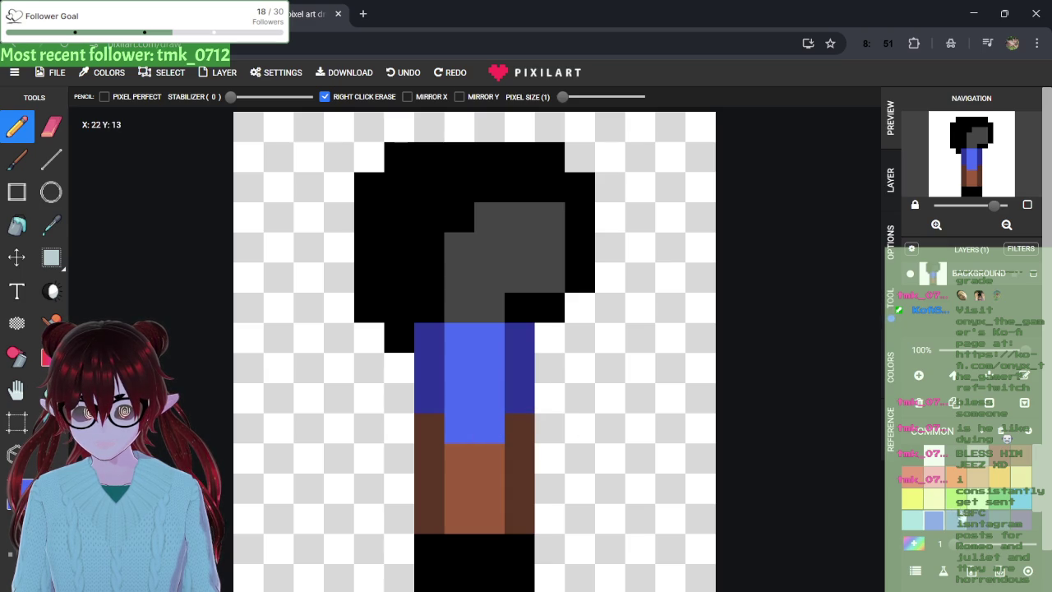
mouse_move(441, 425)
left_mouse_down()
mouse_move(463, 457)
mouse_move(521, 441)
left_mouse_up()
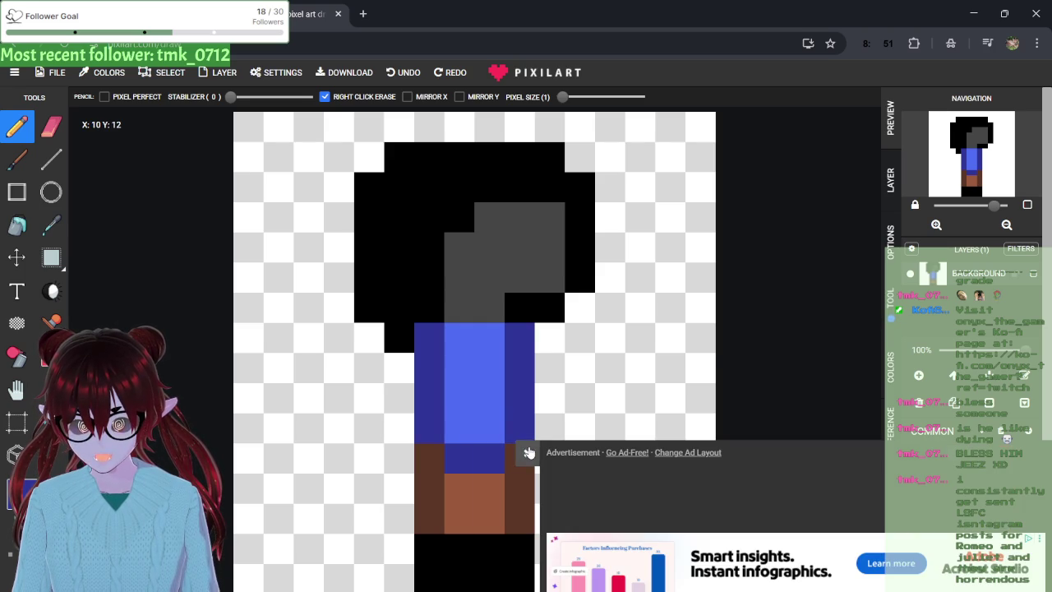
left_click(530, 453)
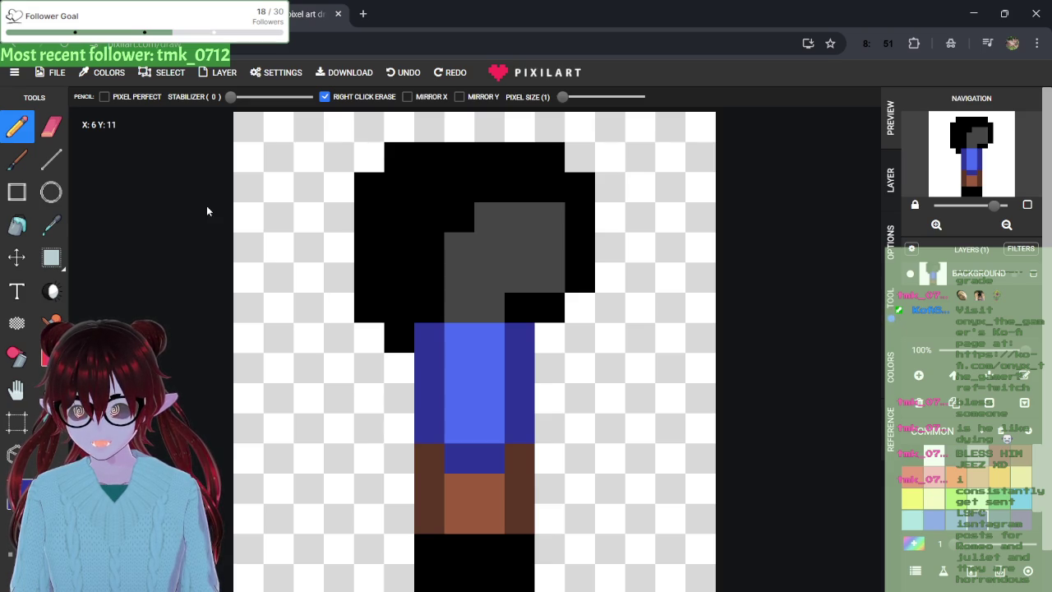
- Download the frame as a PNG, then paint one pixel in the hair dark grey
mouse_move(63, 79)
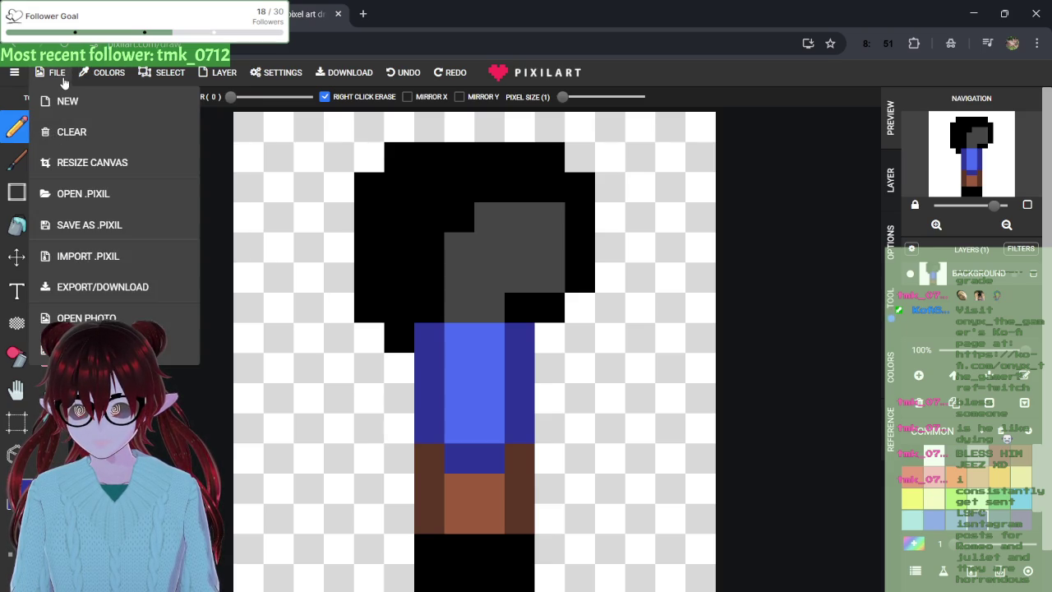
left_click(301, 74)
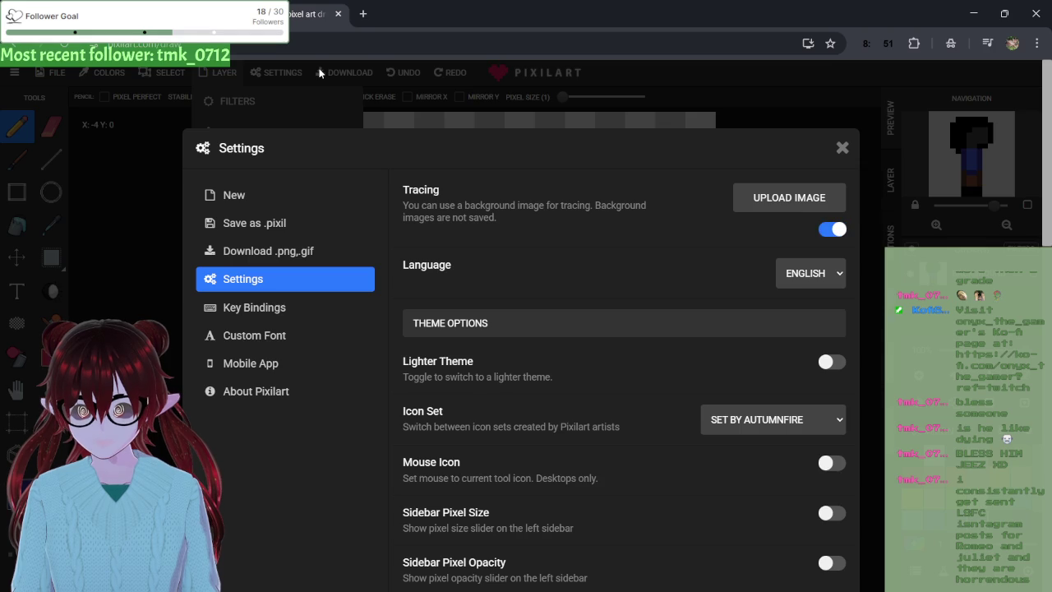
left_click(320, 74)
left_click(321, 74)
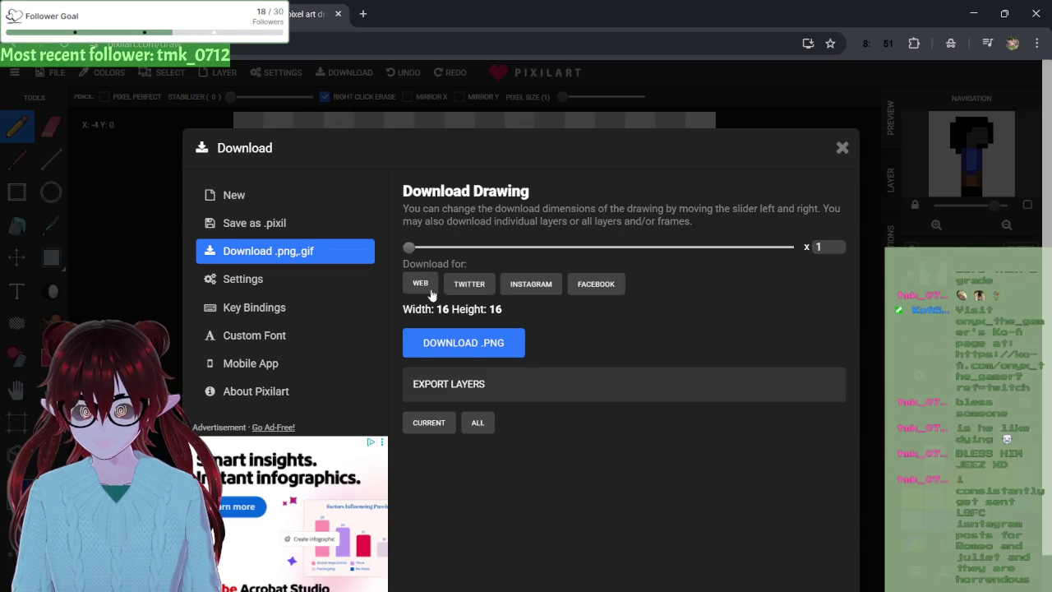
left_click(434, 345)
left_click(840, 147)
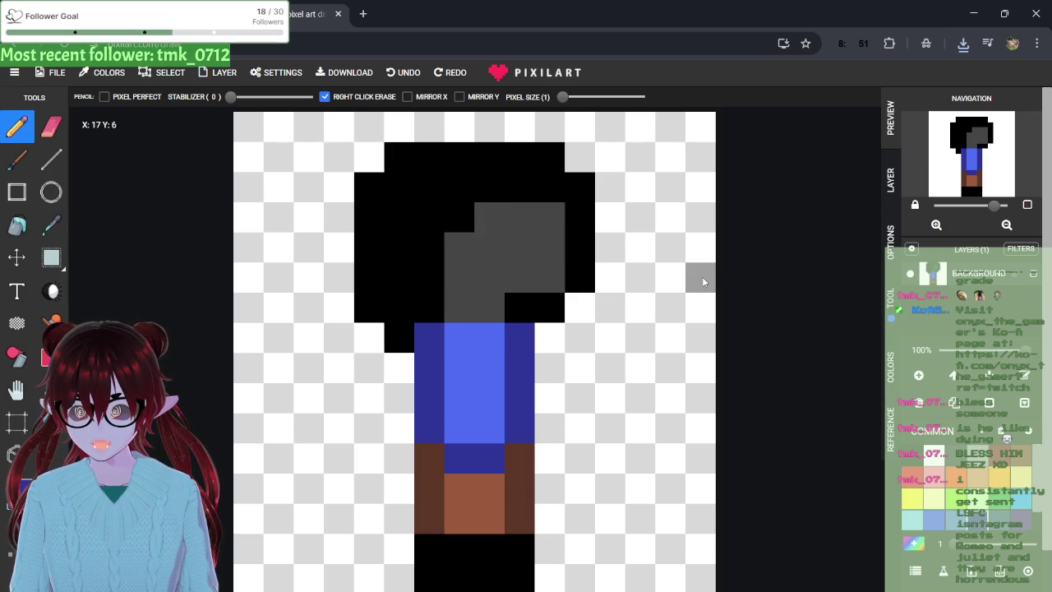
left_click(409, 212)
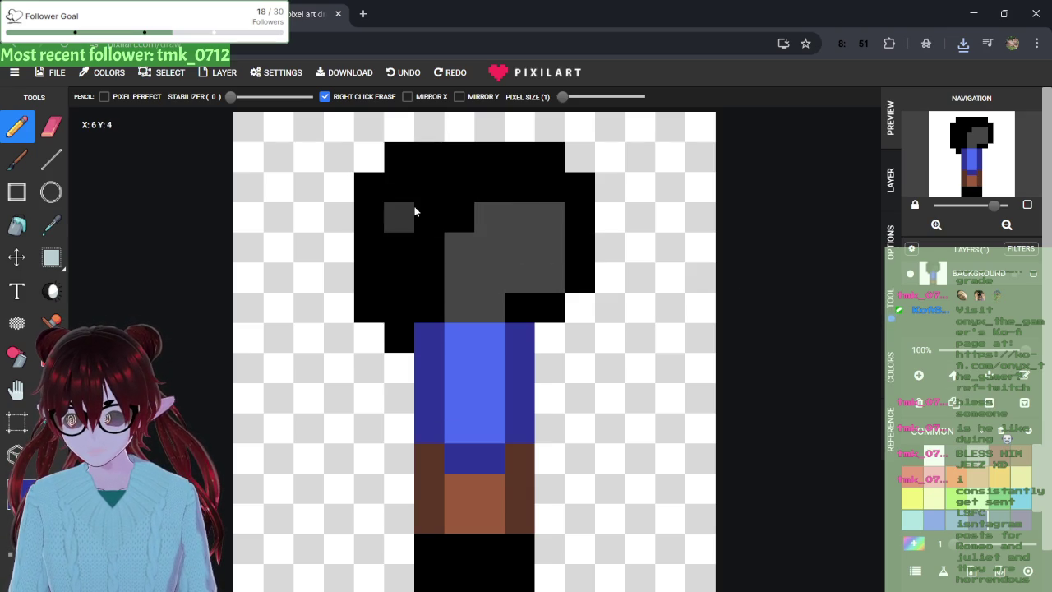
- Open pixil-frame-0 (10).png from Chrome downloads in Photos, zoom in and open Edit
left_click(963, 43)
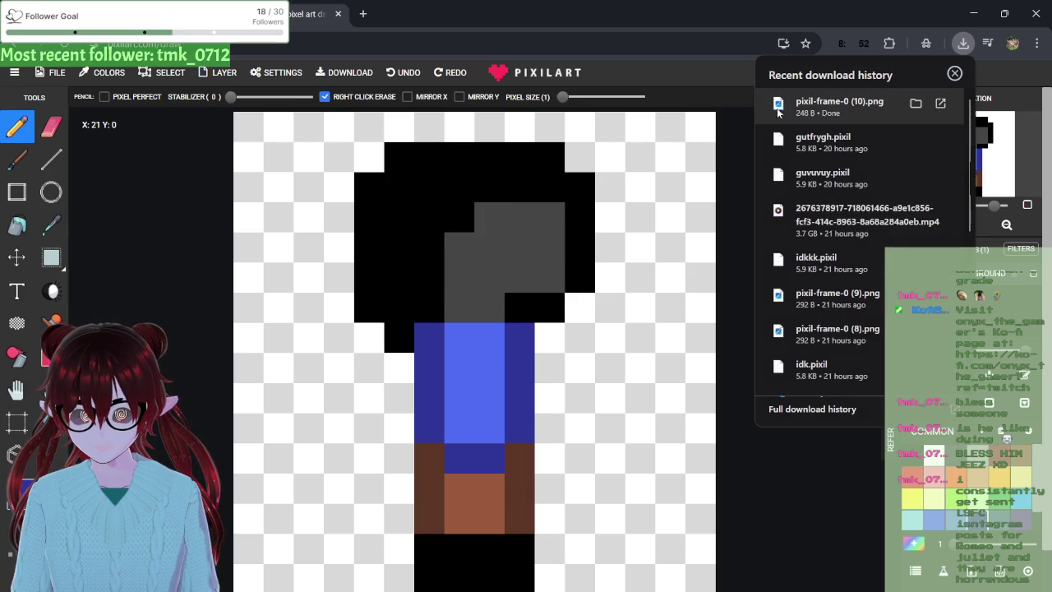
left_click(801, 104)
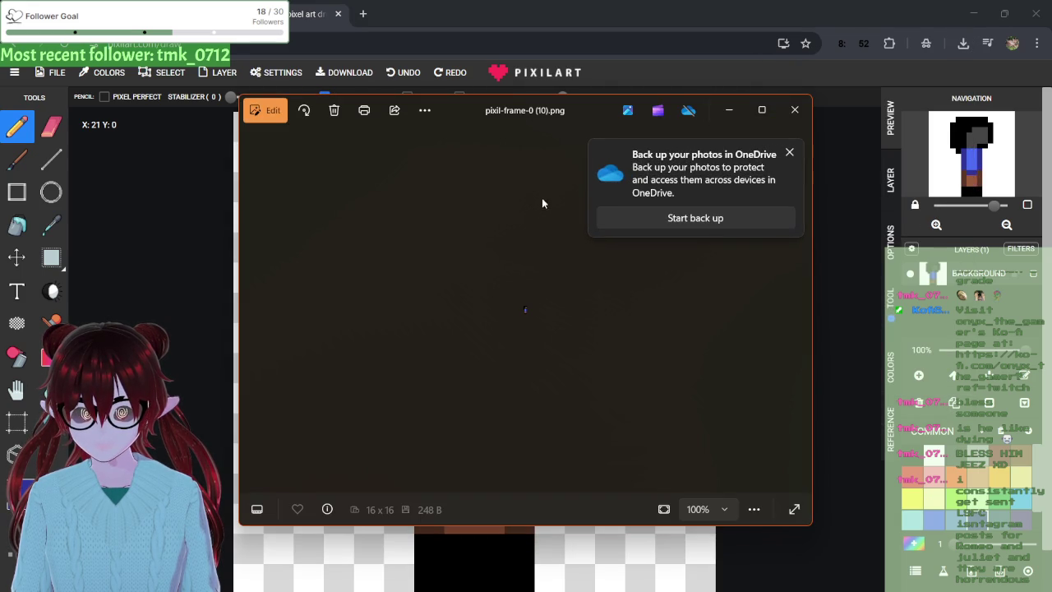
left_click(789, 154)
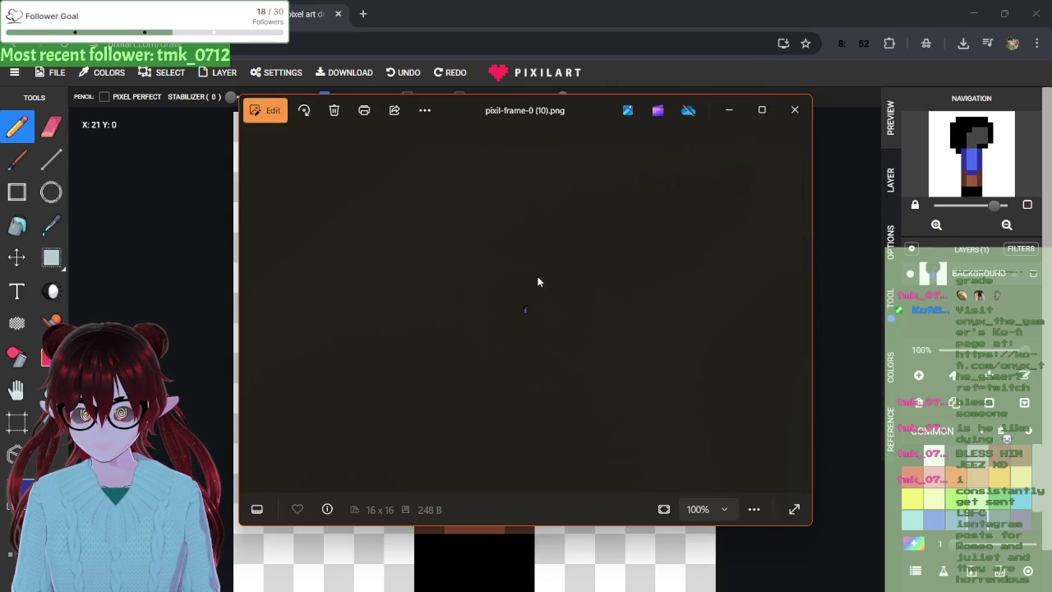
scroll(532, 321, "up", 8)
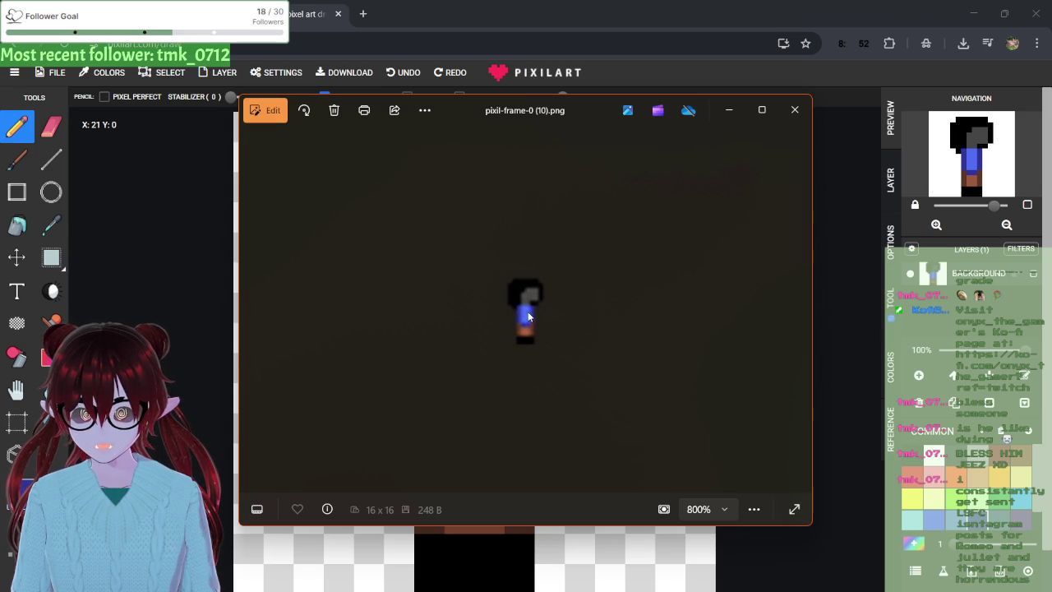
left_click(267, 110)
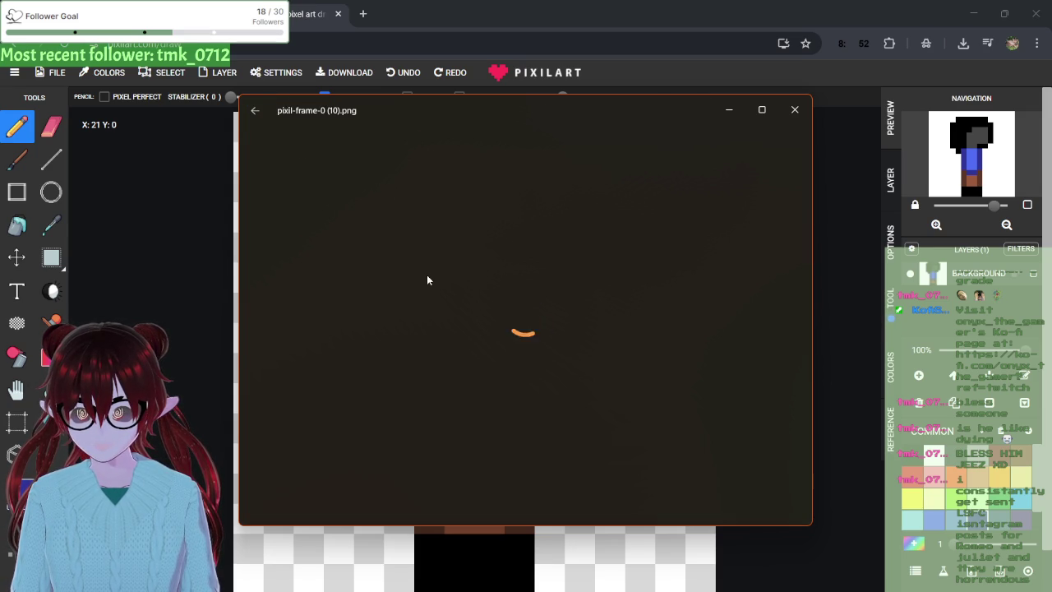
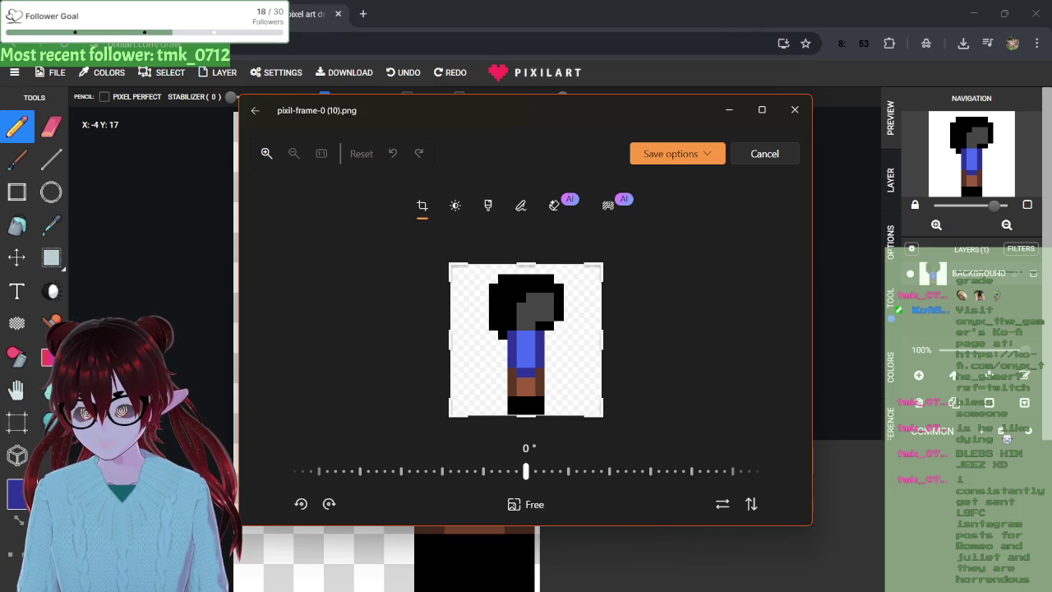
- Mirror pixil-frame-0 (10).png horizontally in the Photos editor
mouse_move(292, 591)
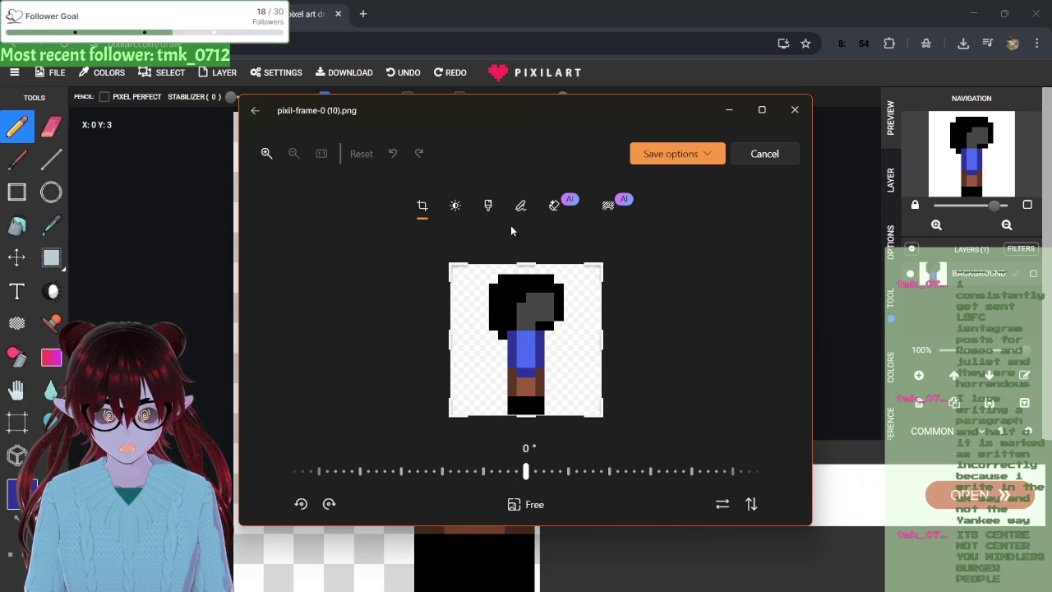
left_click(720, 504)
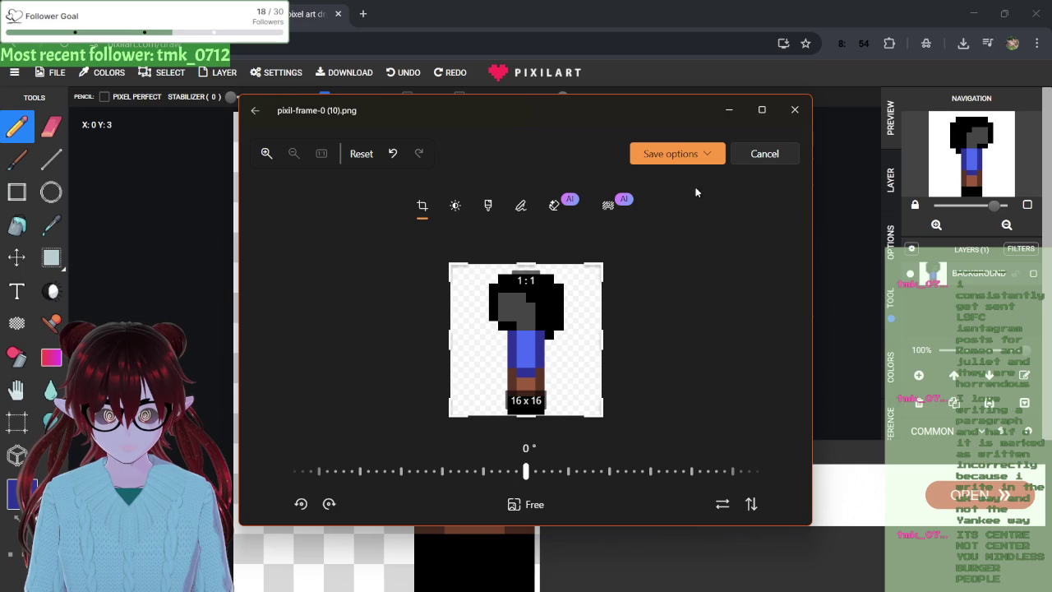
left_click(676, 155)
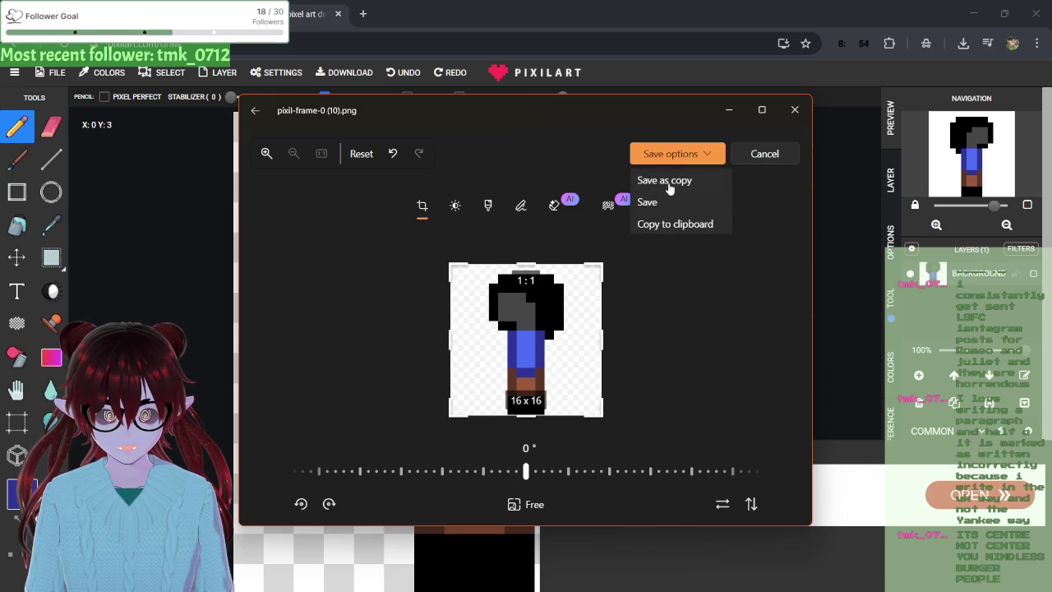
- Save the mirrored sprite as a new copy, pixil-frame-0 (11).png in Downloads, and put Photos away
left_click(668, 182)
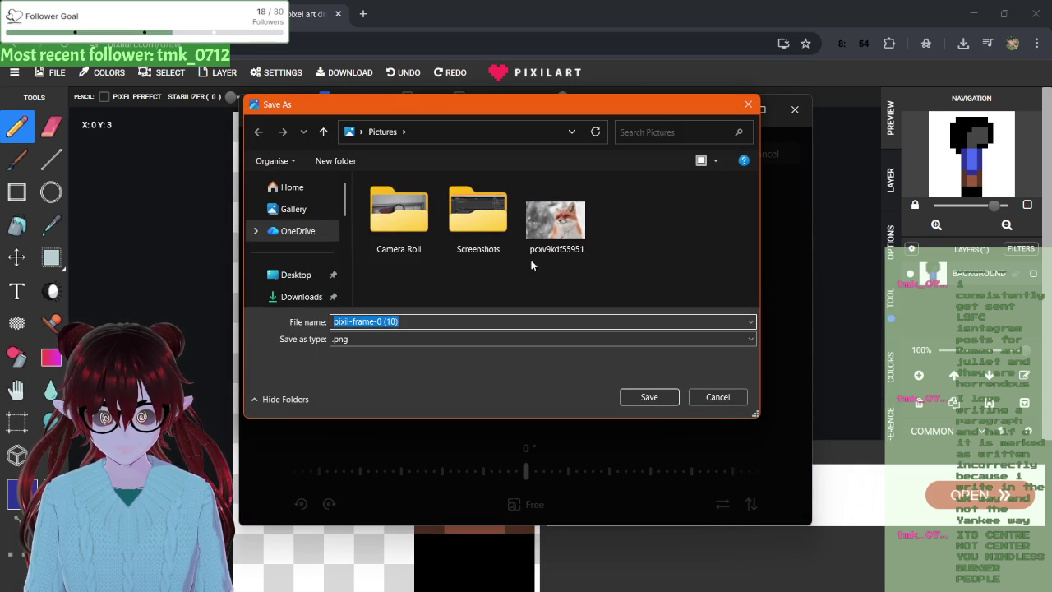
left_click(278, 297)
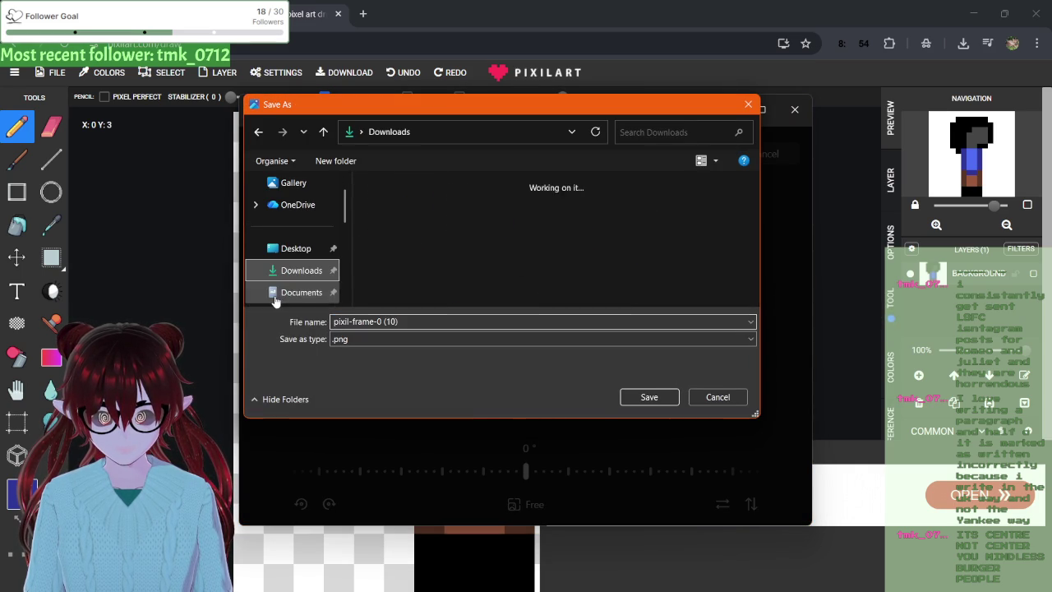
left_click(642, 397)
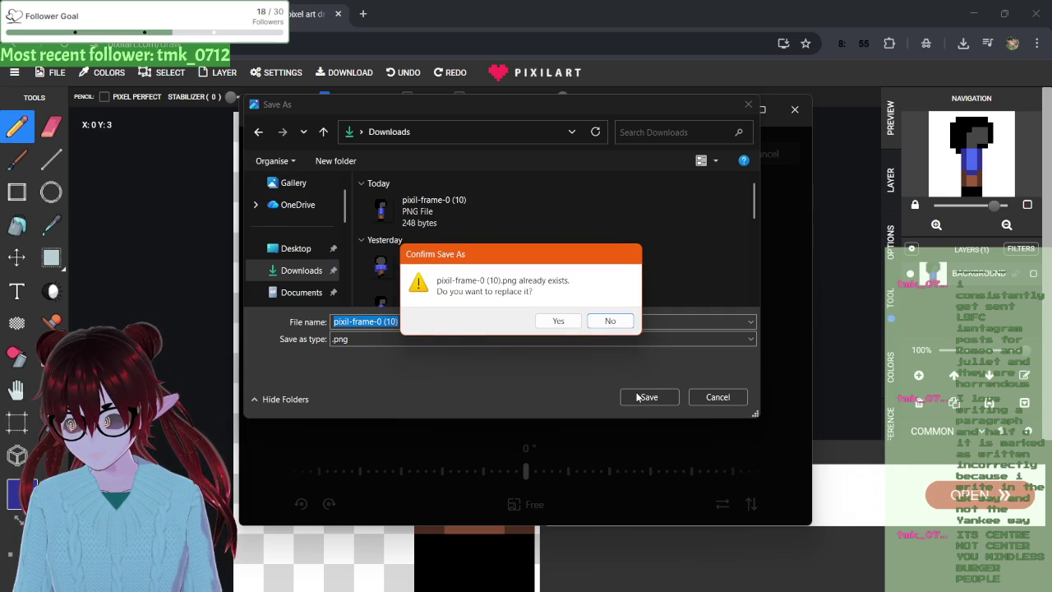
left_click(608, 323)
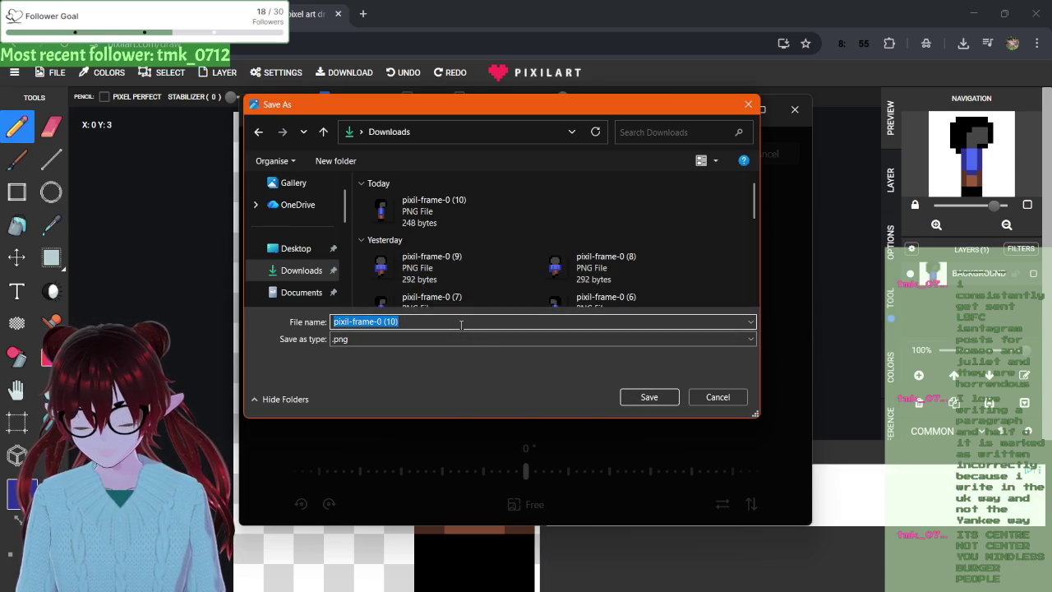
key("Right")
key("Right")
key("Right")
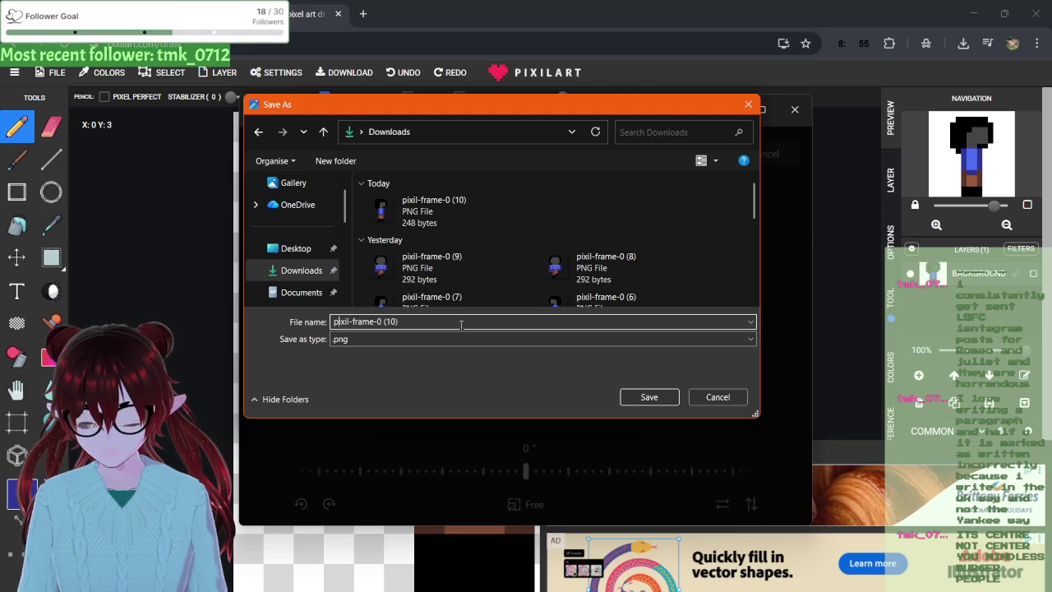
key("Right")
key("Right")
key("Right")
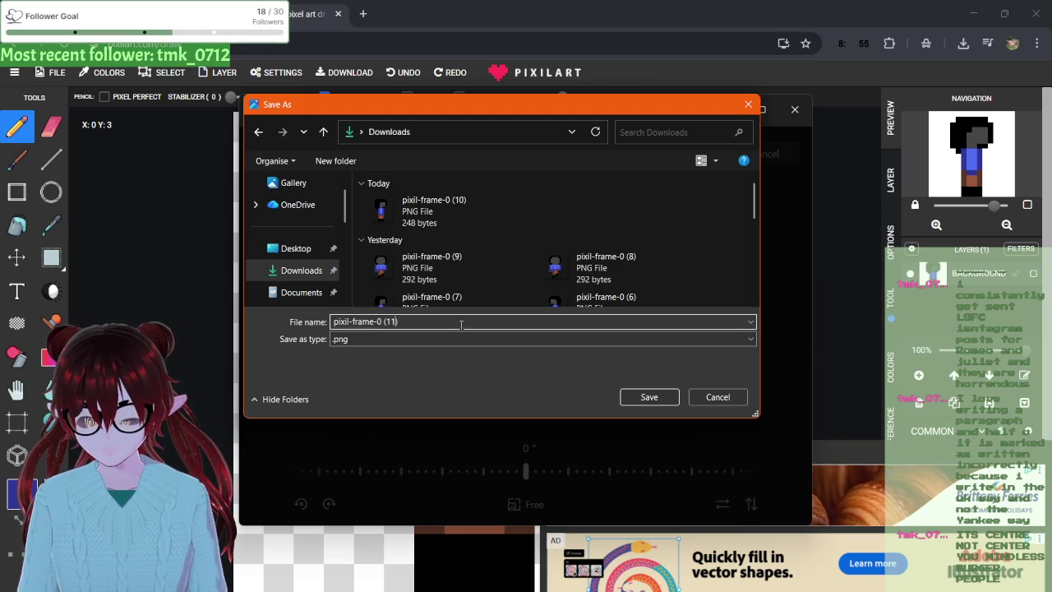
key("BackSpace")
type("1")
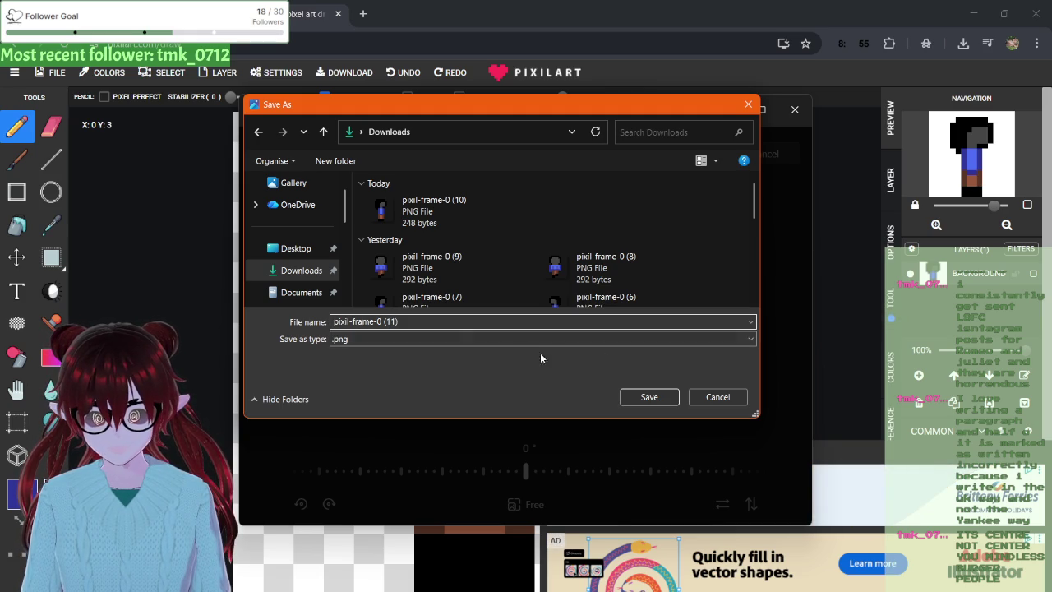
left_click(649, 398)
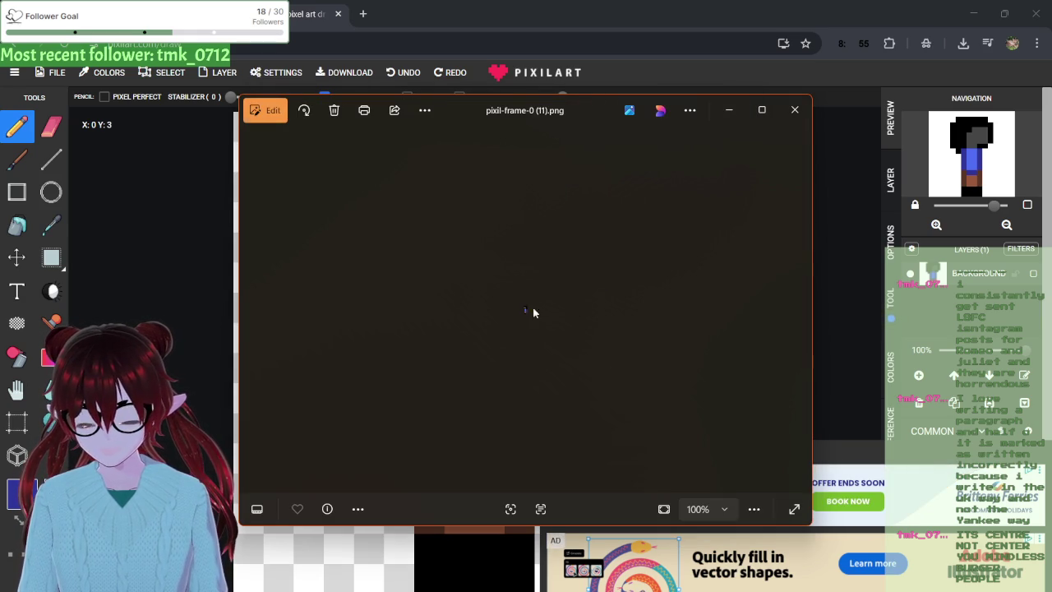
left_click(727, 109)
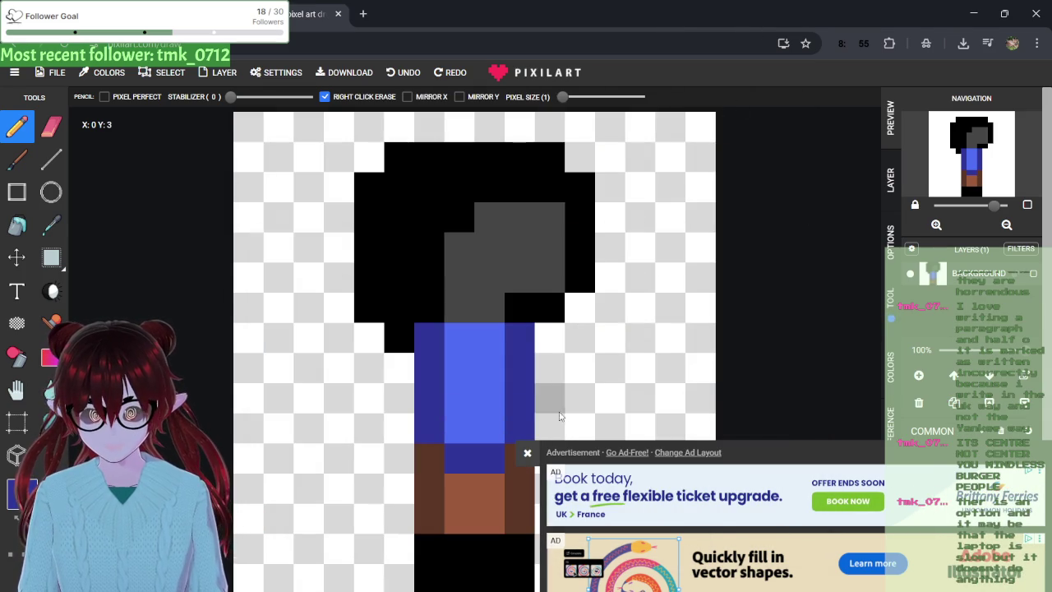
- Add a dark blue arm pixel right of the body and brown leg pixels at the lower left
left_click(536, 460)
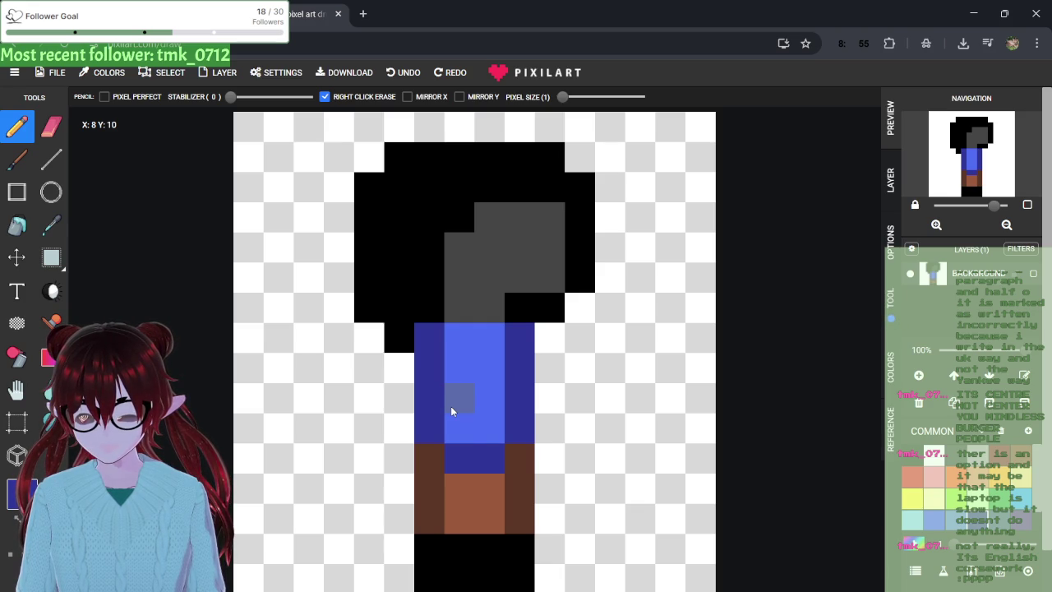
left_click(551, 398)
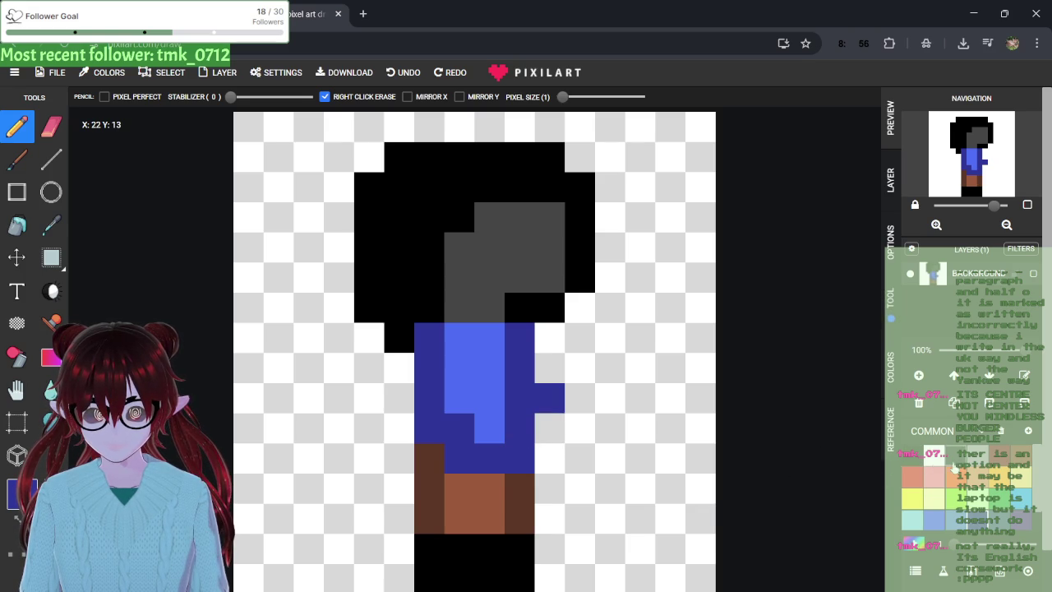
left_click(1019, 457)
left_click(439, 427)
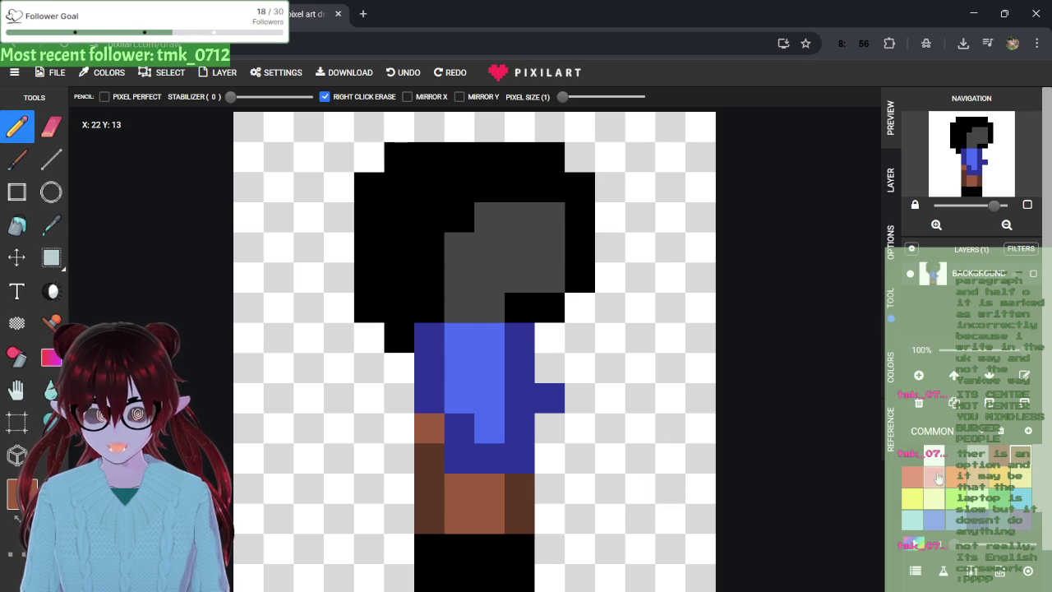
left_click(474, 449)
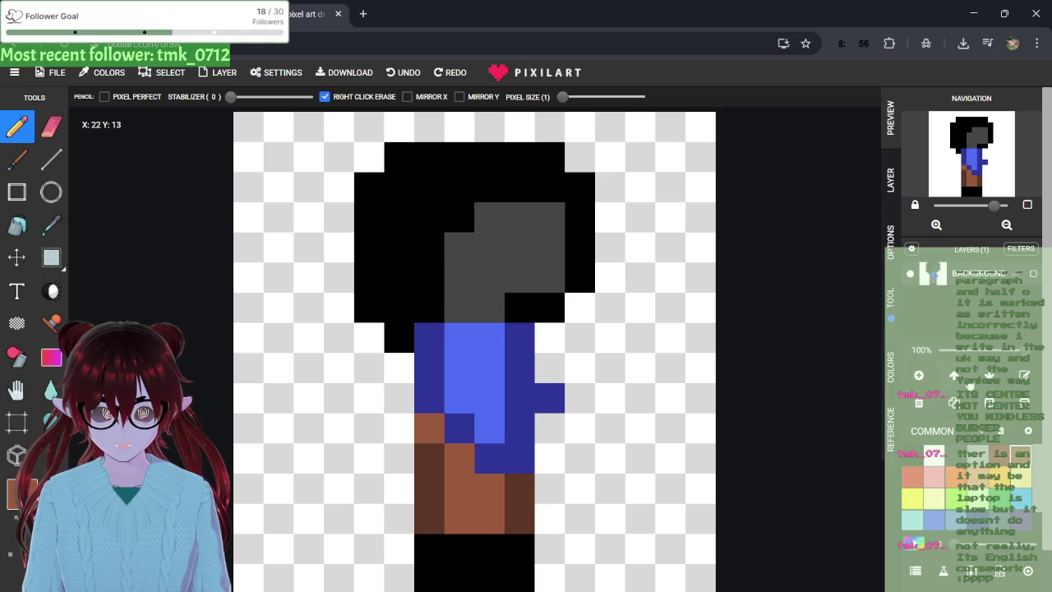
- Draw the right arm in dark blue with a light blue inside
left_click(919, 556)
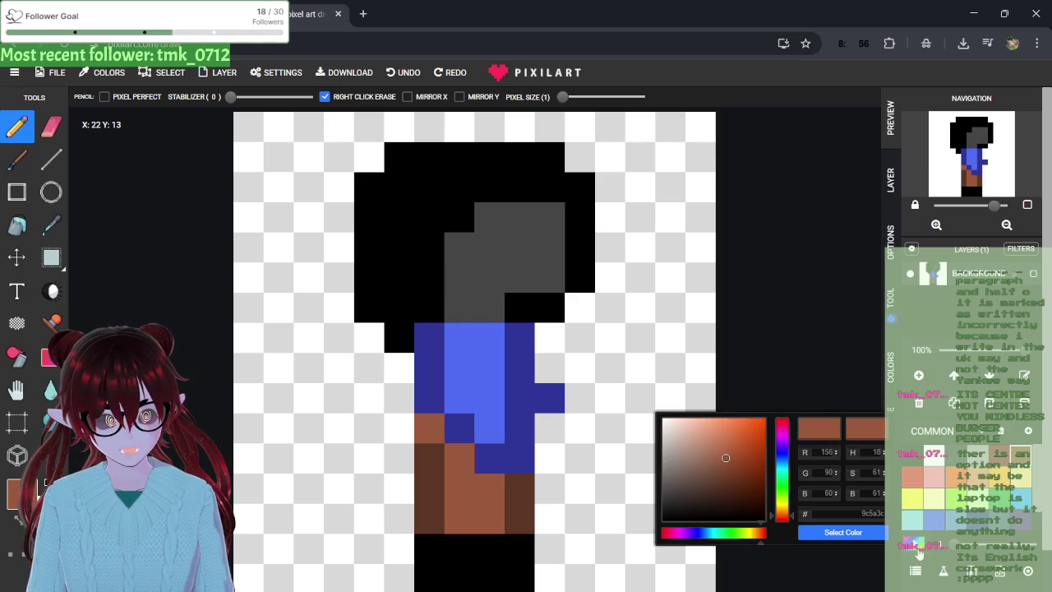
left_click(869, 534)
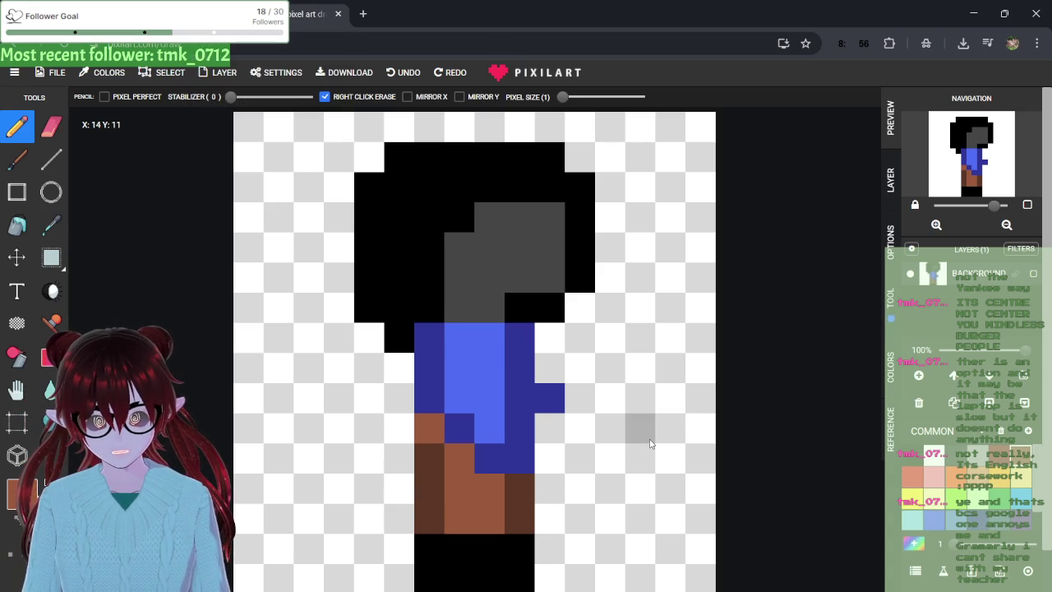
left_click(934, 521)
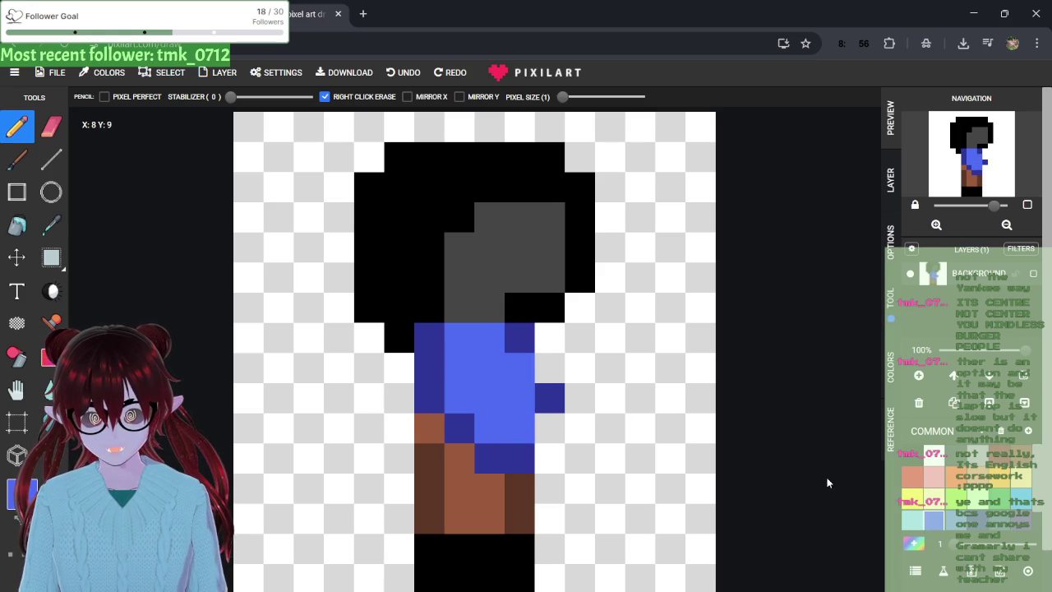
left_click(943, 510)
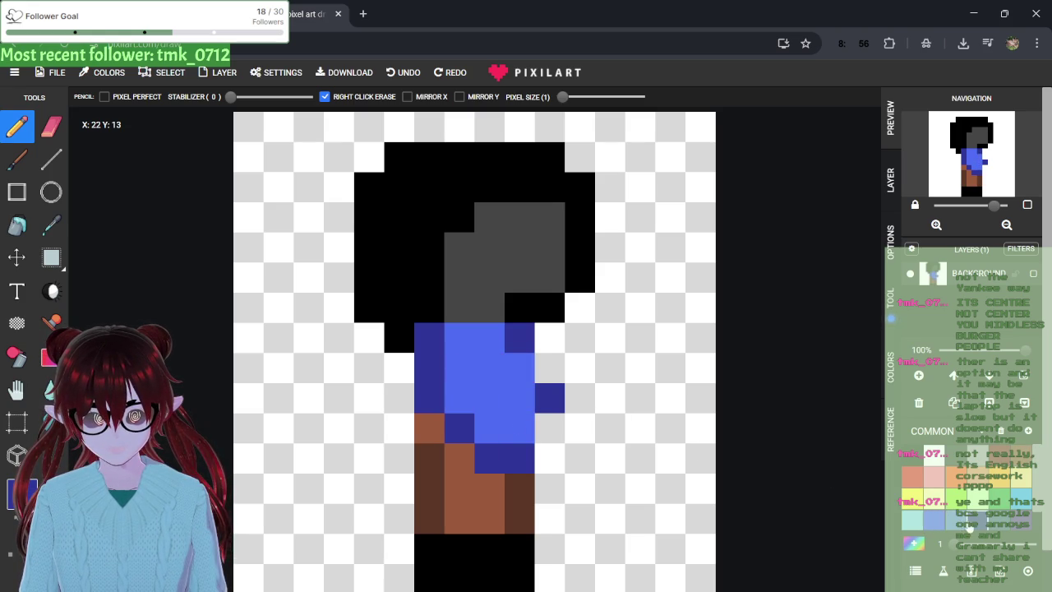
left_click(531, 374)
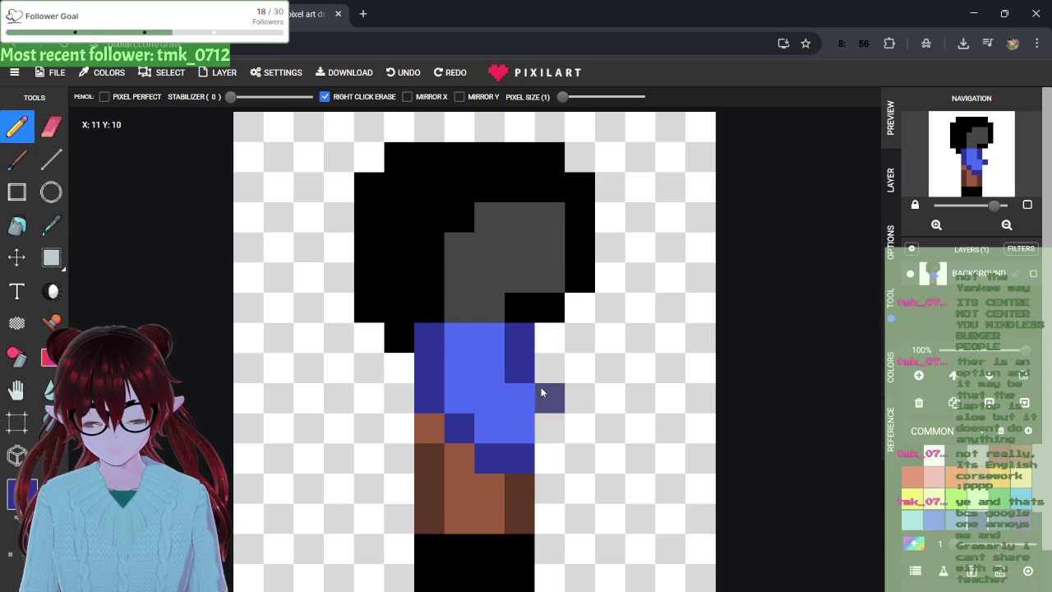
key("ctrl+z")
left_click_drag(541, 393, 545, 371)
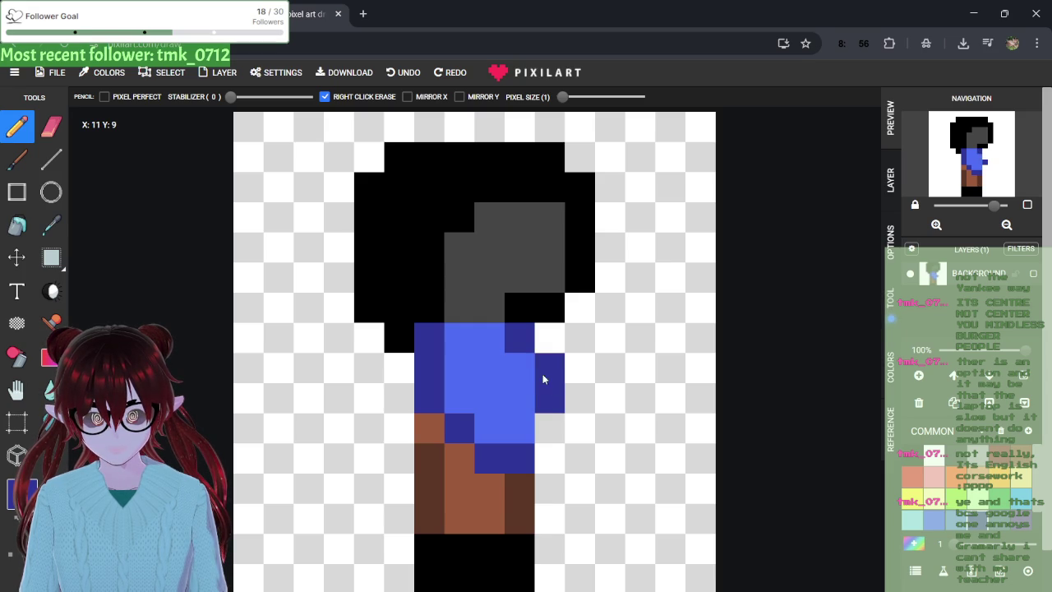
left_click(578, 411)
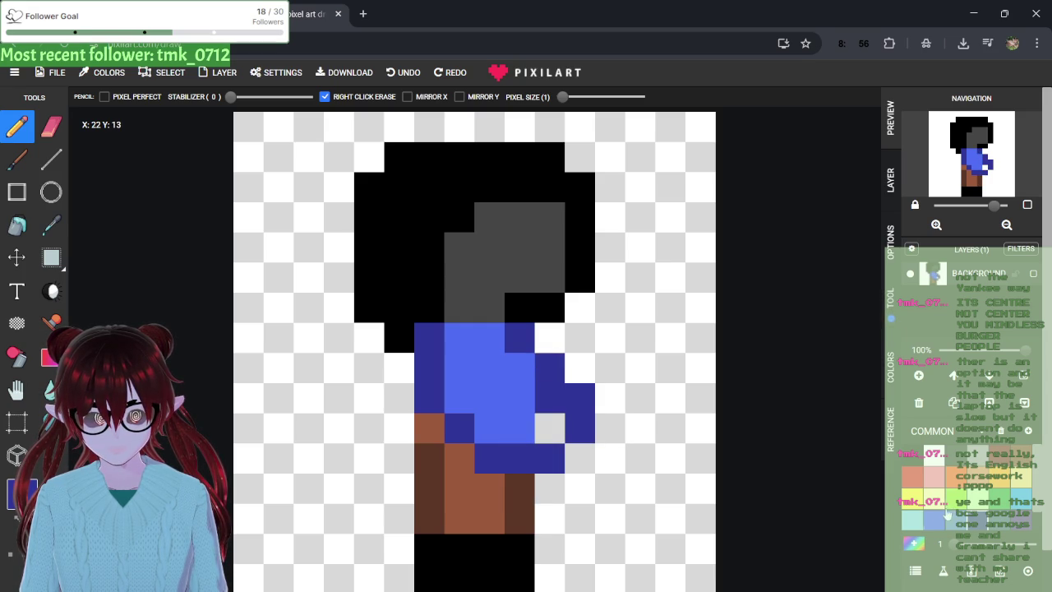
left_click_drag(542, 425, 541, 407)
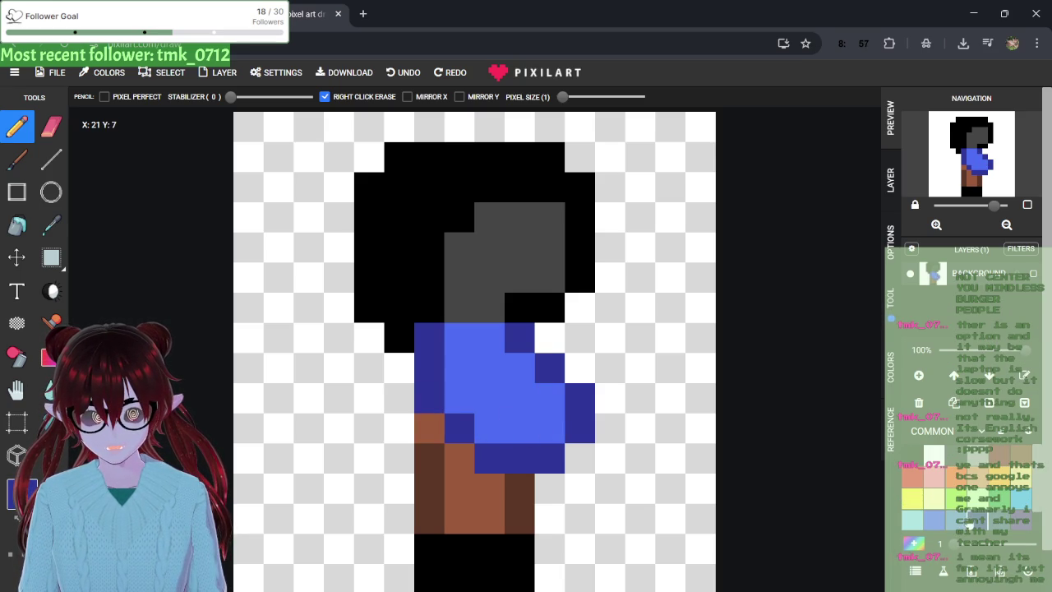
- Draw a dark blue sleeve column left of the shirt, trimming its top and bottom pixels
left_click_drag(401, 396, 406, 448)
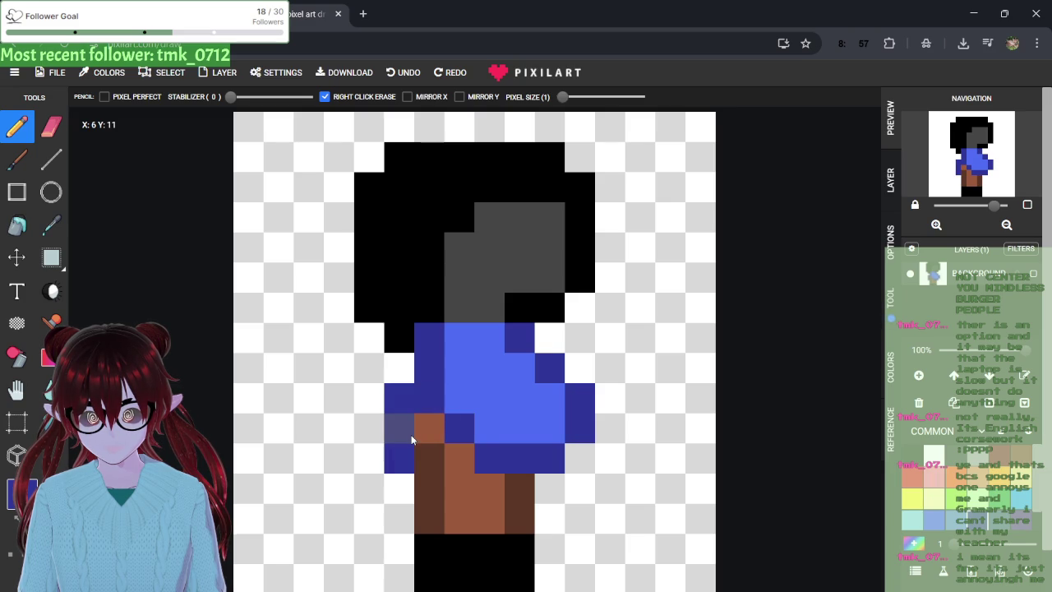
right_click(399, 458)
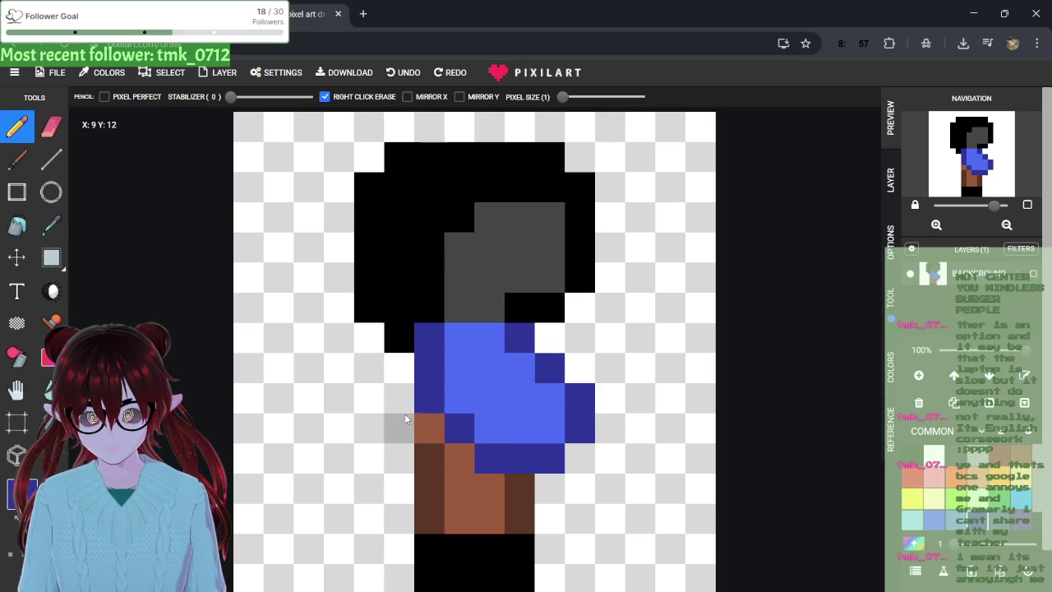
right_click(399, 399)
left_click(399, 459)
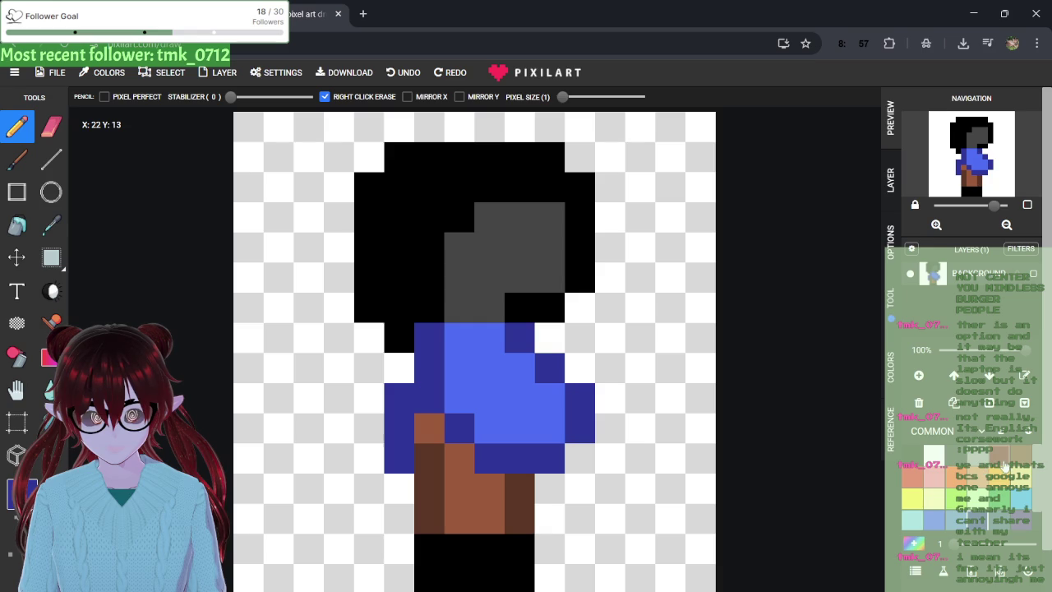
- Paint a brown pixel below the shirt and fill a gap pixel with dark blue
left_click(914, 543)
left_click(842, 532)
left_click(431, 490)
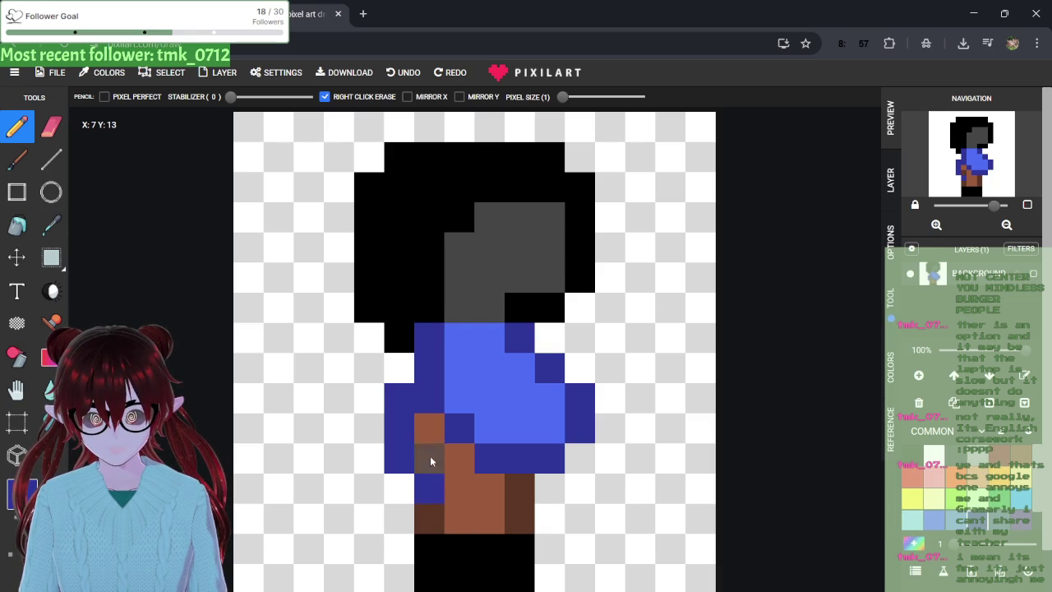
left_click(911, 543)
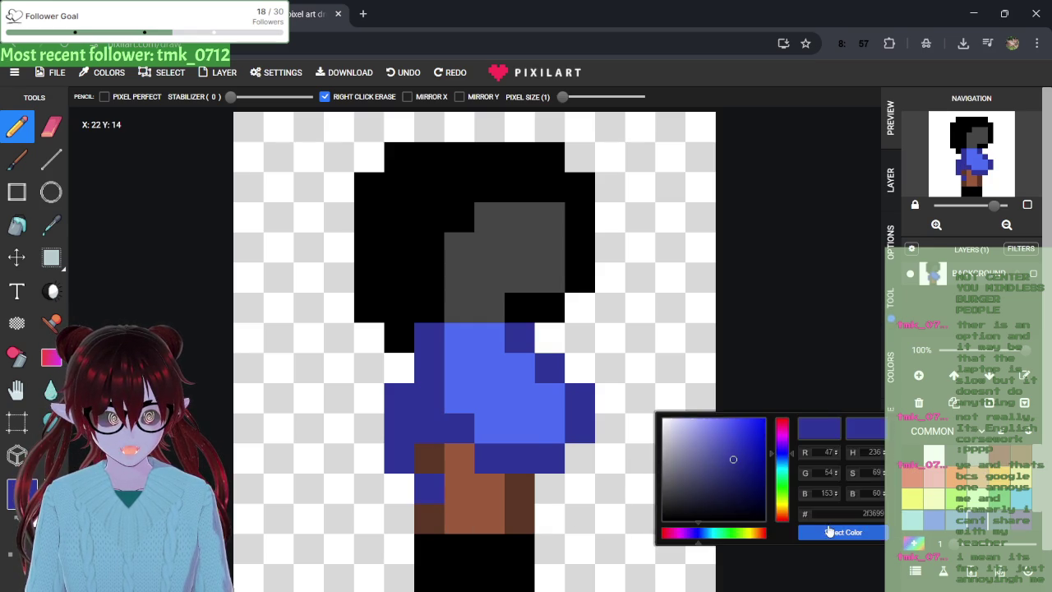
left_click(844, 532)
left_click(919, 545)
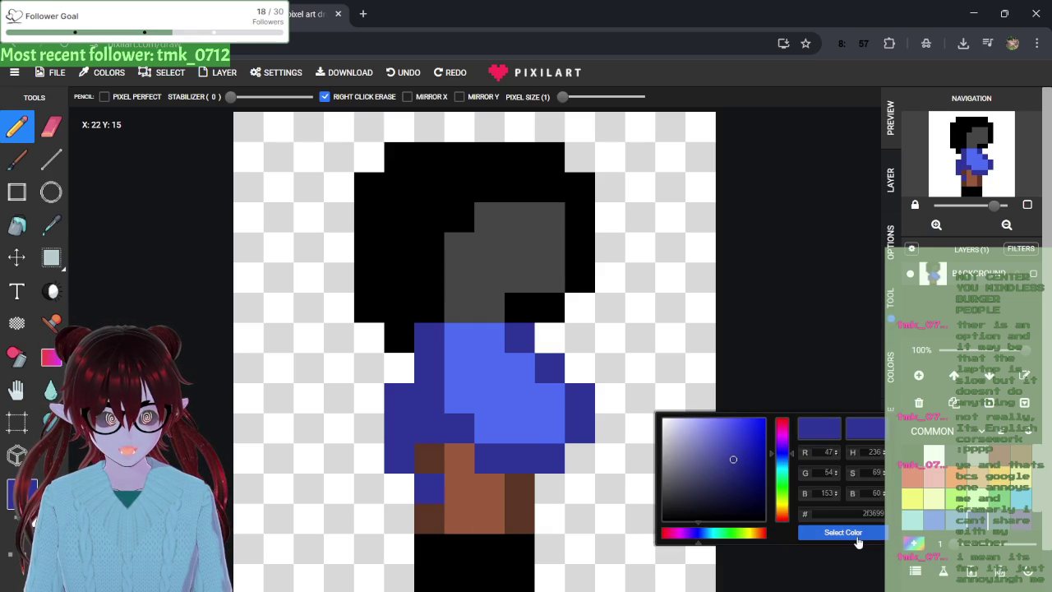
left_click(841, 533)
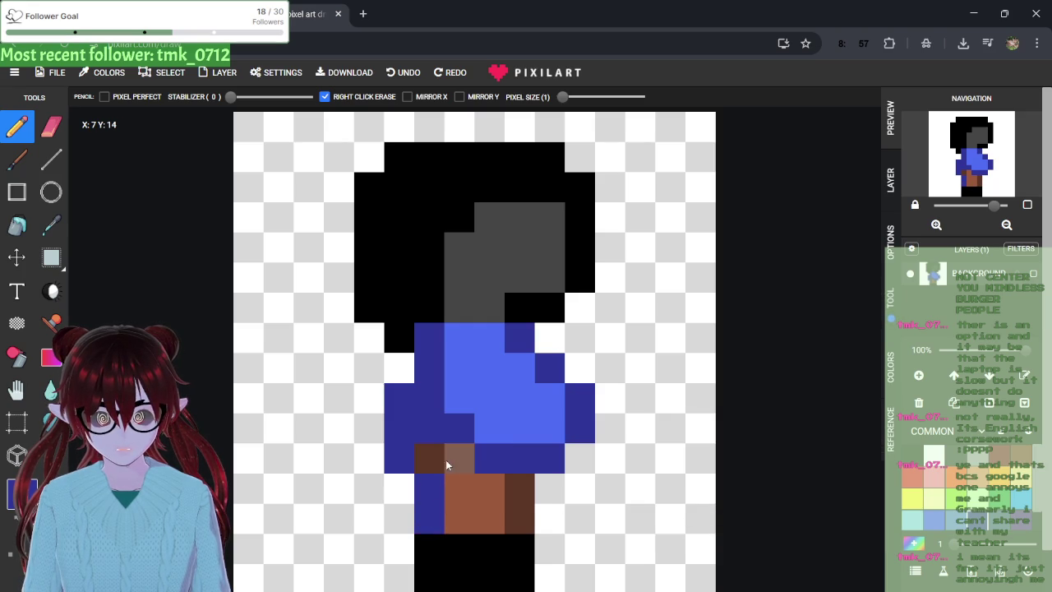
left_click(390, 436)
left_click(49, 355)
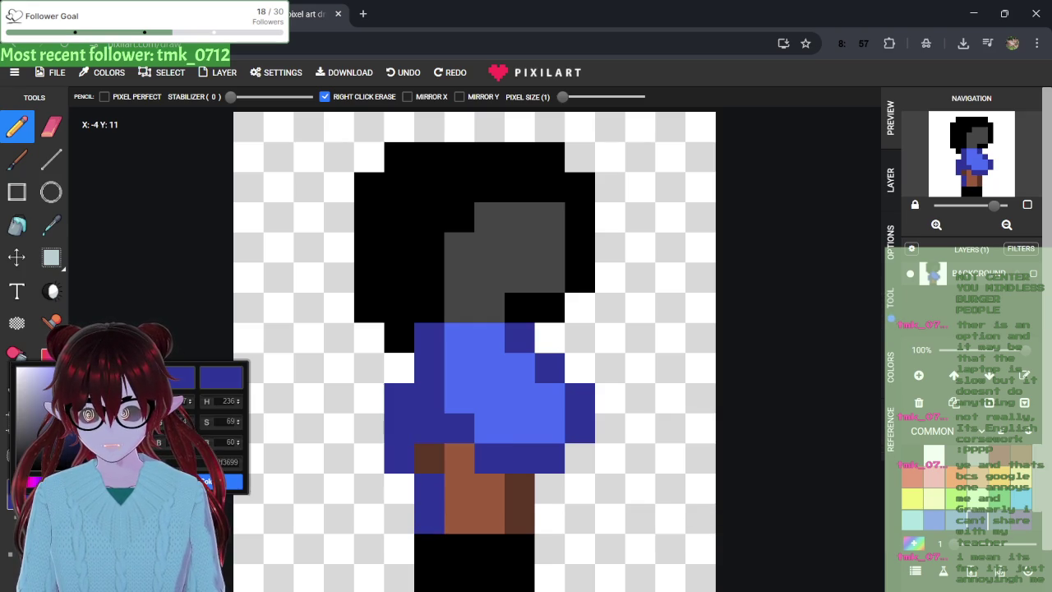
key("Escape")
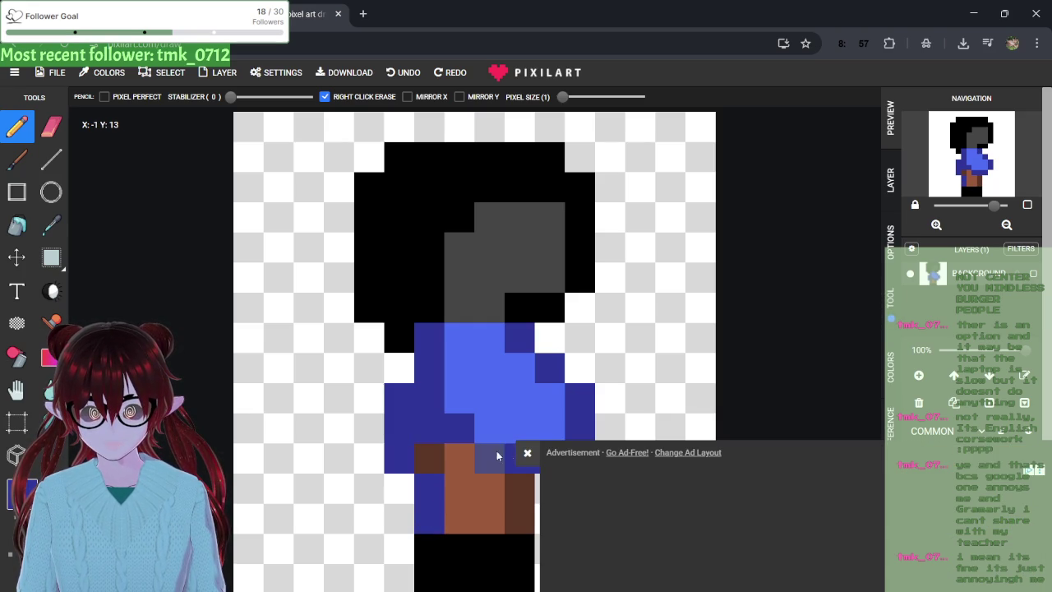
left_click(527, 452)
right_click(423, 494)
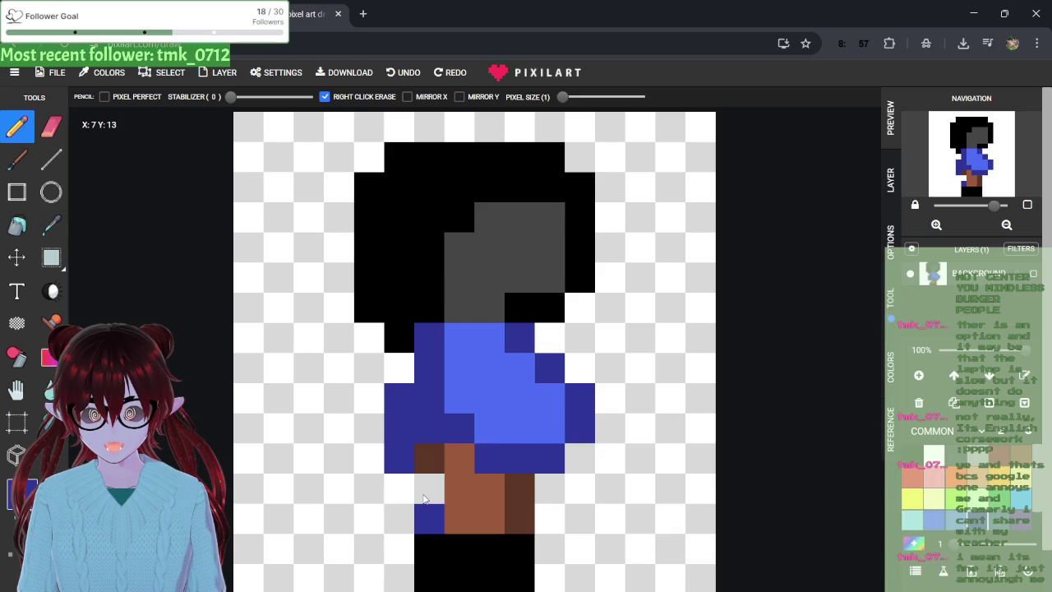
key("ctrl+z")
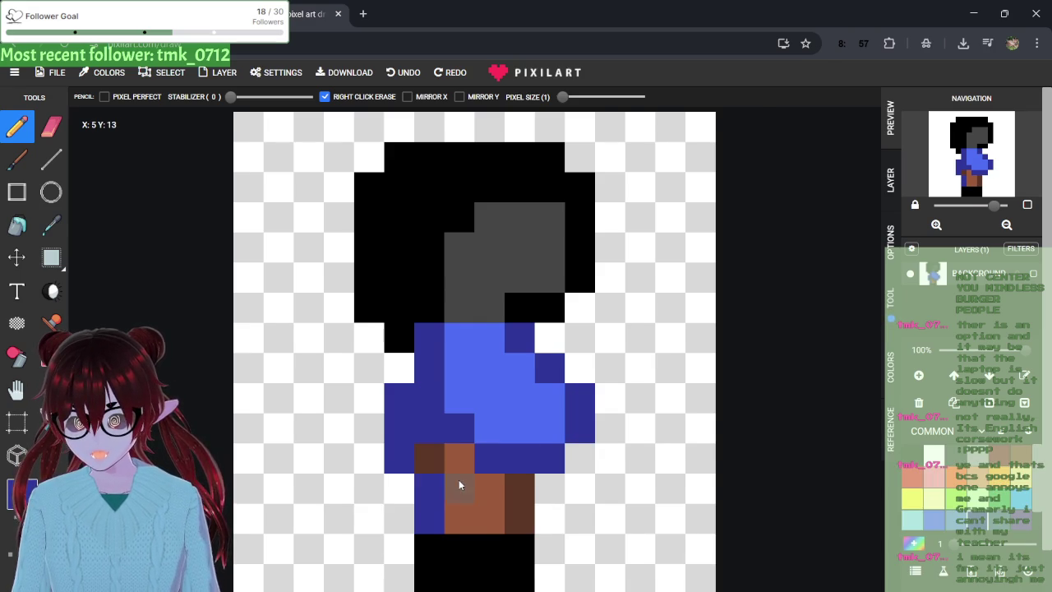
- Sample the leg's dark brown, repaint the back leg up to the hip, and fill the pixel beside it blue
scroll(459, 479, "up", 1)
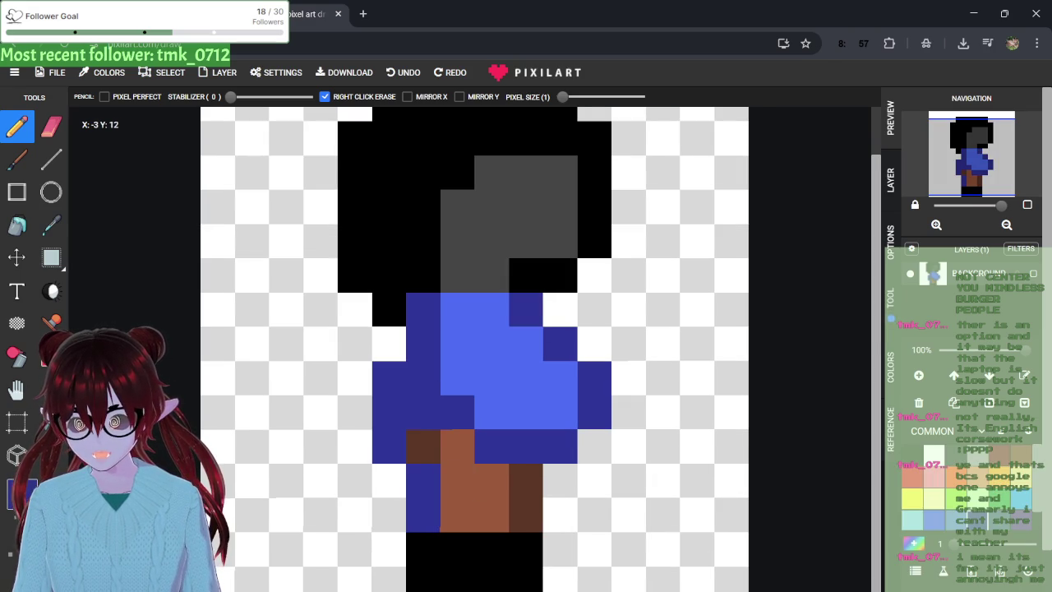
left_click(20, 494)
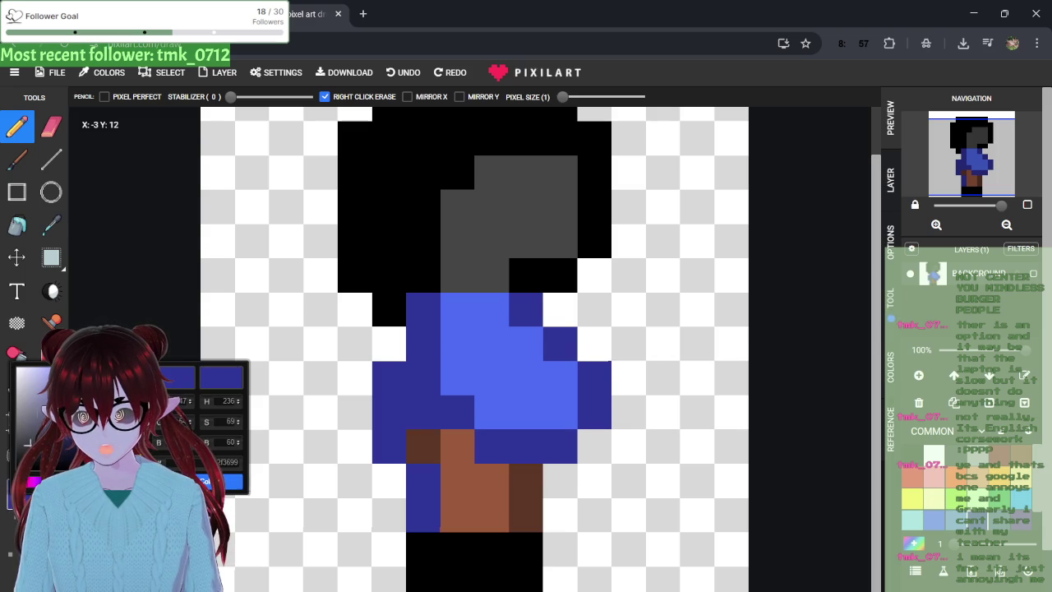
left_click(51, 225)
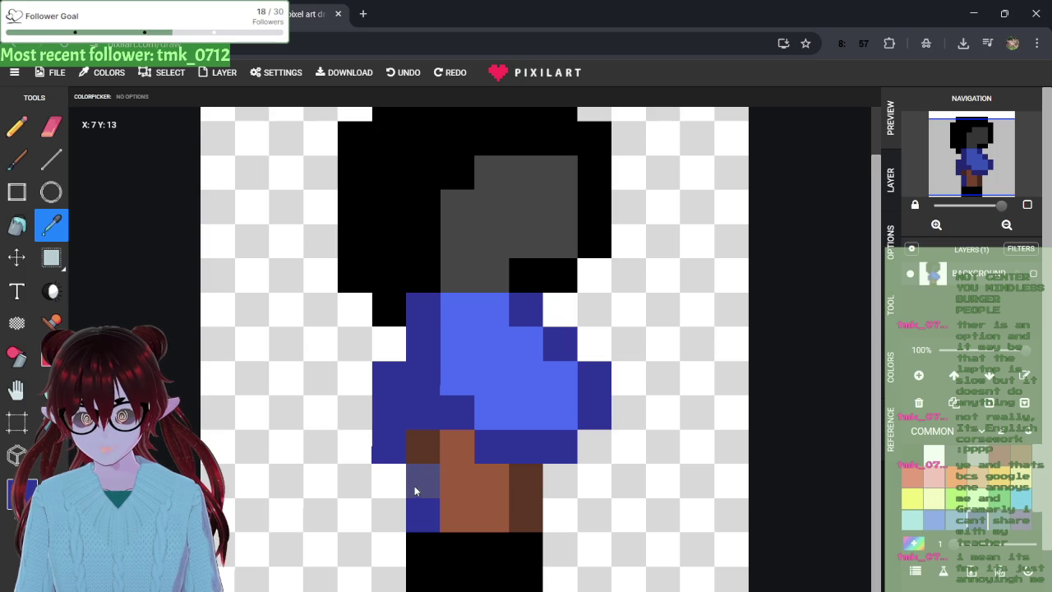
left_click(420, 458)
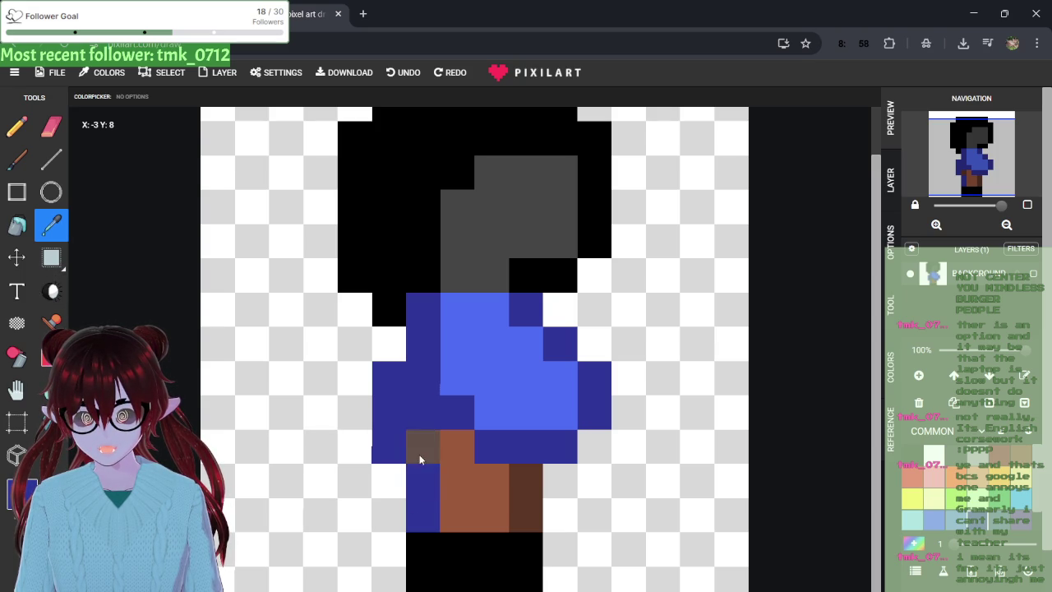
left_click(16, 126)
mouse_move(411, 453)
left_mouse_down()
mouse_move(427, 498)
mouse_move(418, 423)
left_mouse_up()
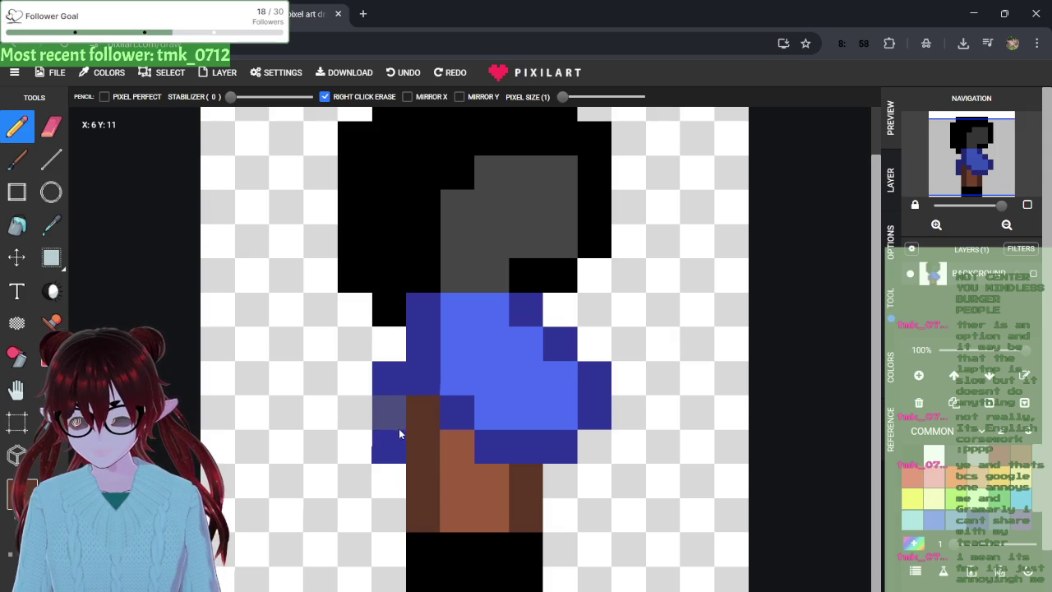
left_click(395, 435)
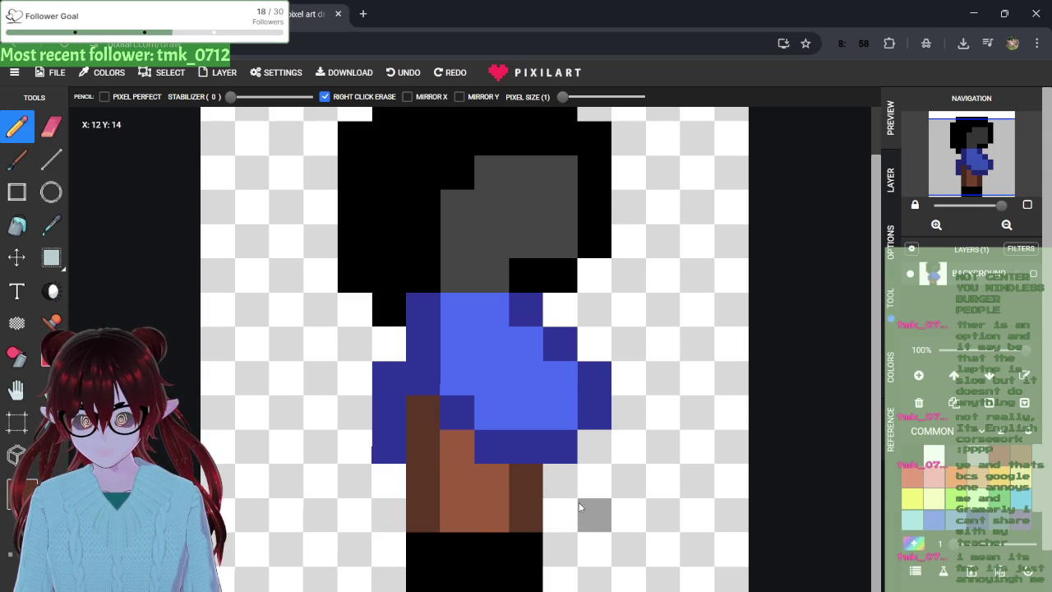
scroll(579, 503, "down", 1)
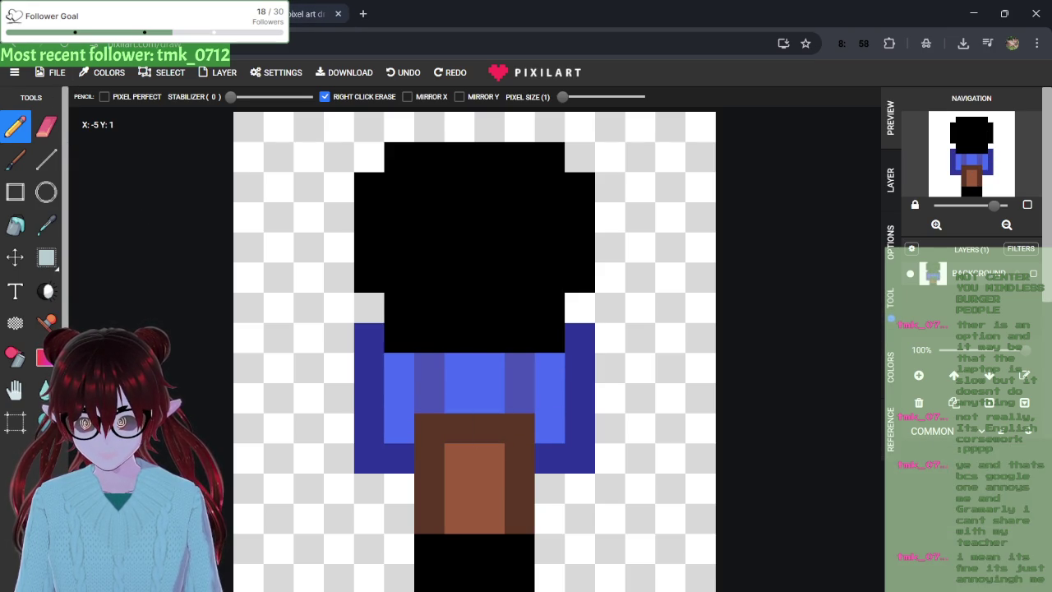
- Duplicate the Pixilart tab, start a 16x16 canvas, and load idkkk.pixil into it
right_click(284, 9)
left_click(331, 129)
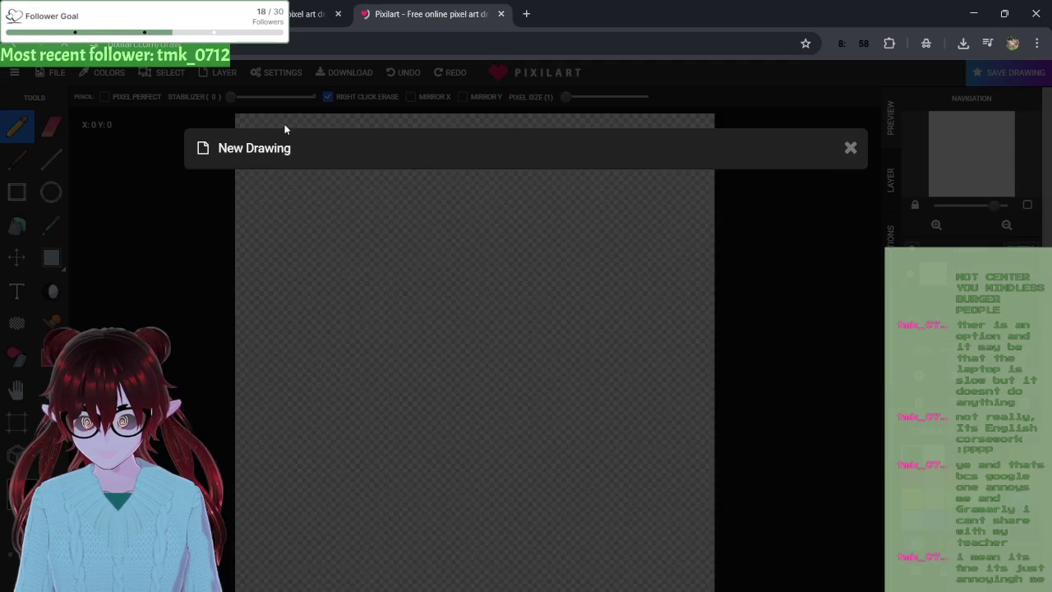
left_click(451, 569)
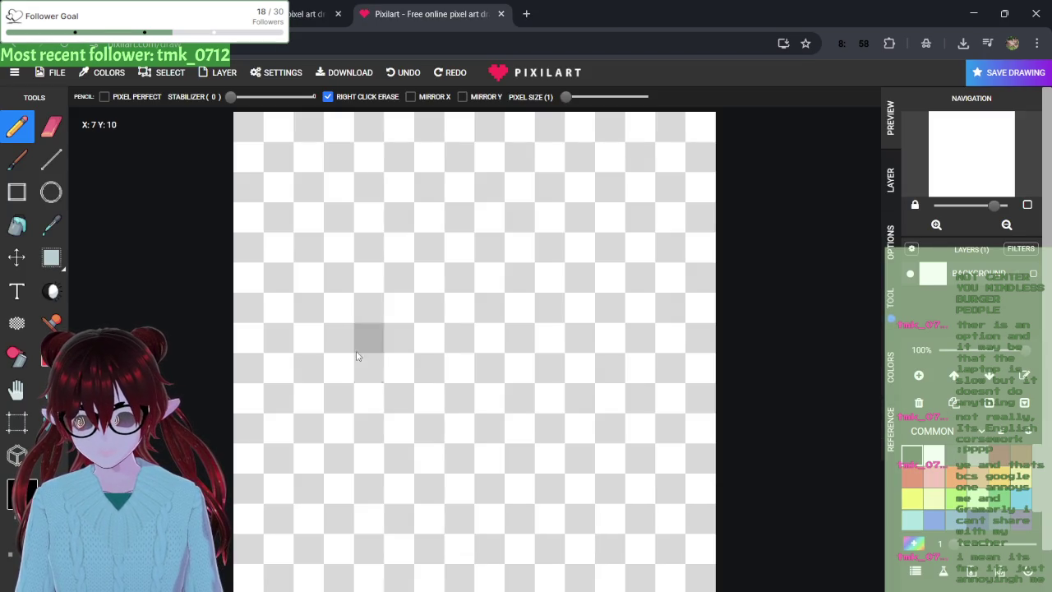
left_click(51, 82)
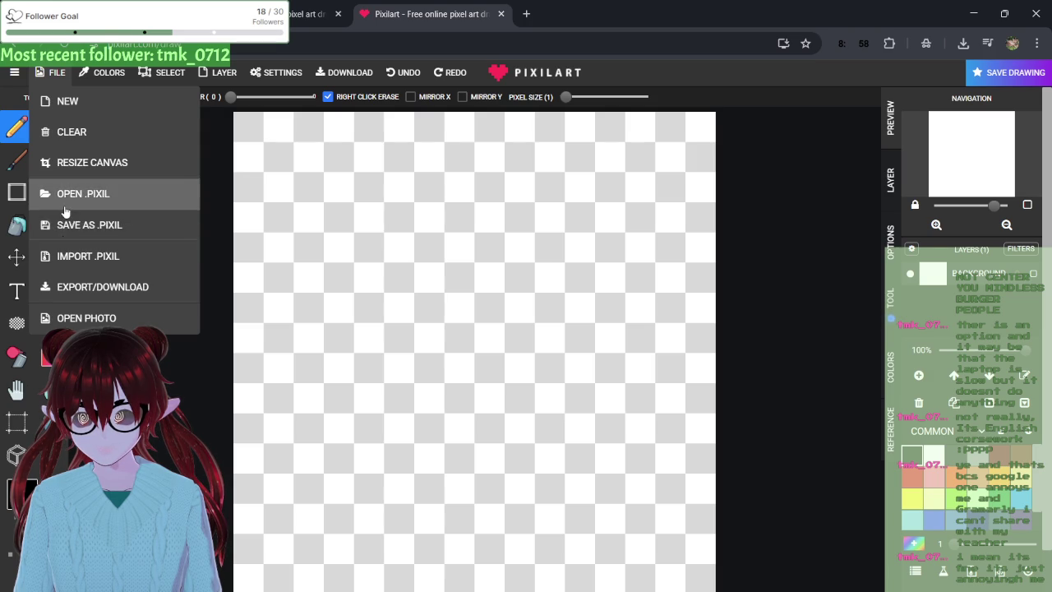
left_click(67, 196)
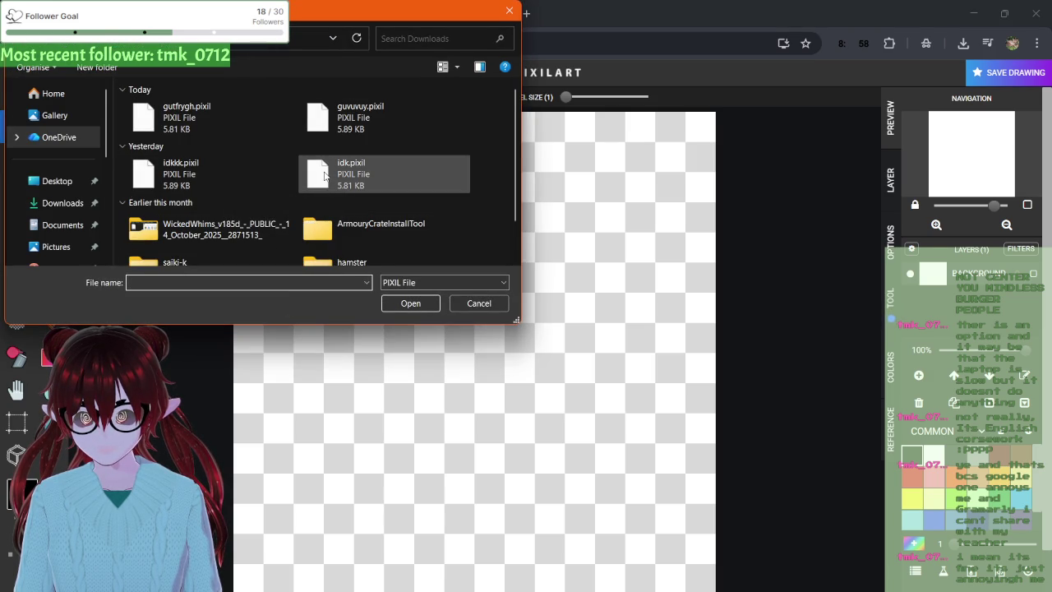
double_click(268, 175)
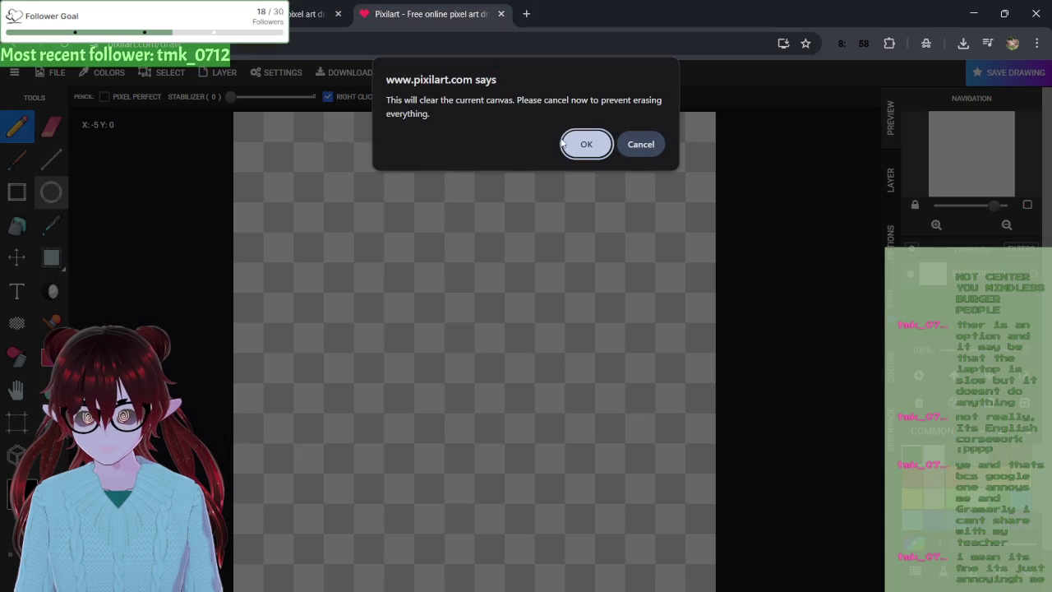
left_click(574, 145)
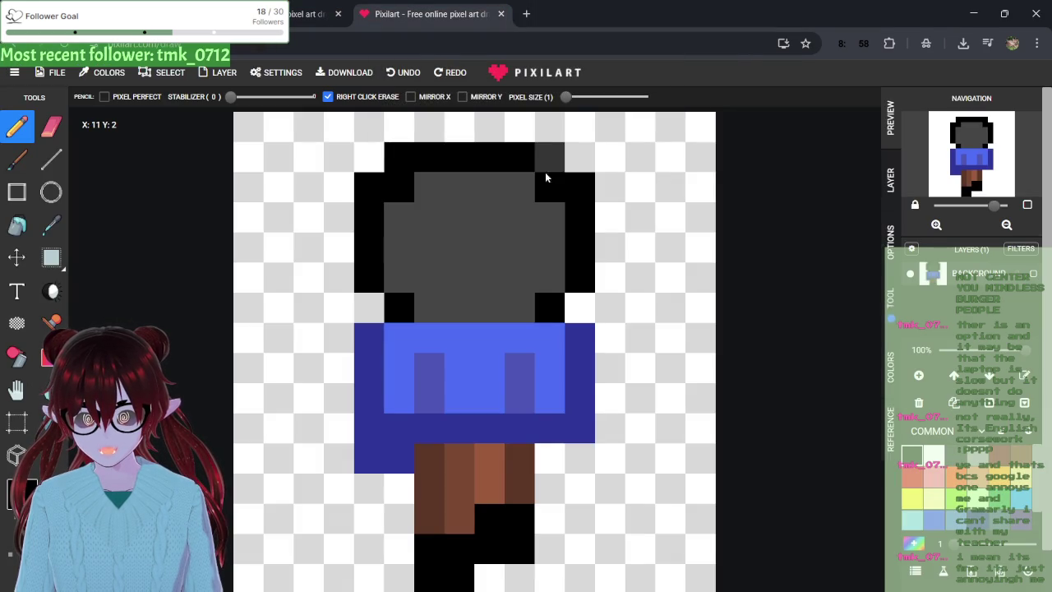
- Sample the leg brown in the front-facing drawing and open its colour settings
left_click(53, 232)
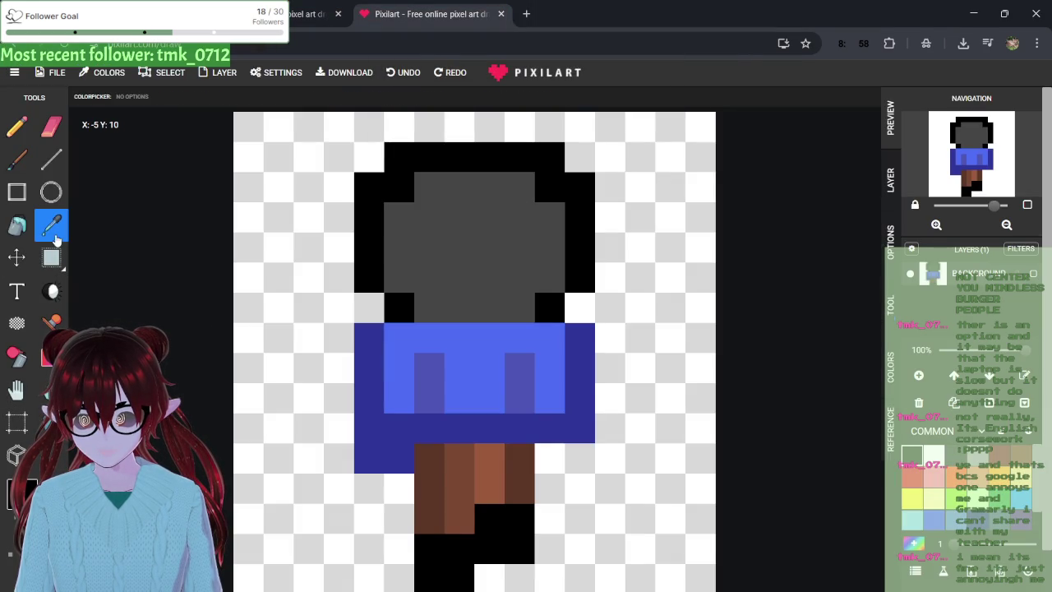
left_click(444, 475)
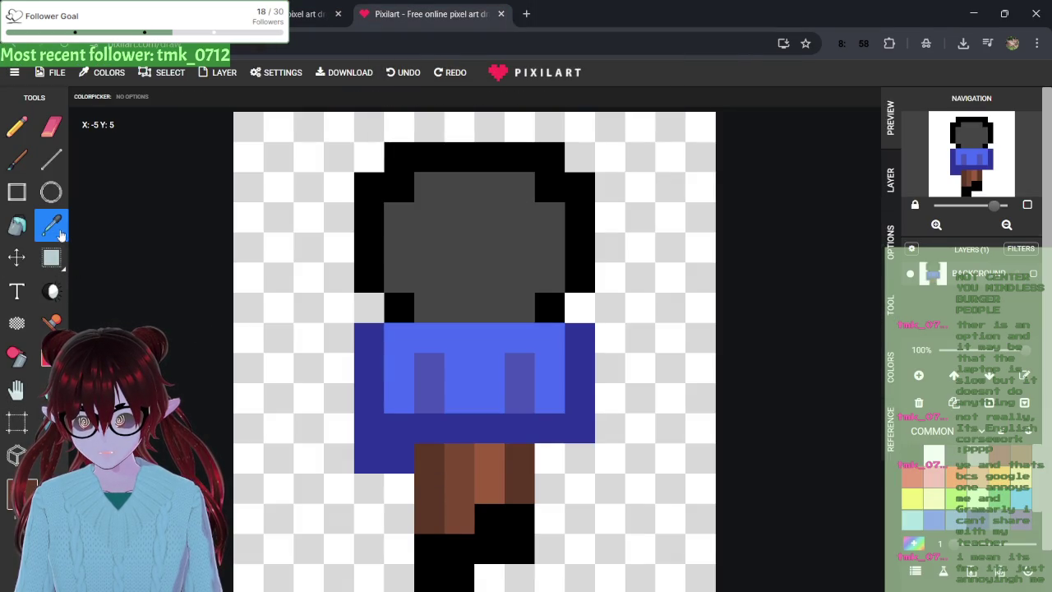
left_click(45, 355)
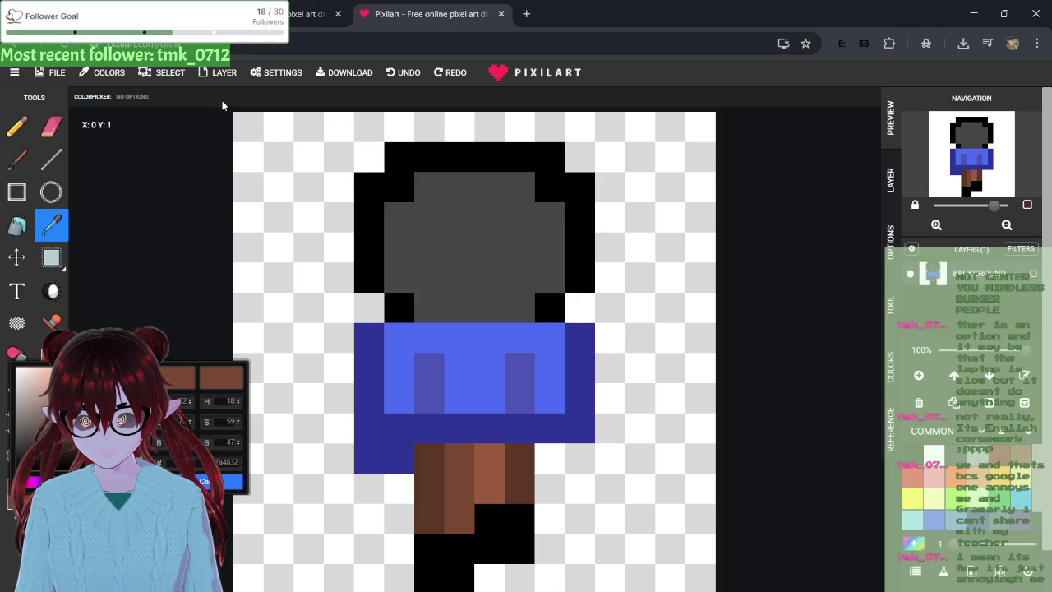
left_click(316, 14)
left_click(427, 6)
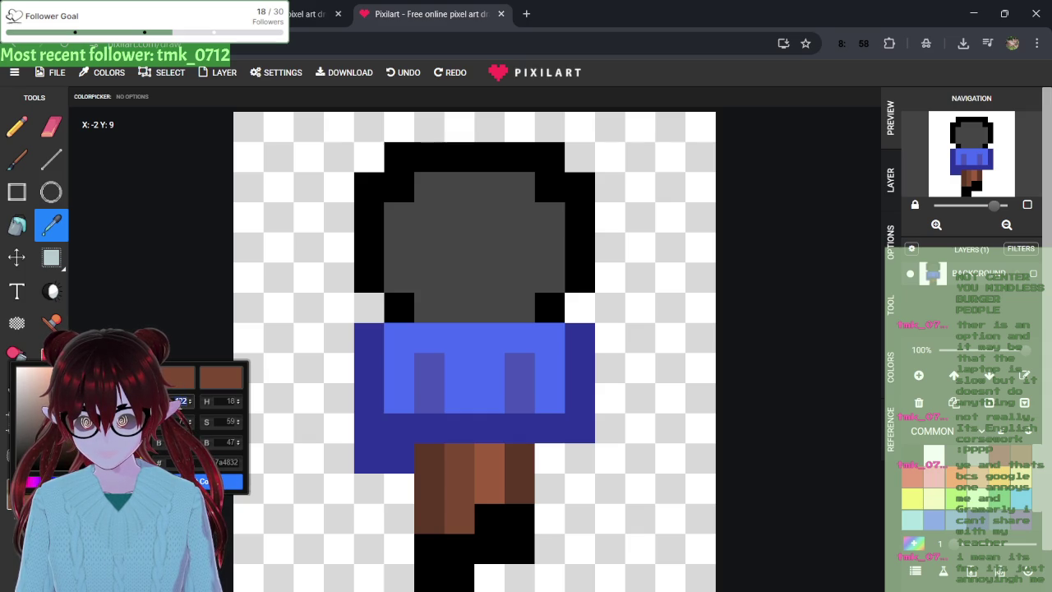
key("F5")
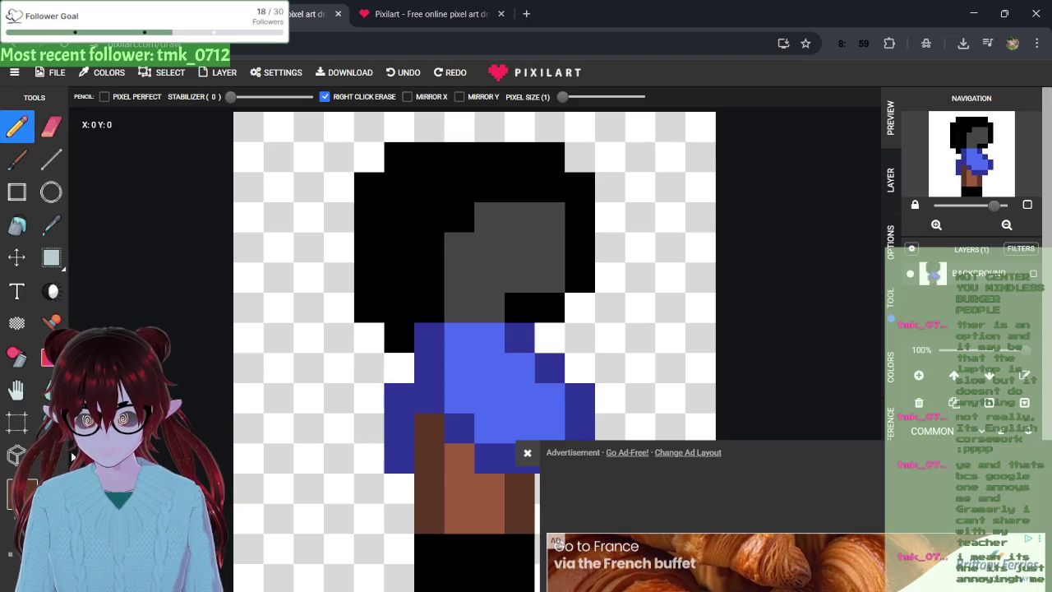
left_click(527, 453)
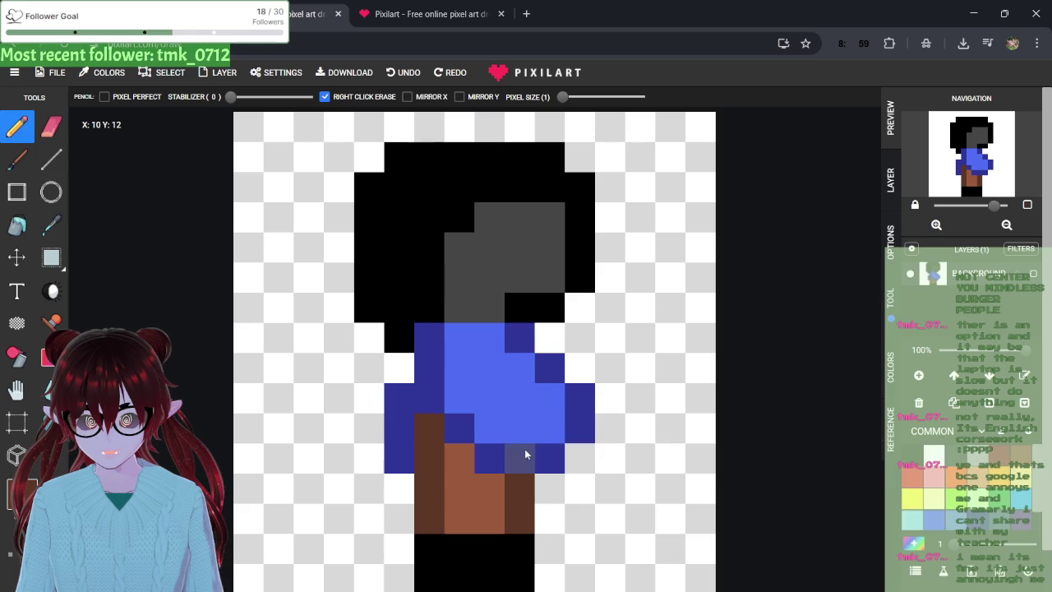
left_click(47, 356)
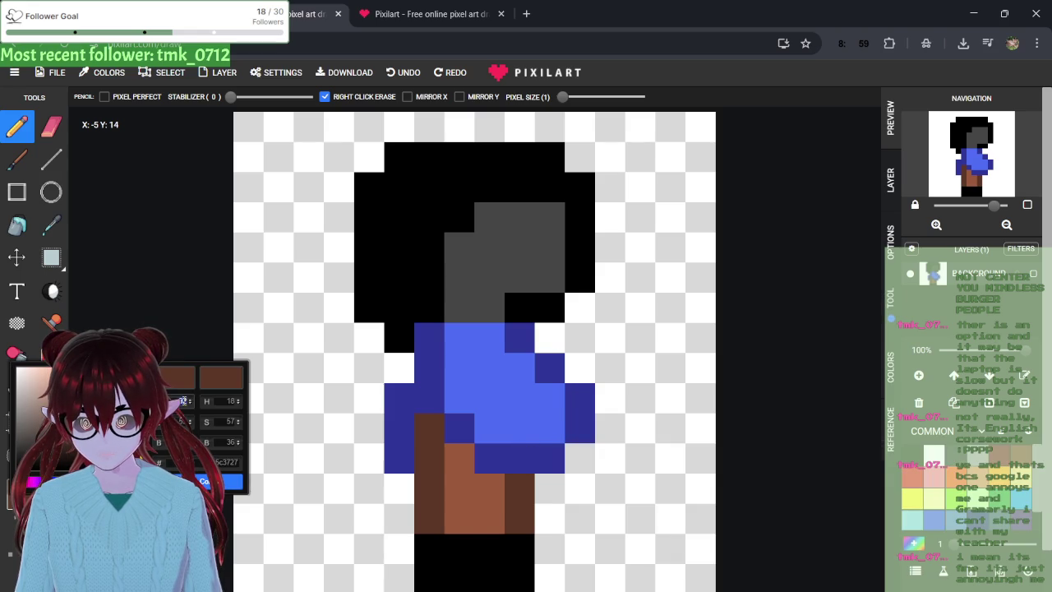
- Compare the brown's hue (11), saturation and hex 784826 across both tabs, then close the settings
key("ctrl+Tab")
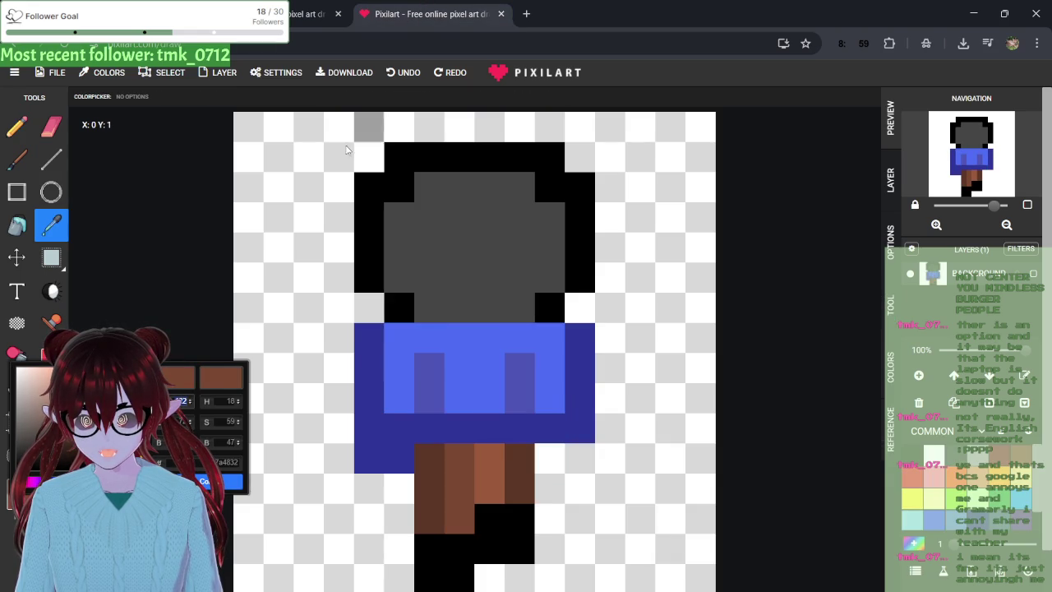
double_click(228, 401)
type("11")
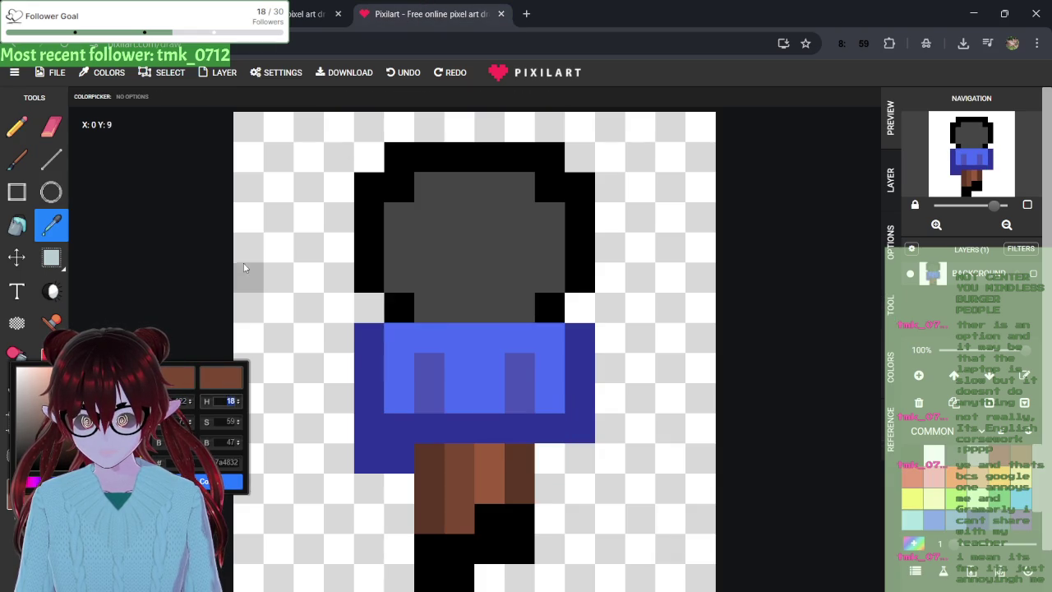
key("ctrl+Tab")
left_click(229, 401)
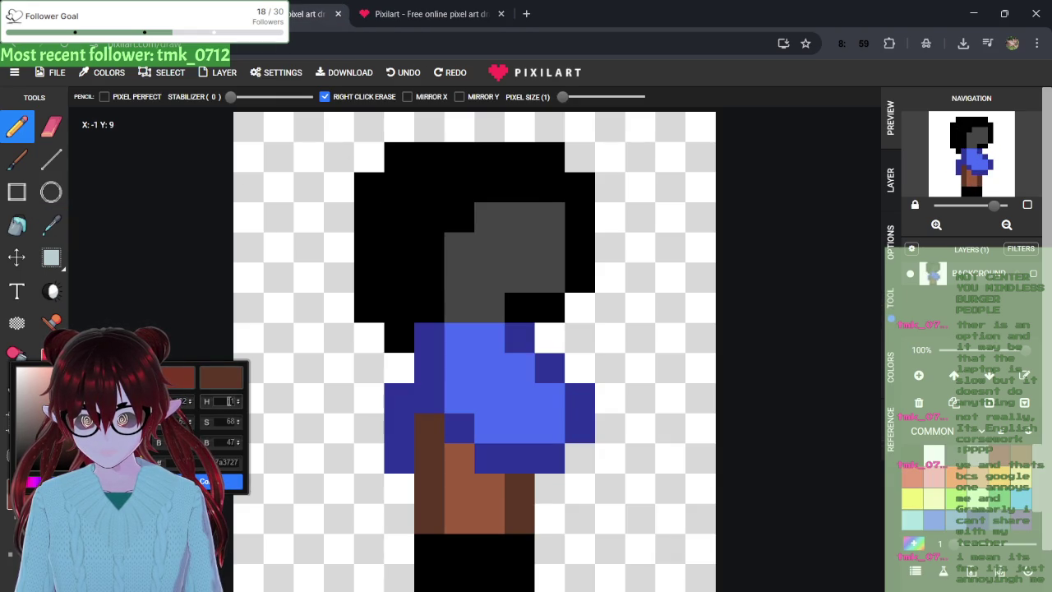
key("ctrl+Tab")
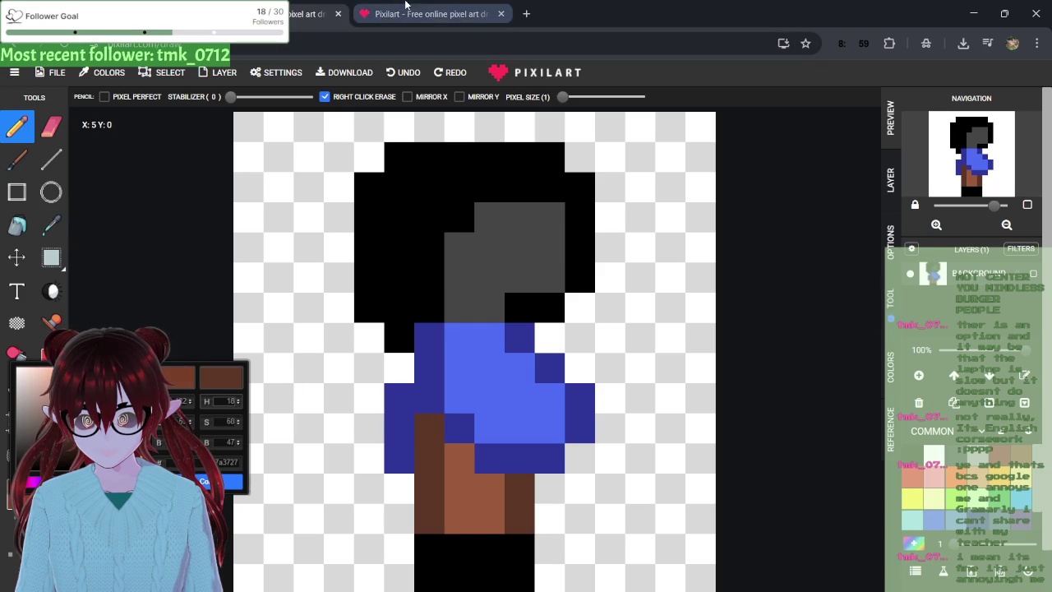
key("Return")
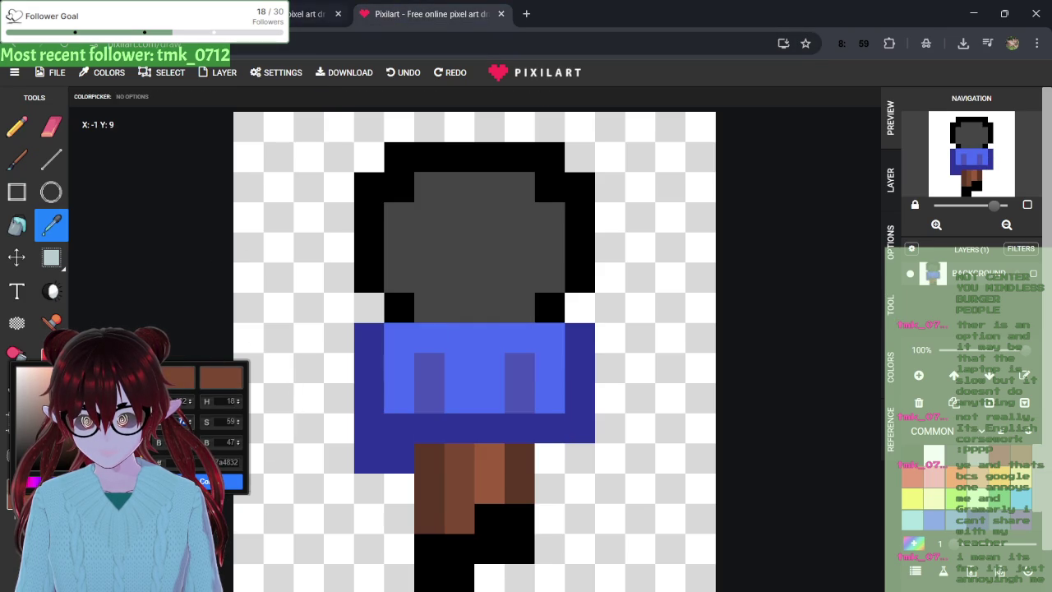
key("ctrl+Tab")
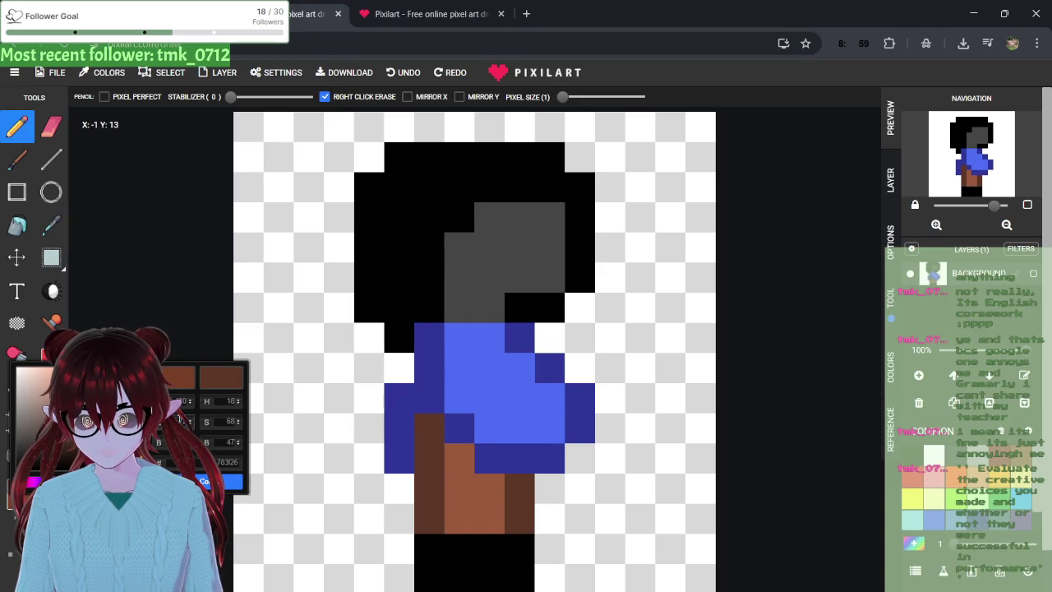
left_click(393, 18)
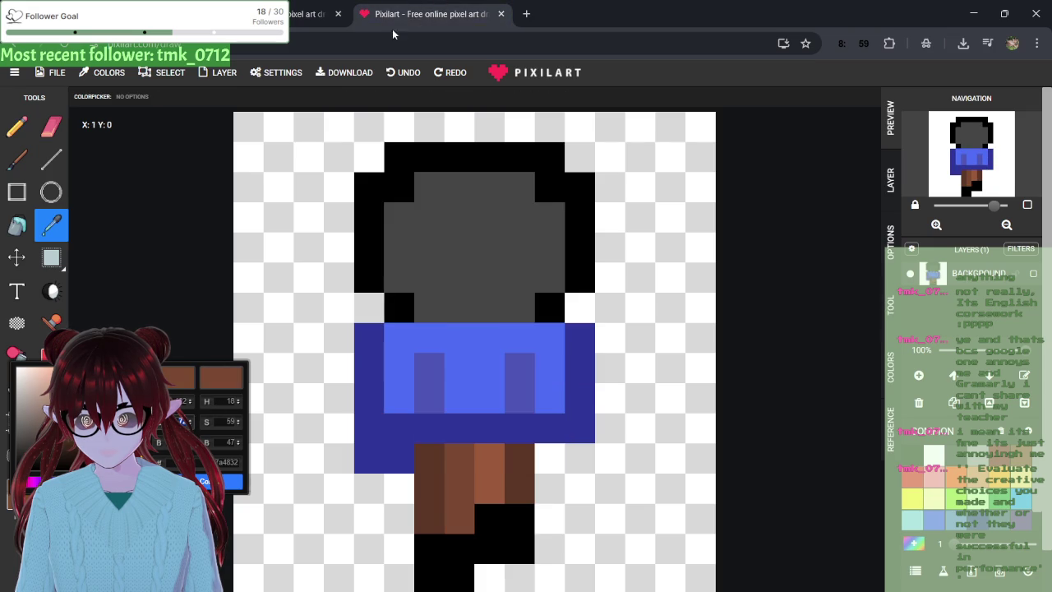
left_click(226, 421)
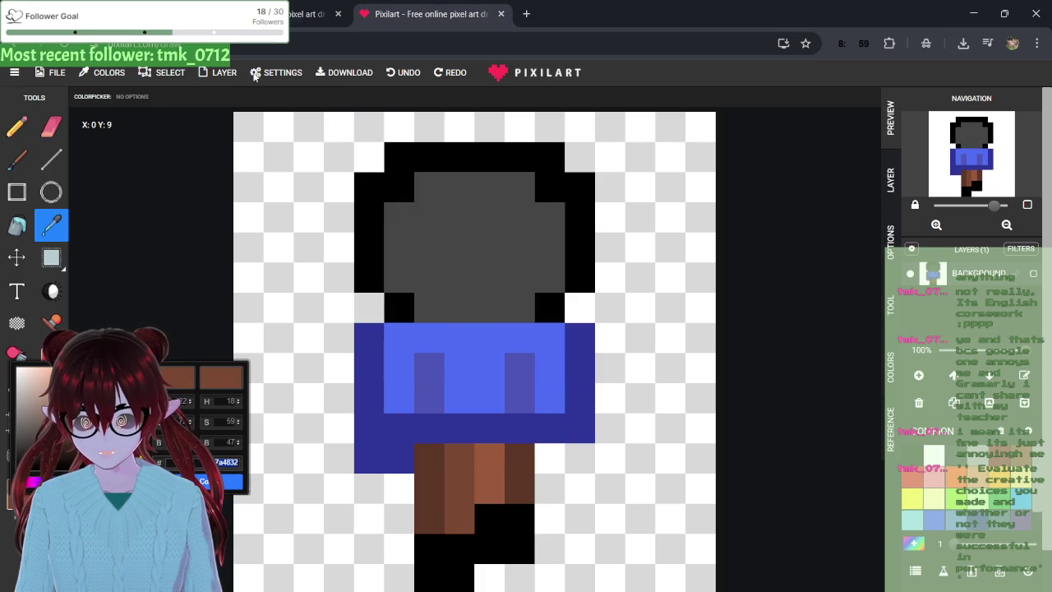
key("ctrl+Tab")
left_click(227, 462)
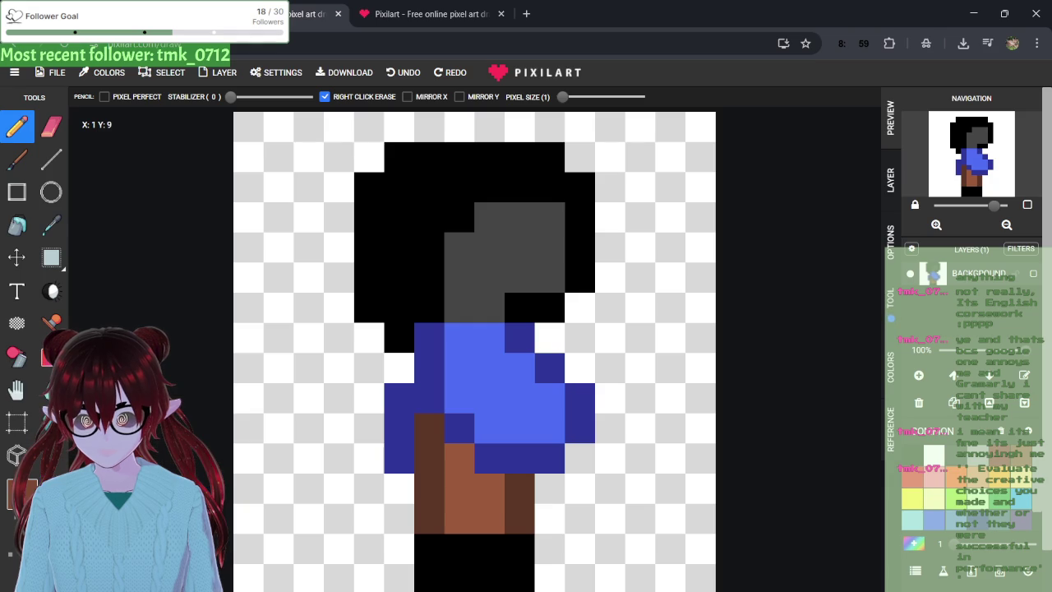
key("Return")
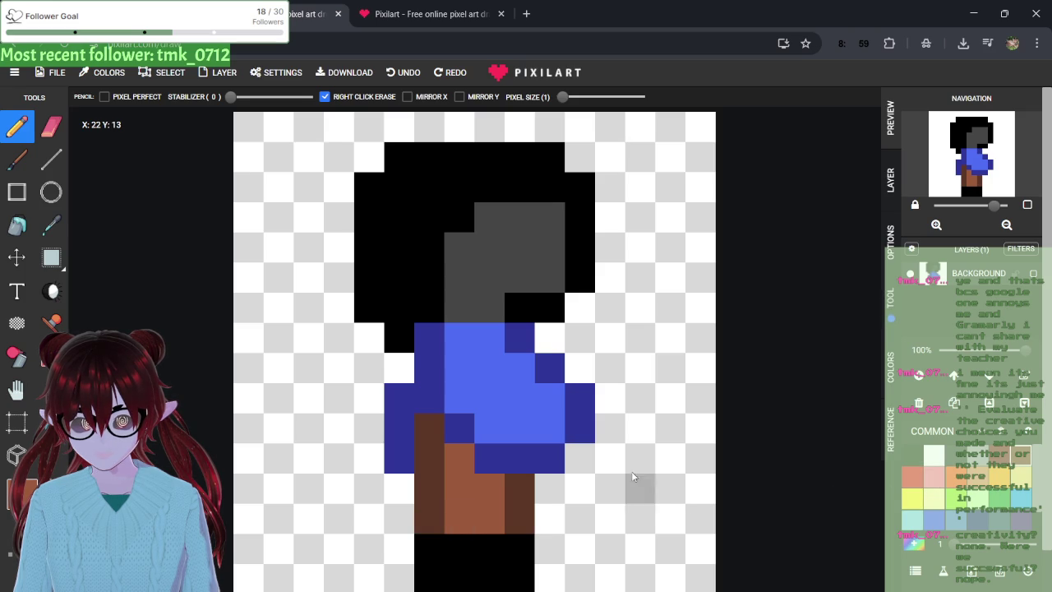
- Add a dark brown leg pixel and black cells below and left of the feet
left_click(51, 225)
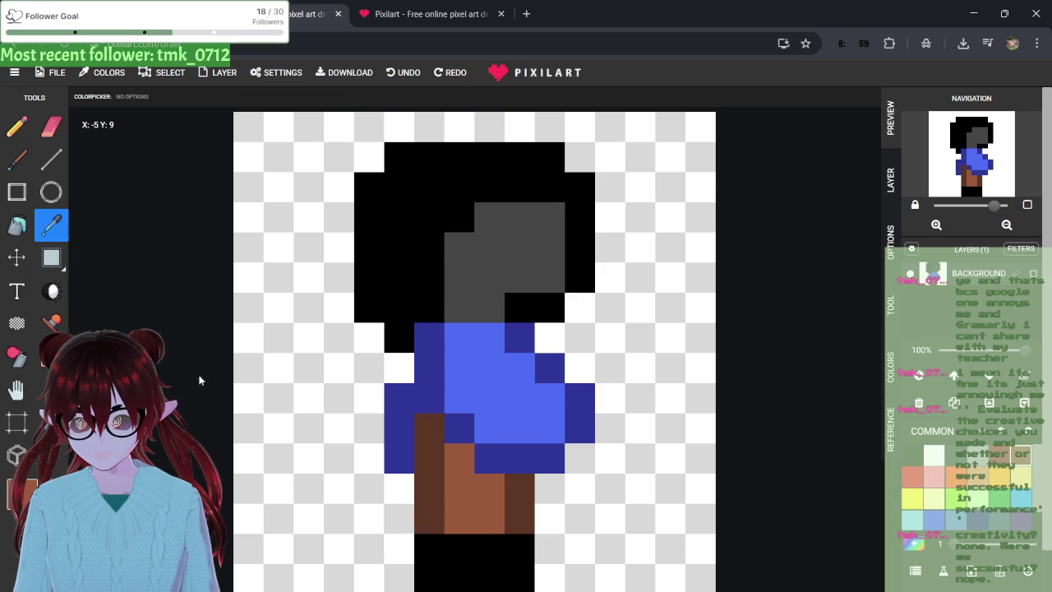
left_click(436, 510)
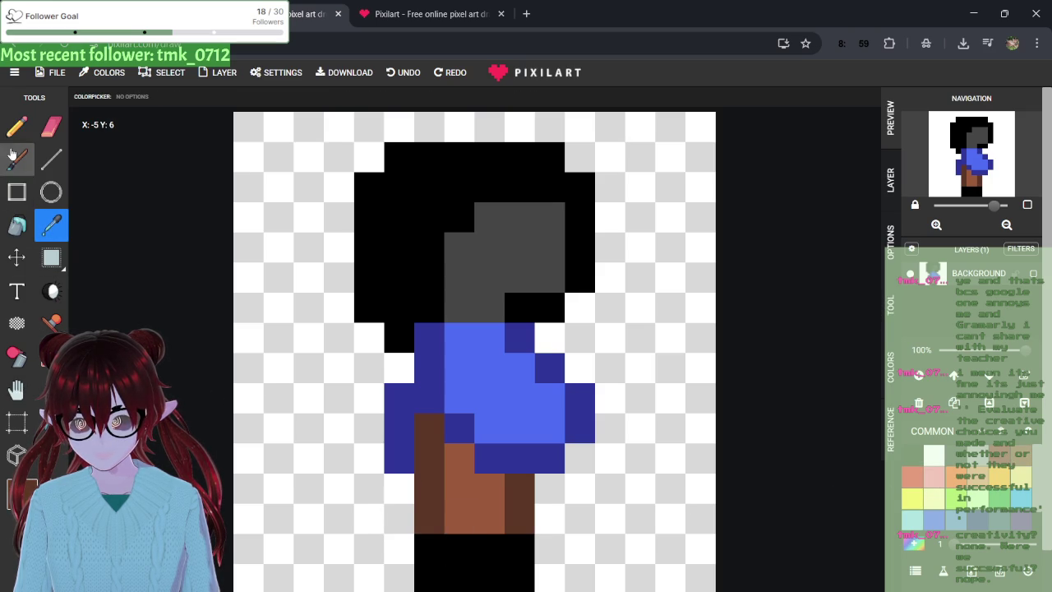
key("b")
left_click(449, 527)
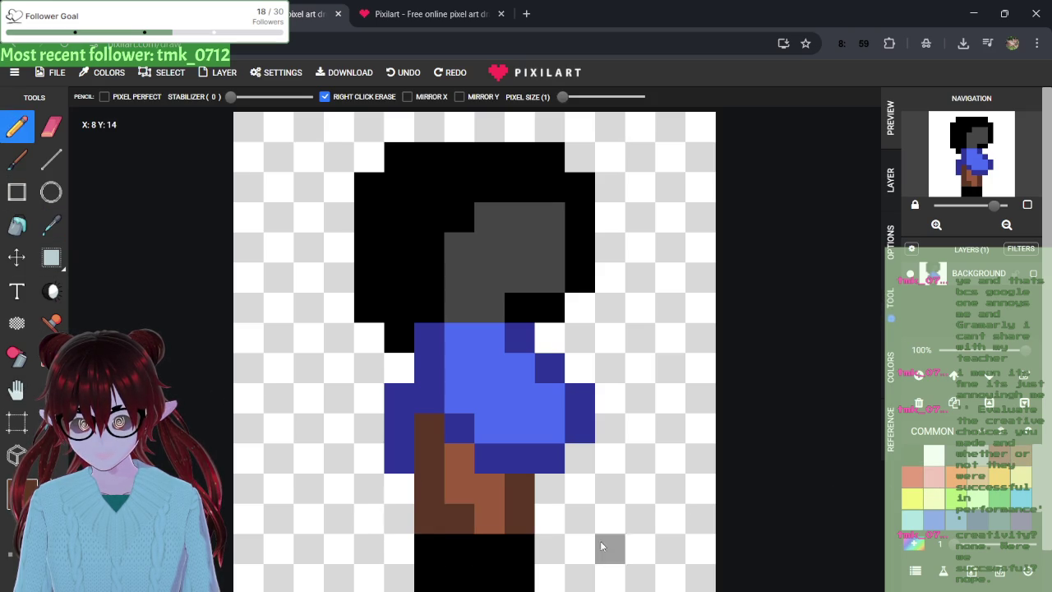
left_click(927, 459)
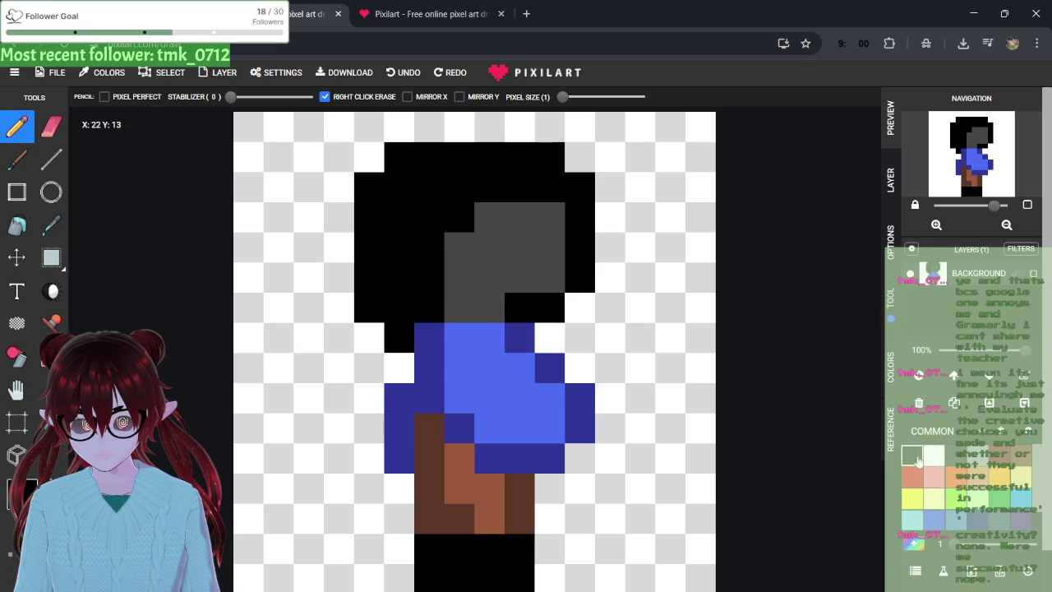
left_click(549, 551)
left_click(540, 578)
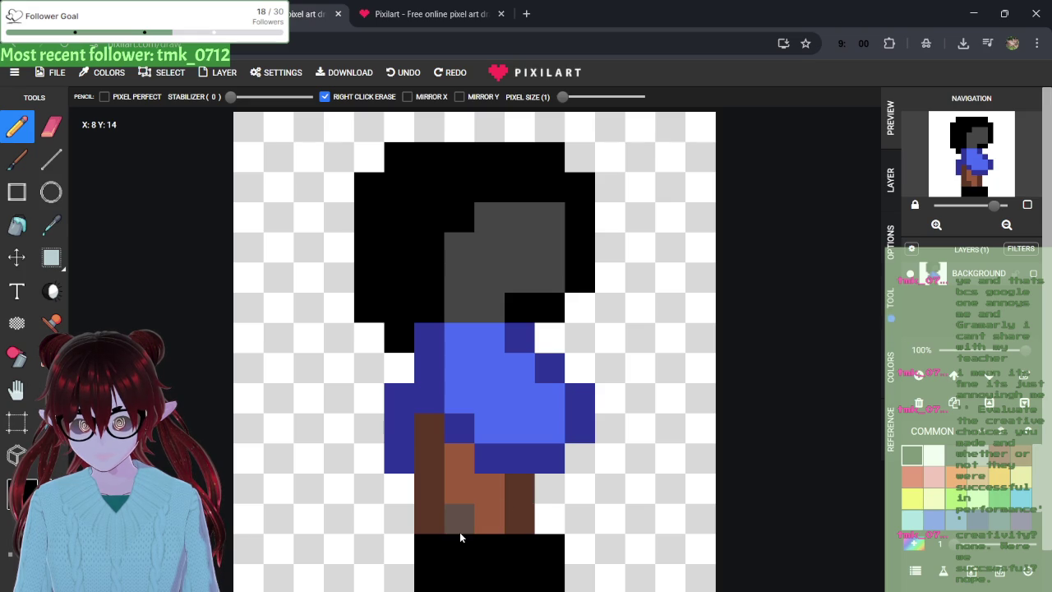
left_click_drag(395, 547, 387, 576)
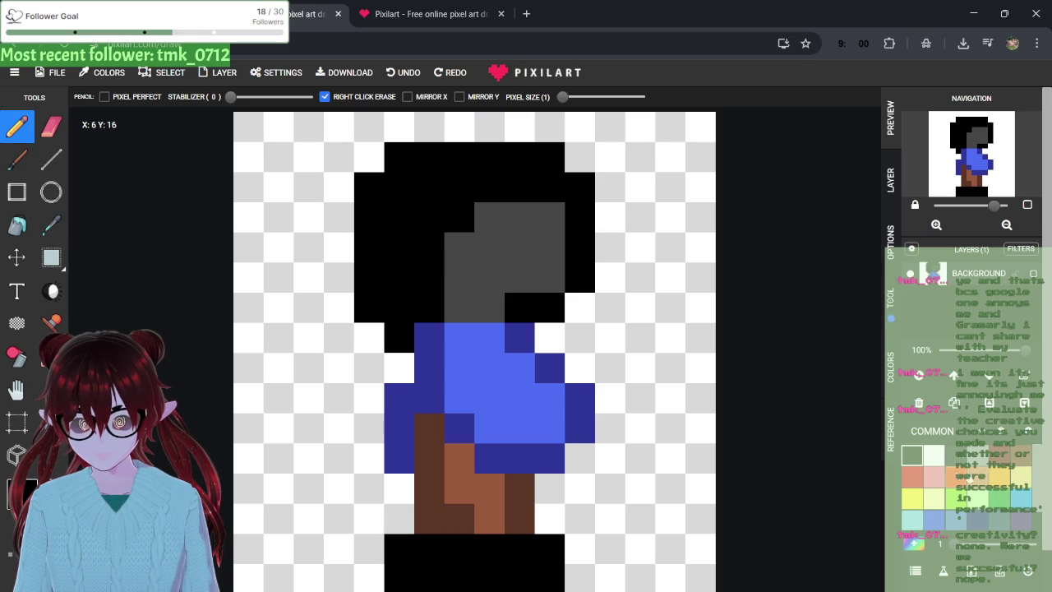
- Paint the cells left of the leg in medium and dark brown
left_click(488, 518, "alt")
left_click(399, 518)
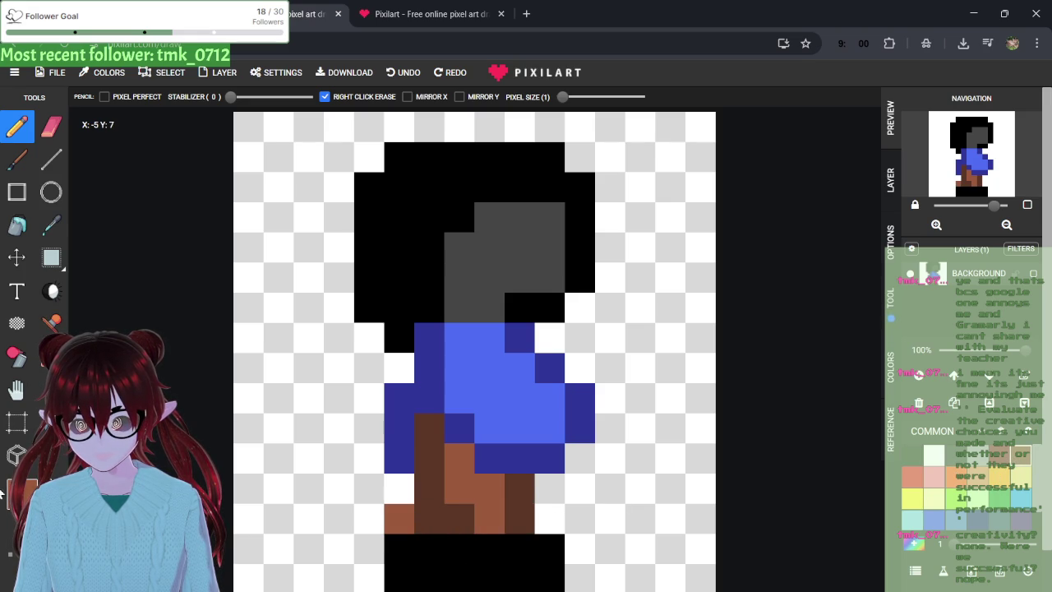
left_click(51, 192)
left_click(51, 225)
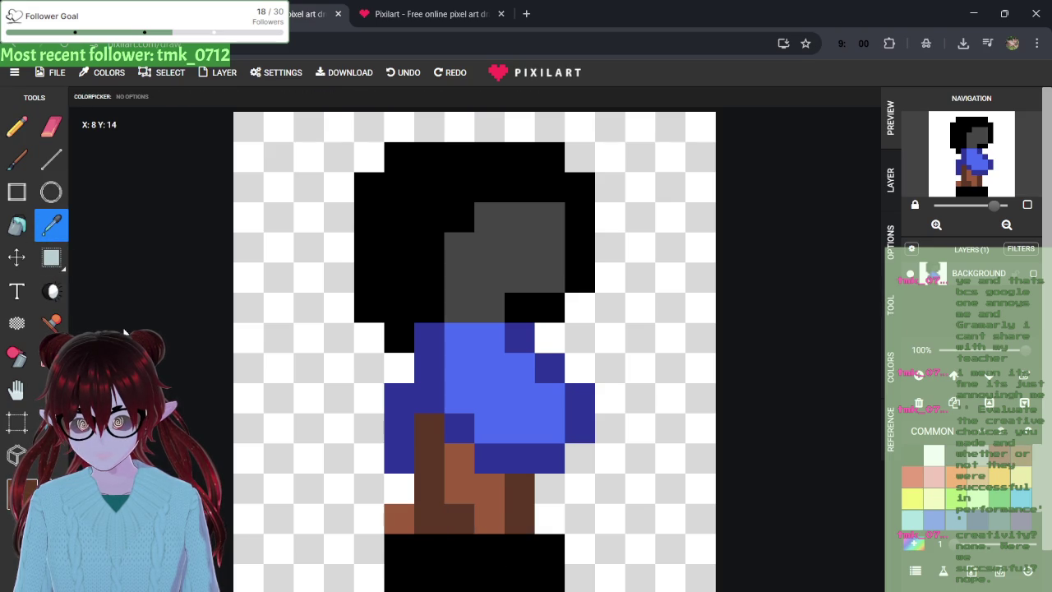
left_click(16, 126)
left_click(405, 518)
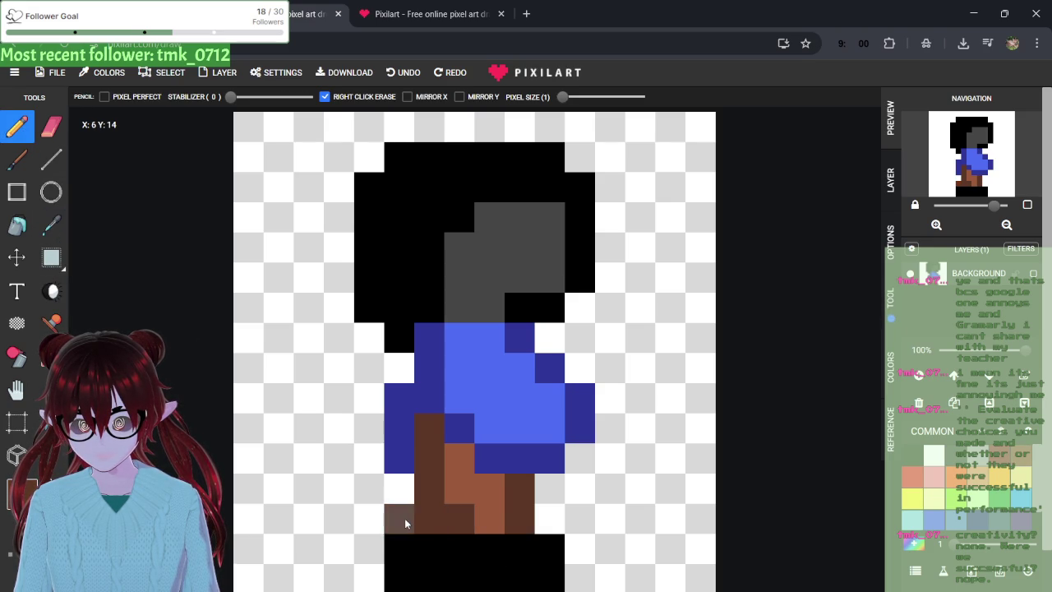
left_click(411, 500)
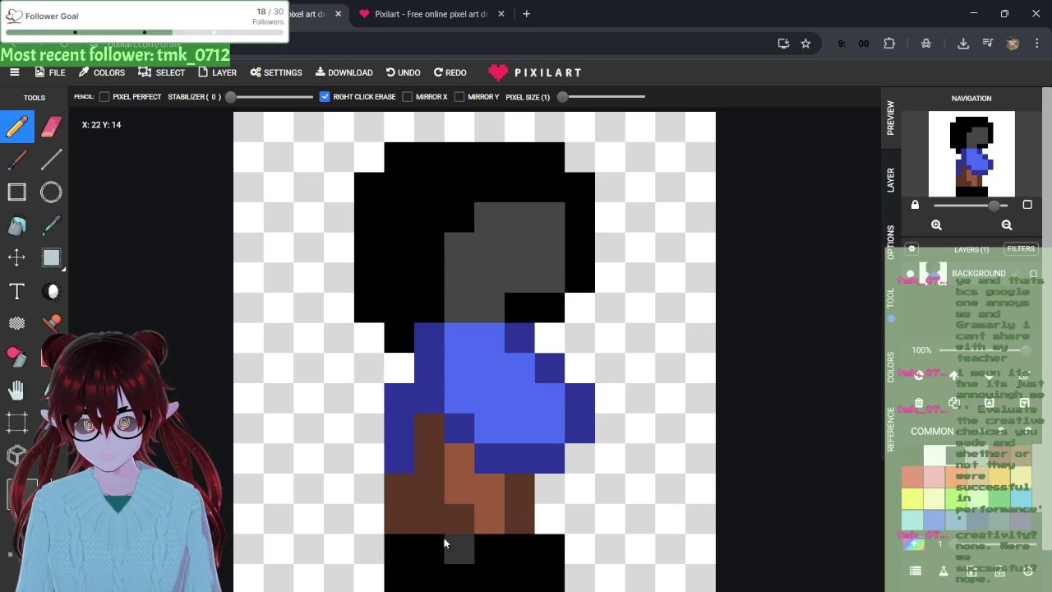
- Try dark grey shading on the feet, then undo it
left_click_drag(431, 555, 431, 578)
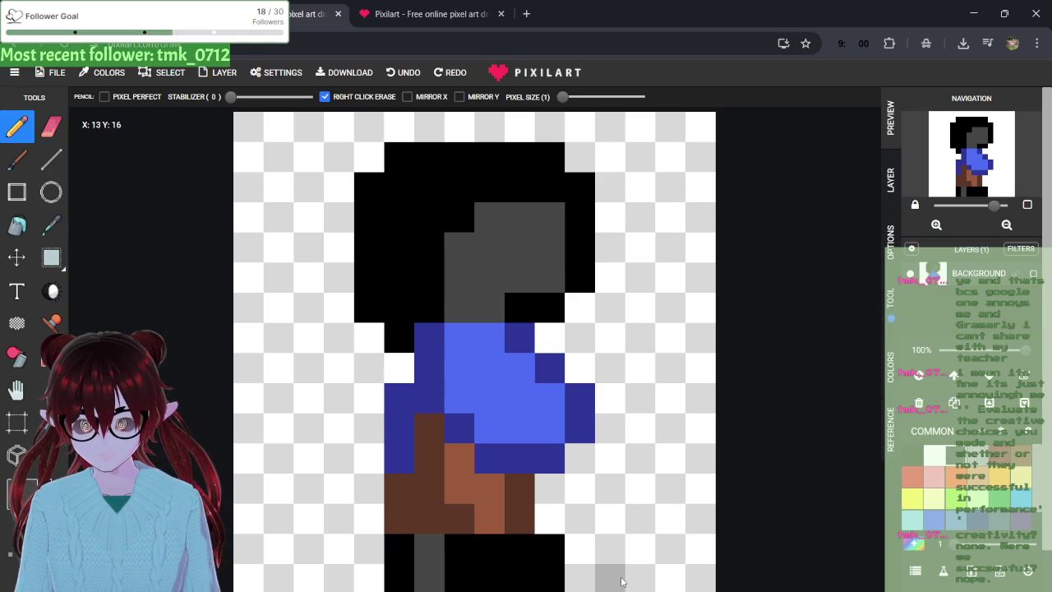
key("ctrl+z")
key("ctrl+z")
left_click_drag(463, 549, 463, 578)
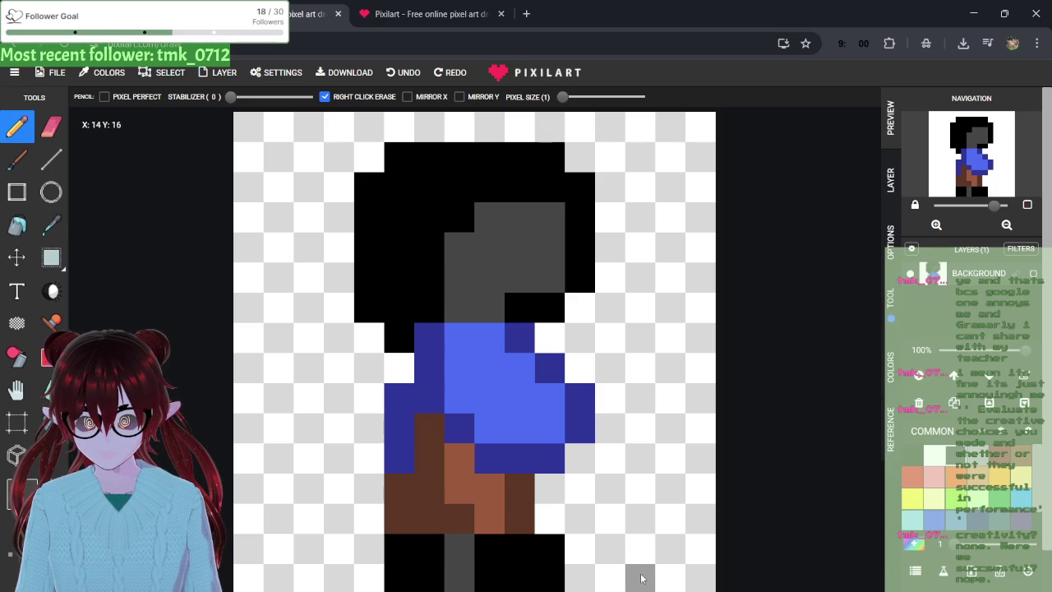
key("ctrl+z")
key("ctrl+z")
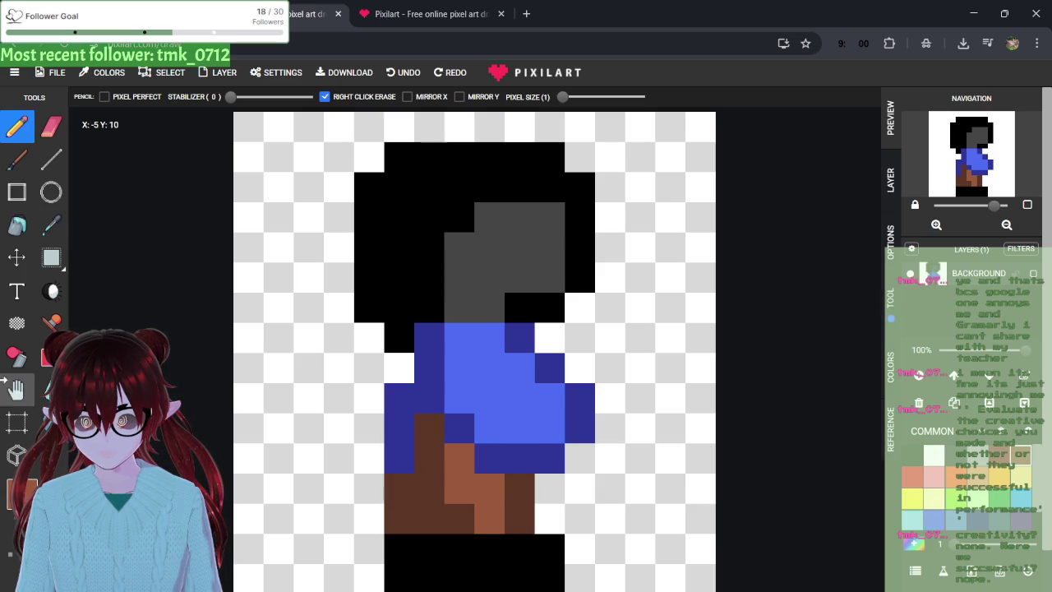
- Erase the extra brown pixels left of the leg and the black cells beside the feet
left_click(55, 229)
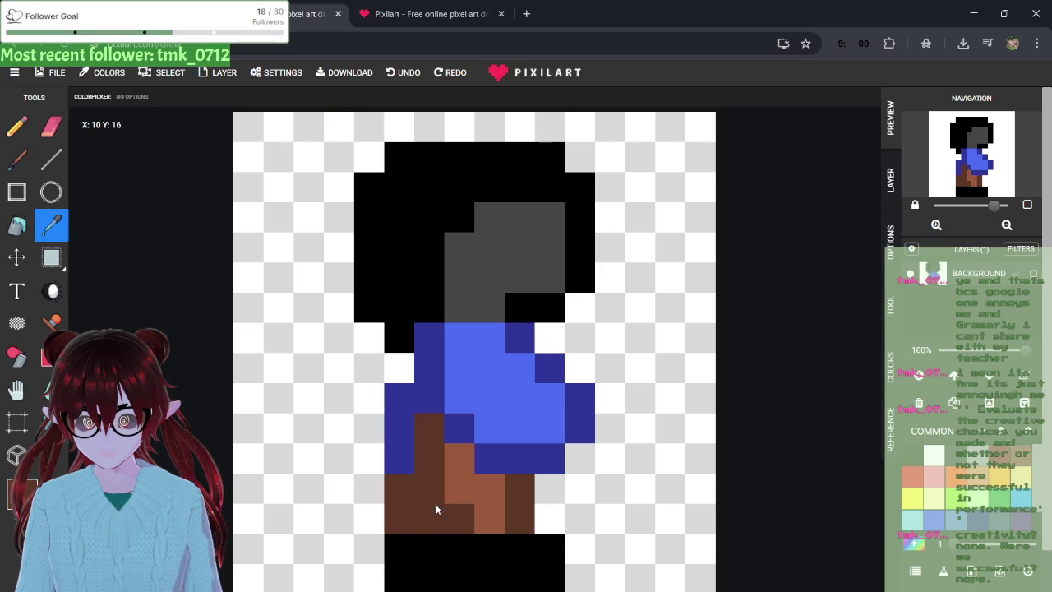
left_click(17, 125)
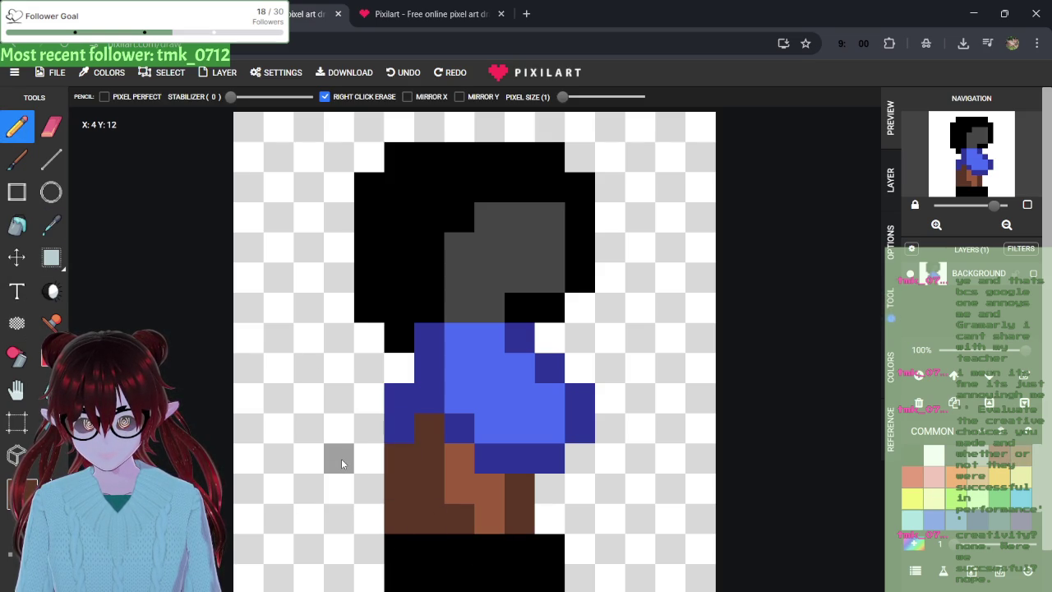
right_click(399, 488)
right_click(399, 518)
left_click(399, 459)
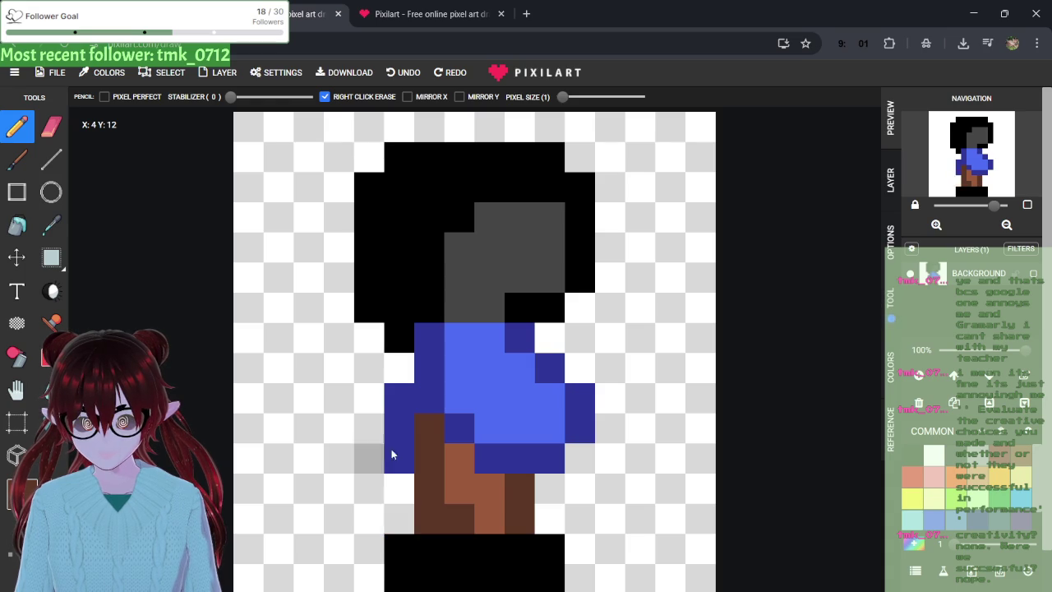
right_click(399, 578)
right_click(398, 549)
right_click(550, 578)
right_click(550, 548)
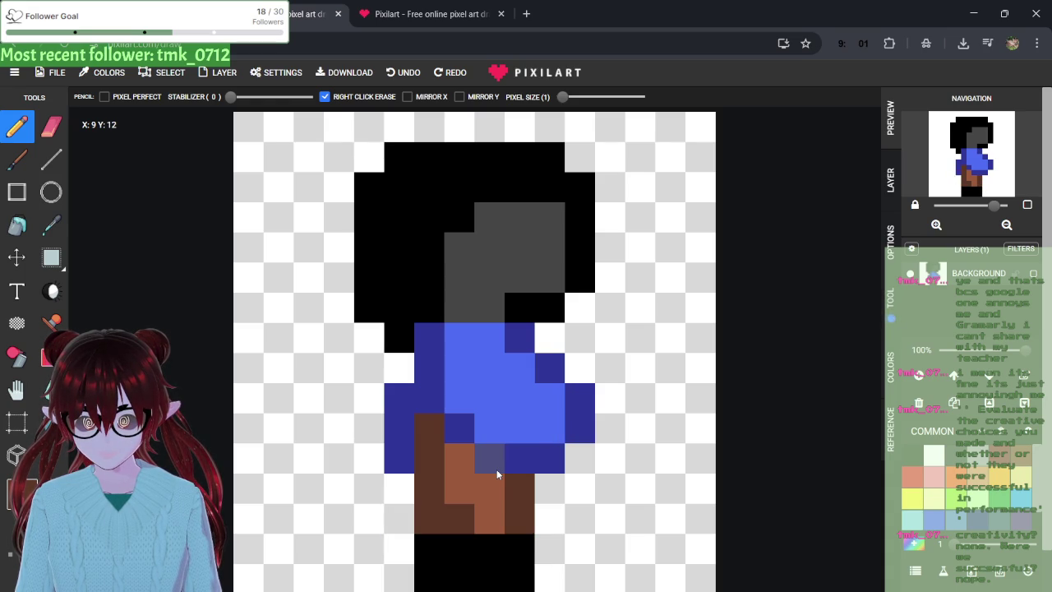
key("ctrl+z")
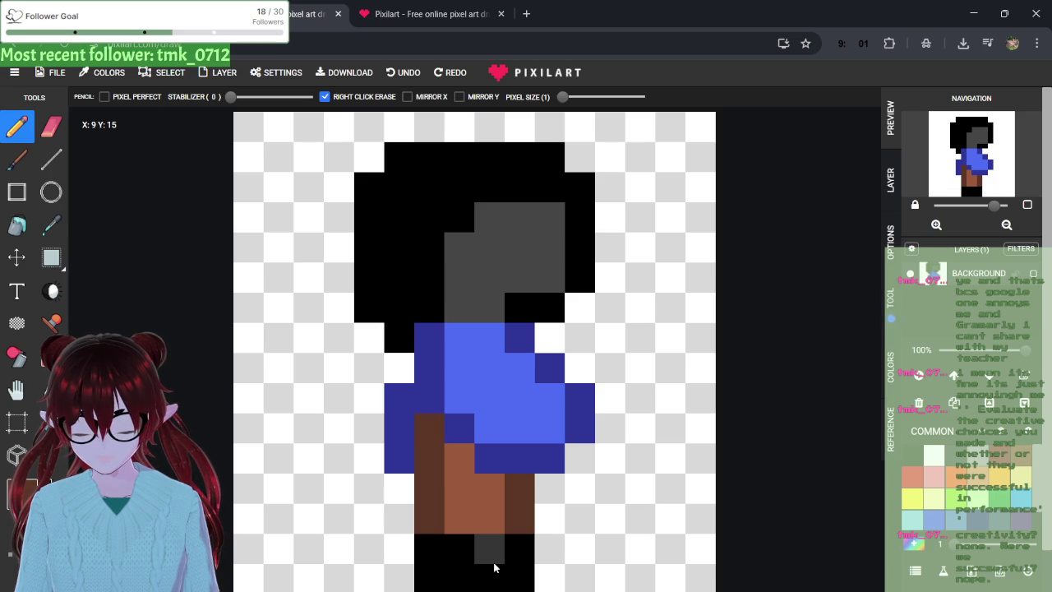
- Paint black cells around the legs and feet, dropping the two leftmost ones
left_click(928, 456)
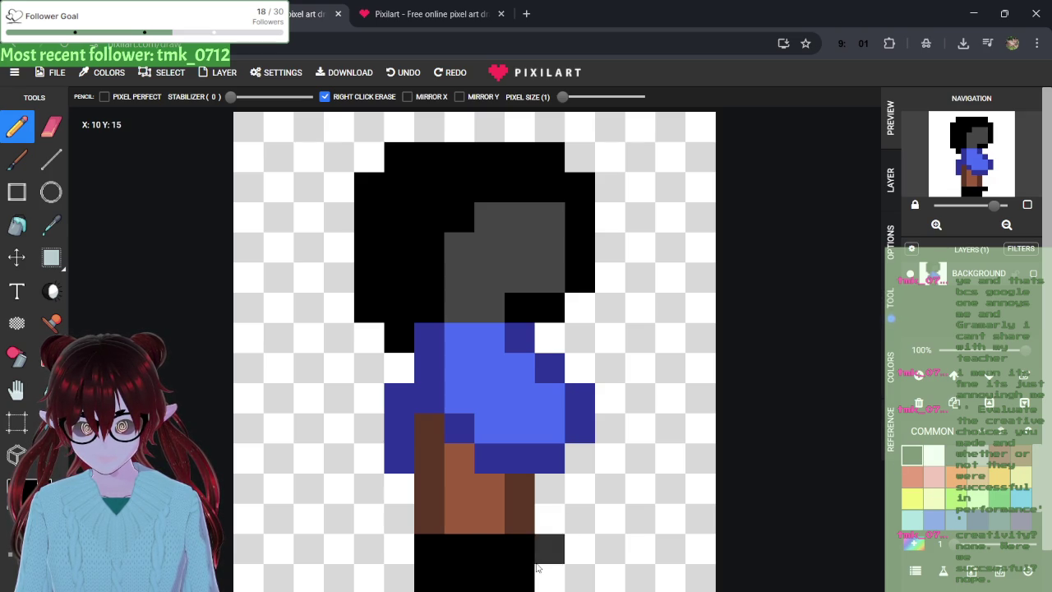
left_click_drag(551, 546, 552, 517)
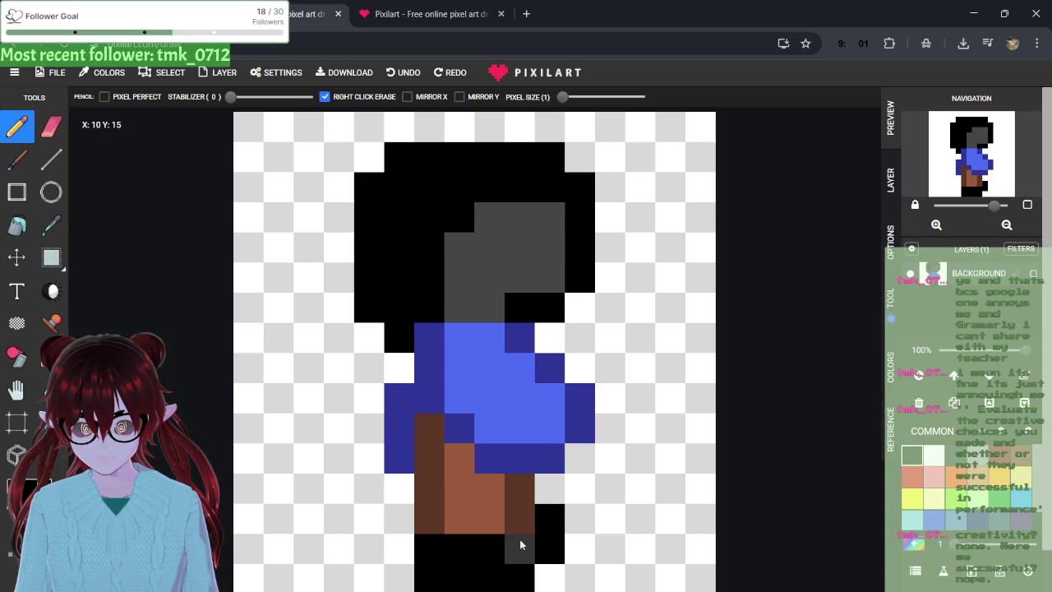
left_click(520, 518)
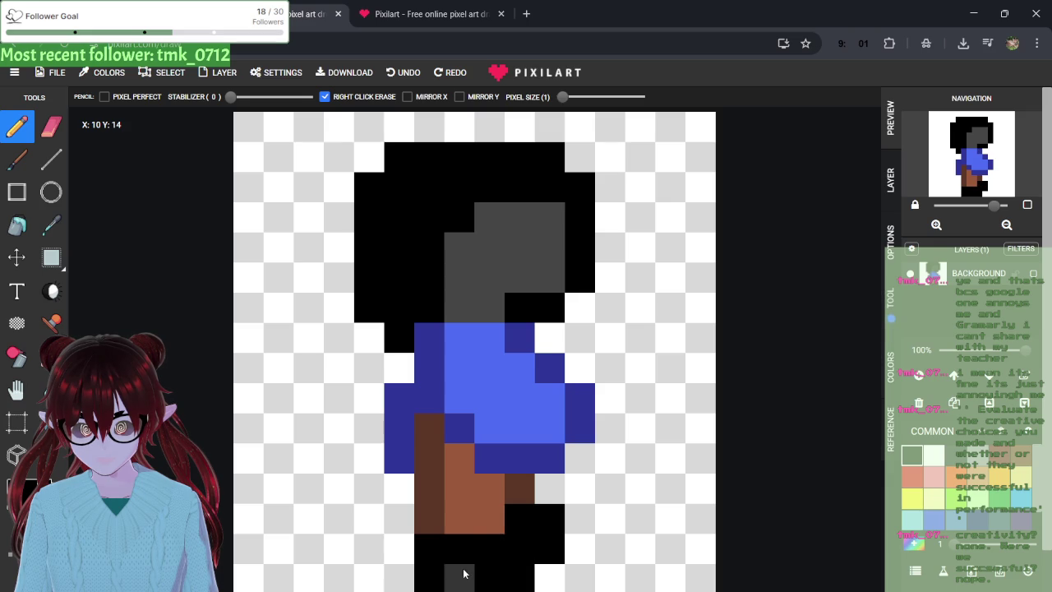
left_click(399, 518)
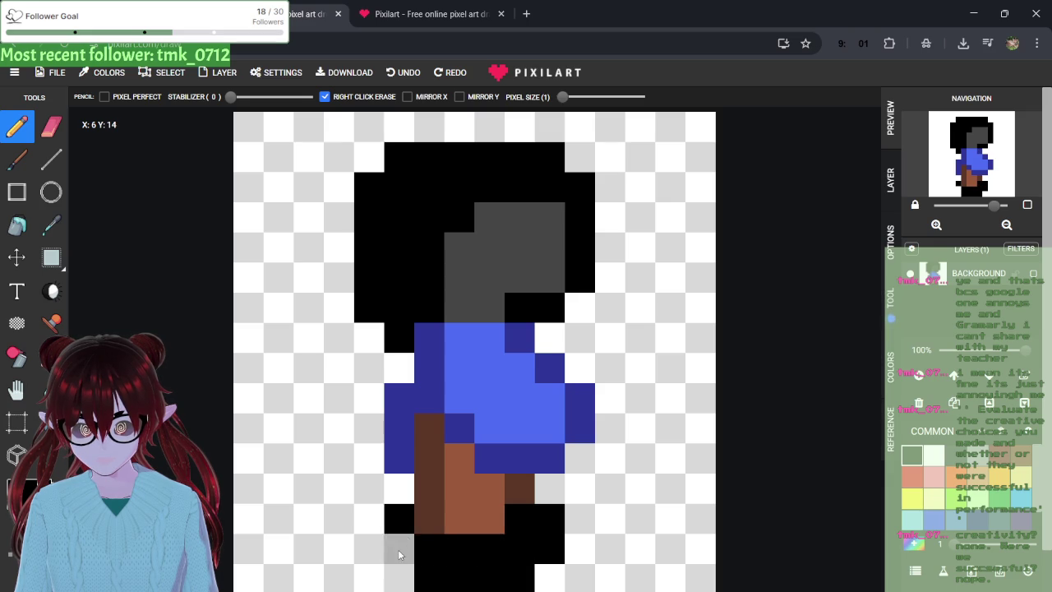
left_click(399, 549)
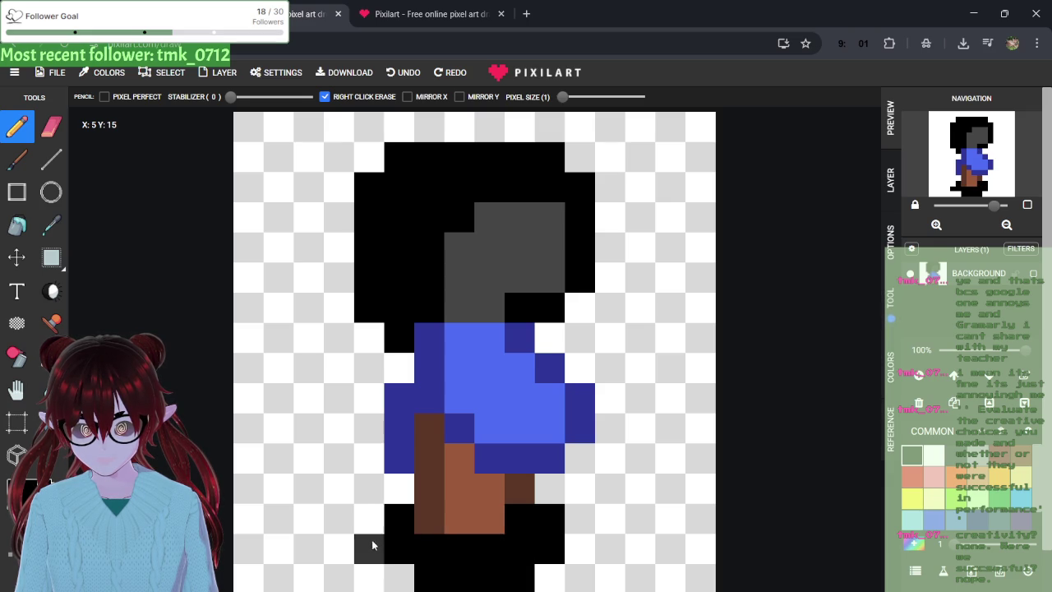
left_click(372, 545)
left_click(369, 518)
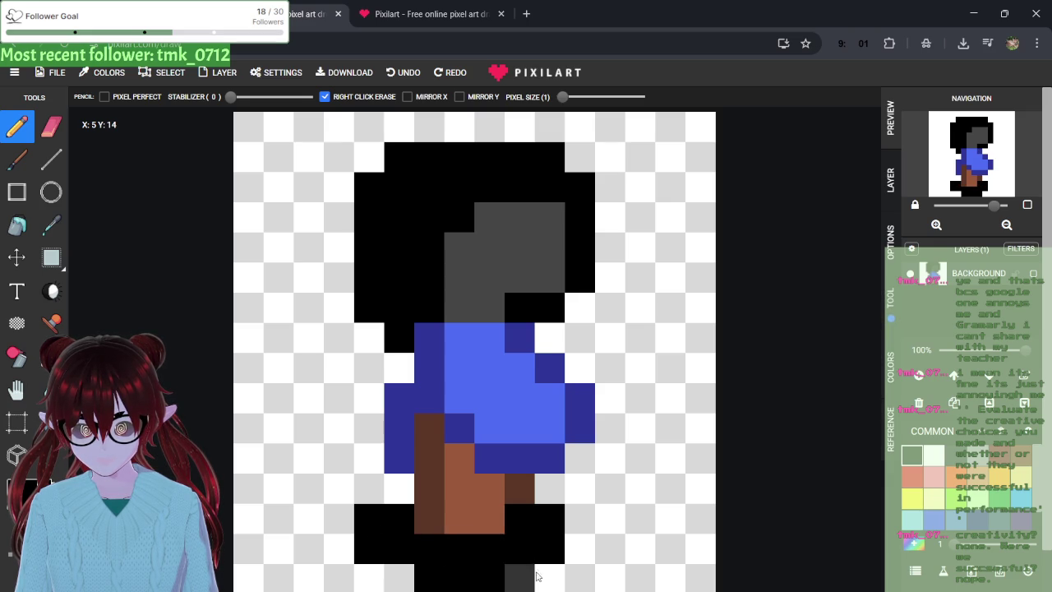
left_click(429, 577)
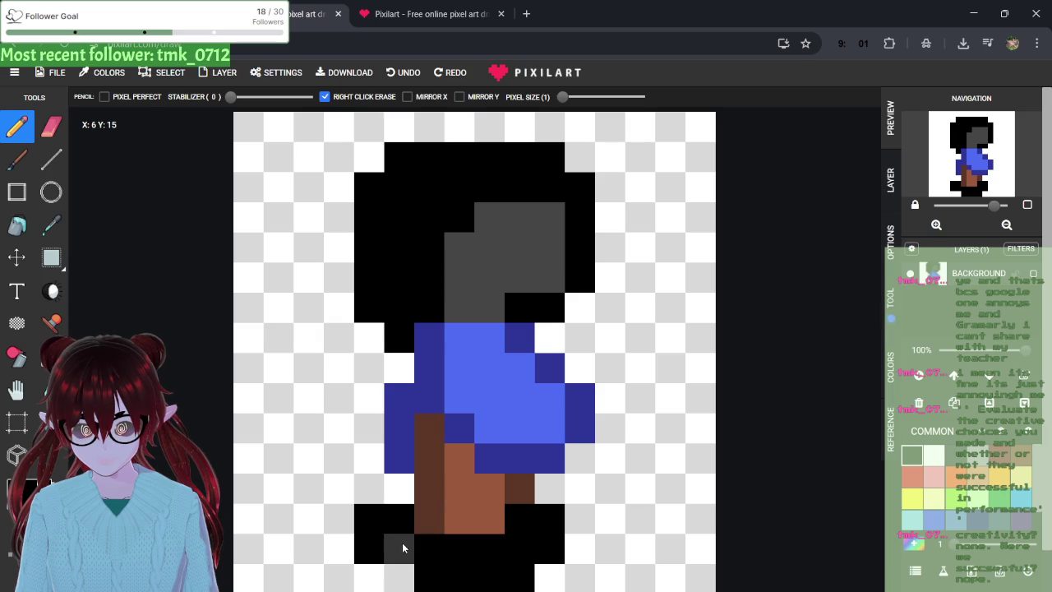
key("ctrl+z")
key("ctrl+z")
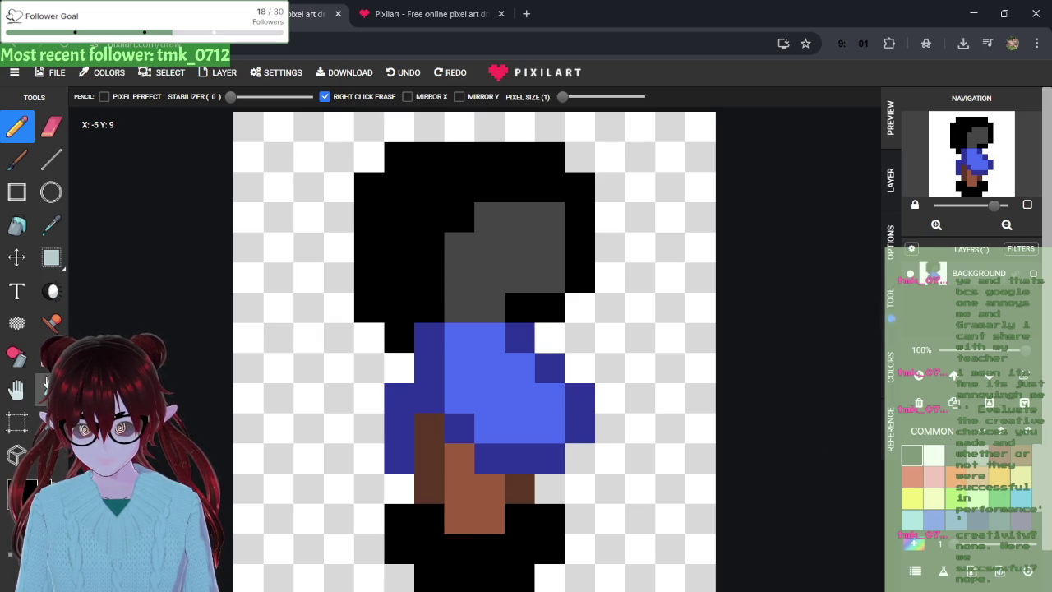
- Test erasing bottom-row and leg pixels, undo it, and restore the black foot pixels
left_click(52, 150)
left_click(53, 136)
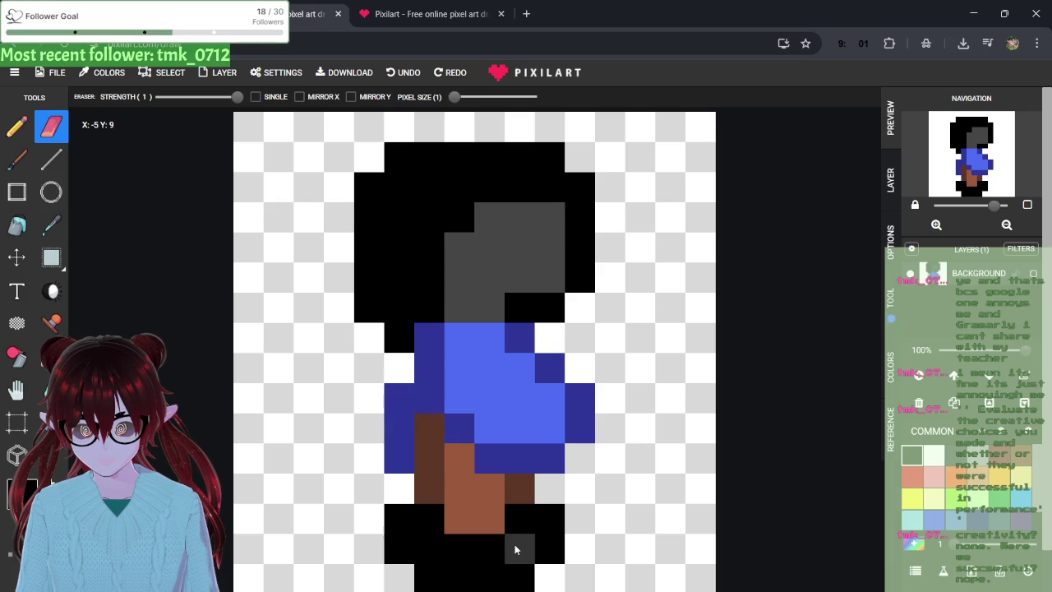
left_click_drag(492, 577, 469, 577)
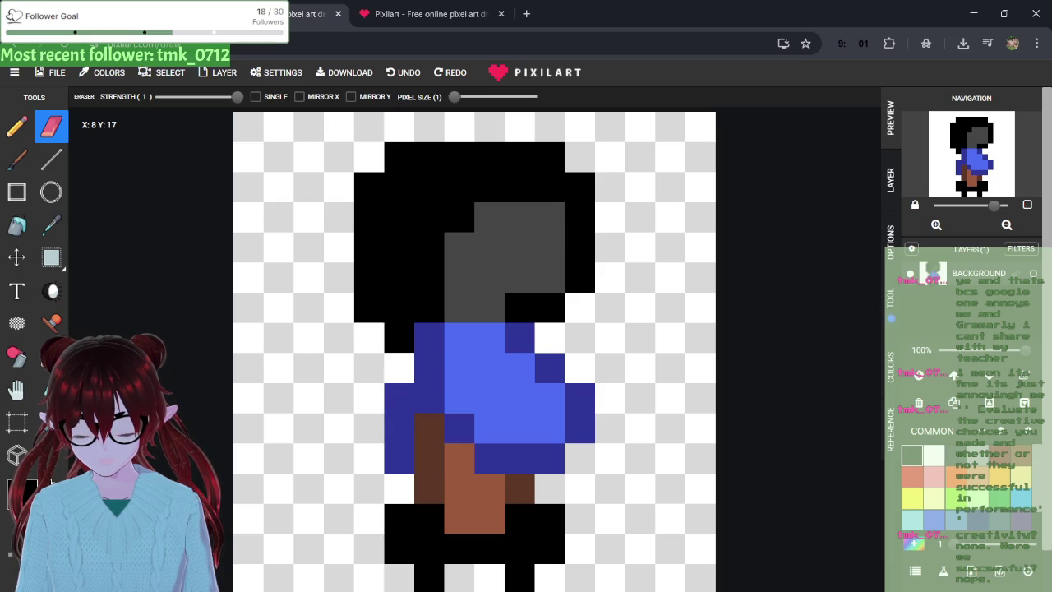
key("ctrl+z")
key("ctrl+z")
left_click(432, 485)
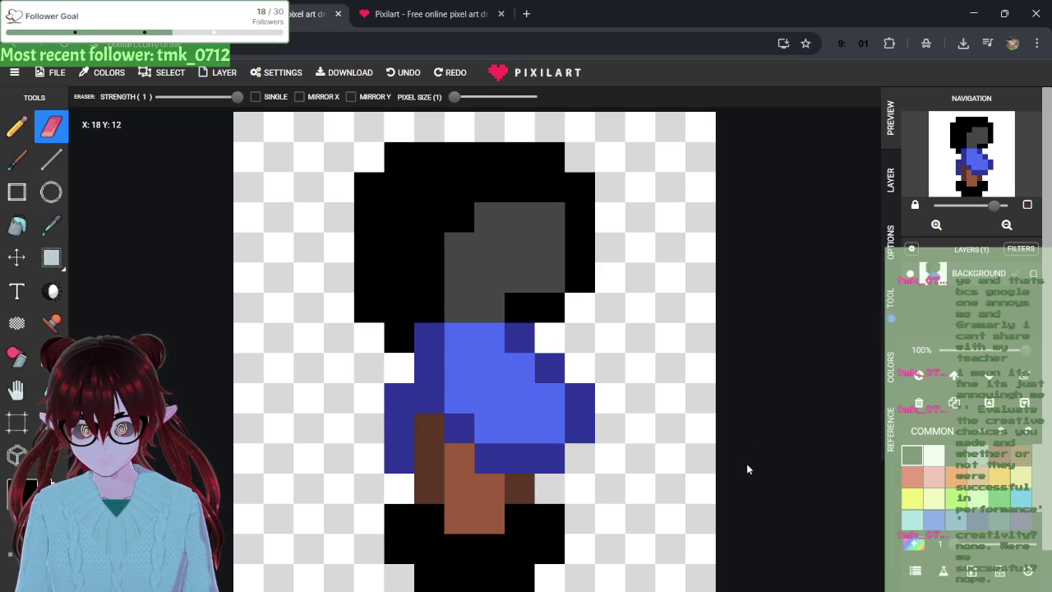
key("ctrl+z")
key("ctrl+z")
key("ctrl+z")
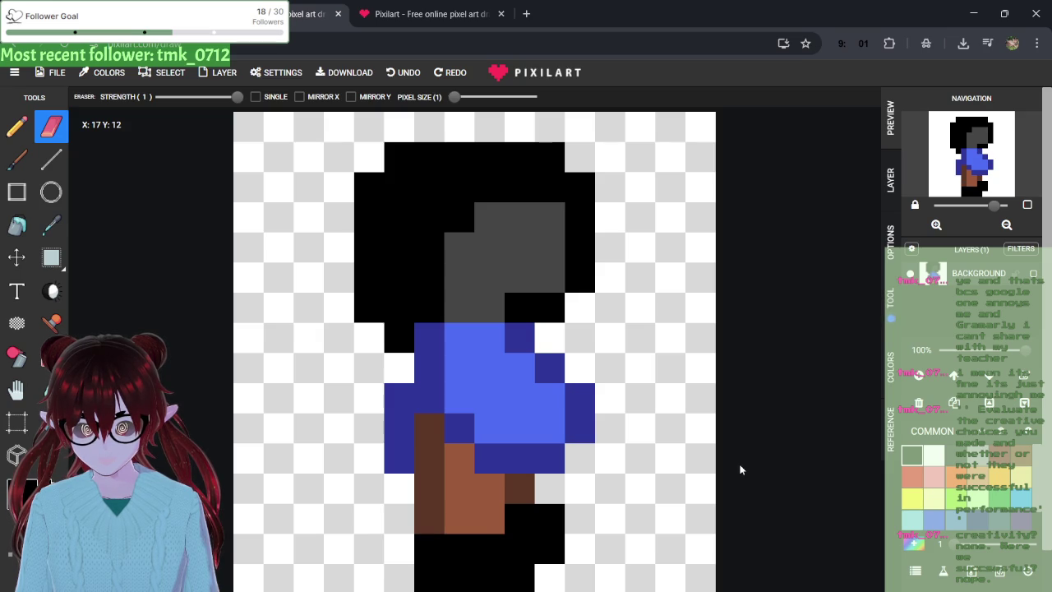
key("ctrl+z")
key("ctrl+z")
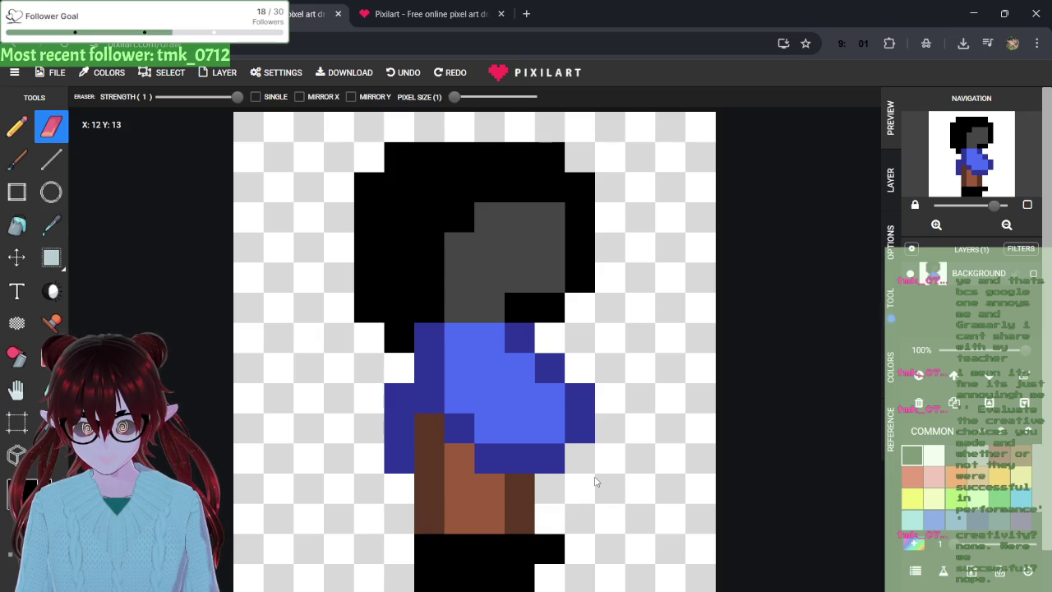
key("ctrl+z")
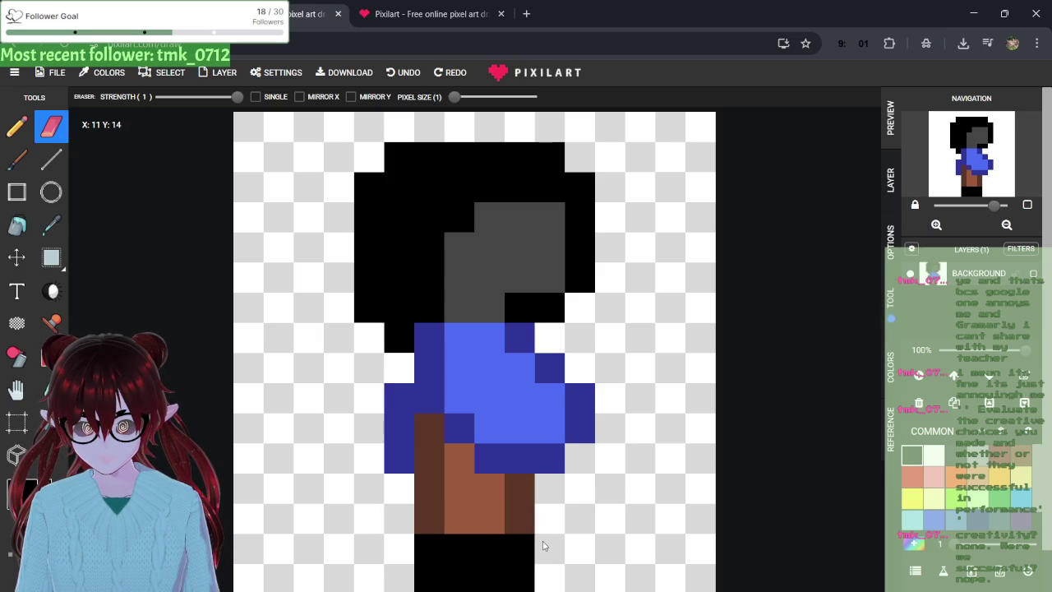
left_click(16, 126)
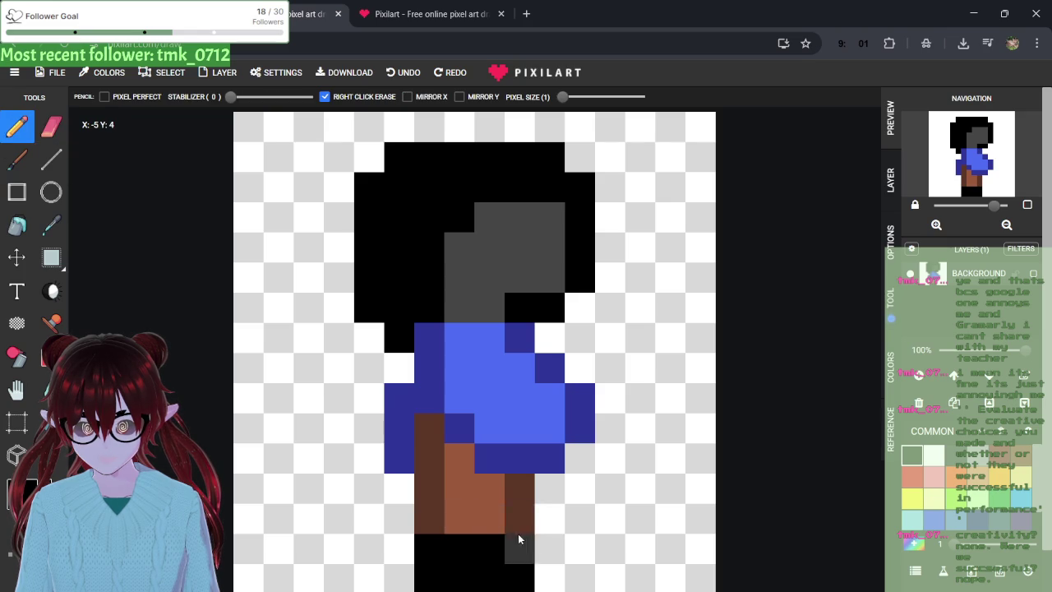
left_click(549, 519)
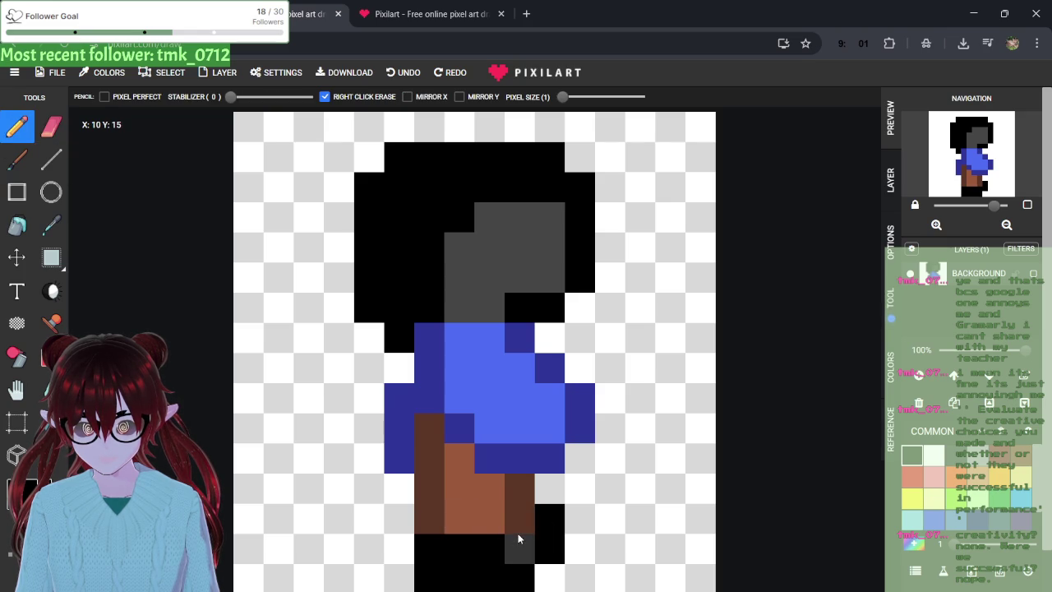
left_click(520, 531)
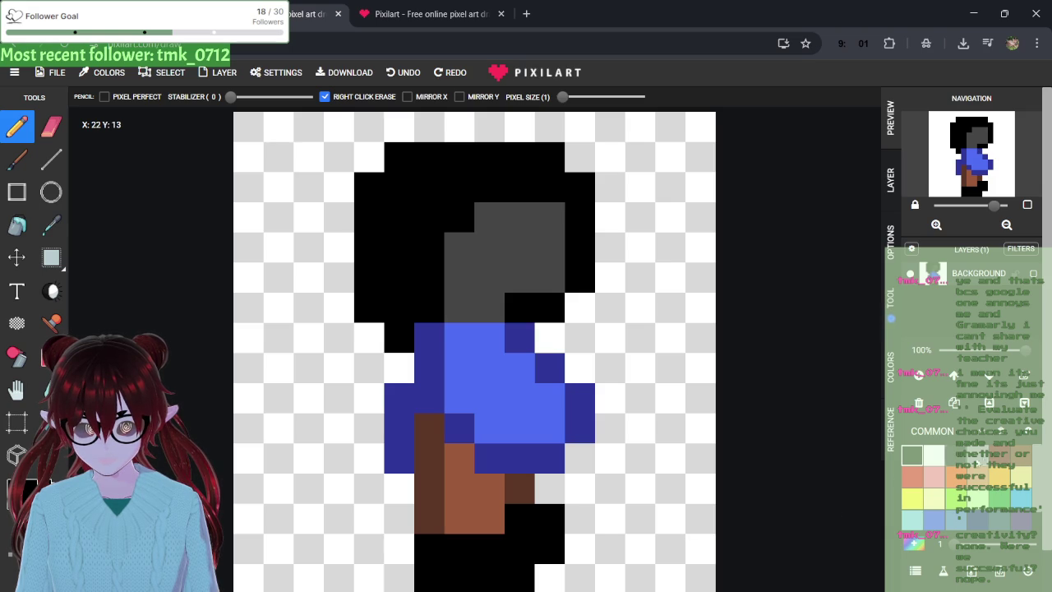
- Repaint the lower legs in sampled dark brown and light brown, then pick up black
left_click(1021, 455)
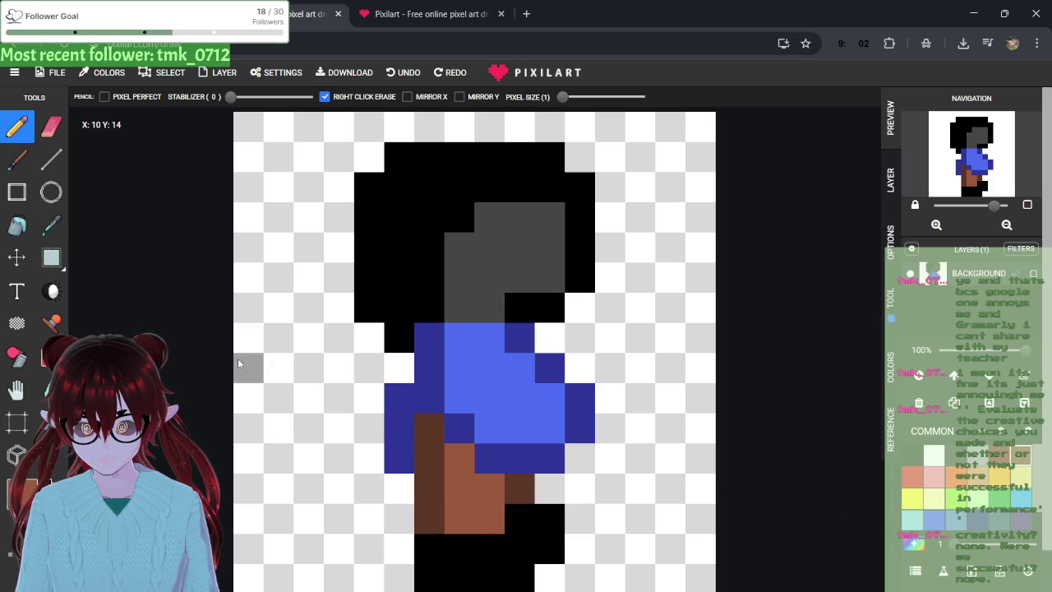
left_click(53, 233)
left_click(393, 474)
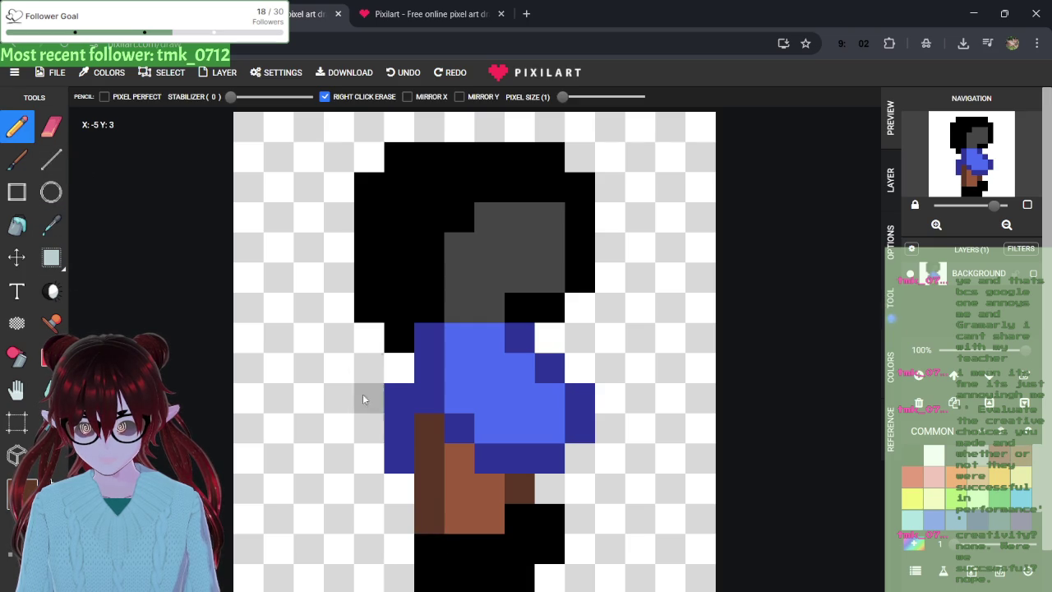
left_click(461, 491)
mouse_move(455, 524)
left_mouse_down()
mouse_move(481, 533)
mouse_move(446, 526)
left_mouse_up()
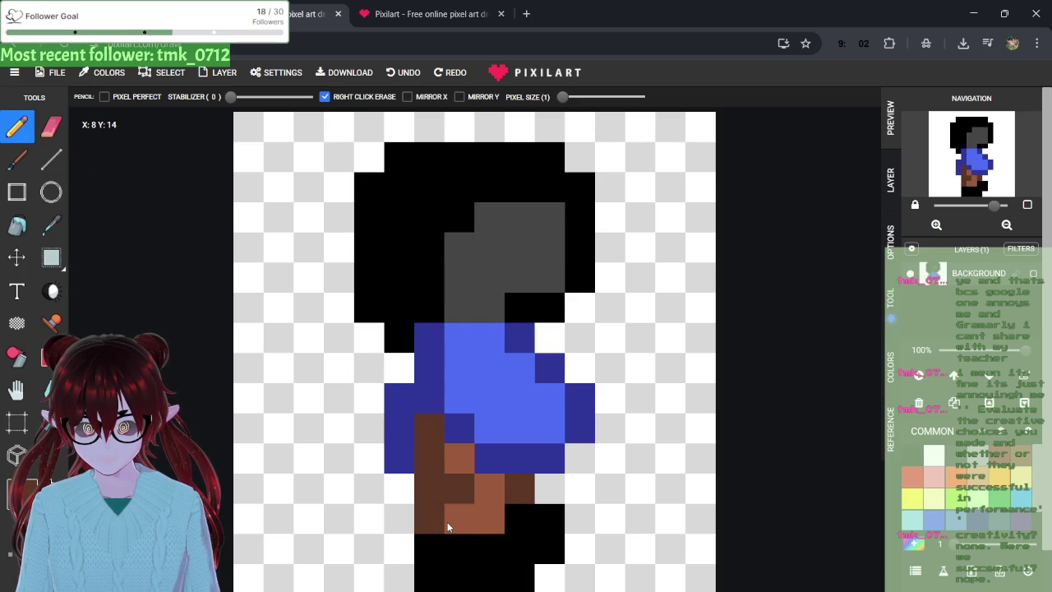
left_click(458, 491)
left_click(451, 522)
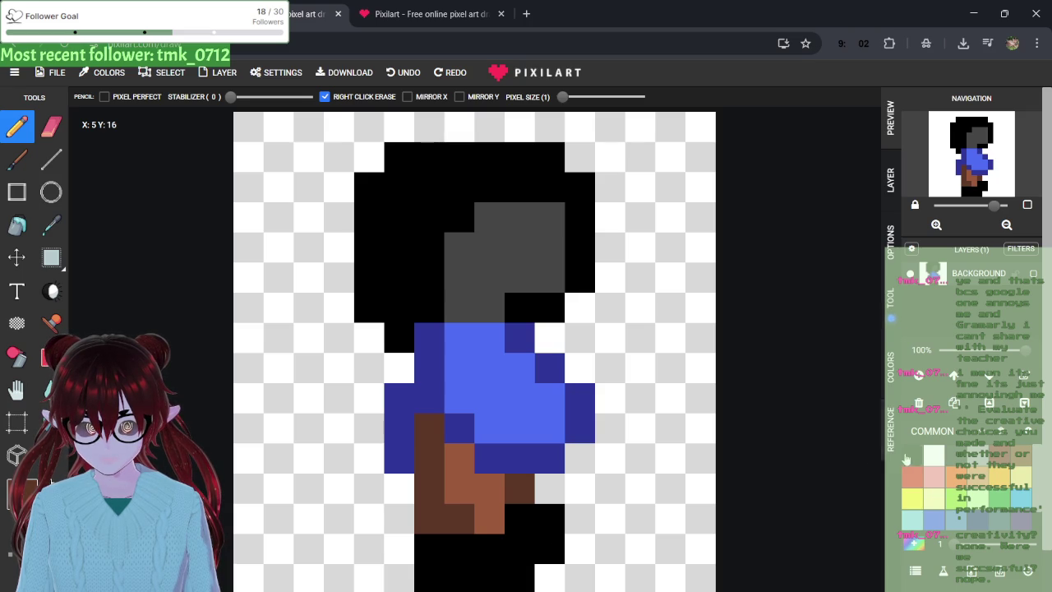
left_click(463, 550, "alt")
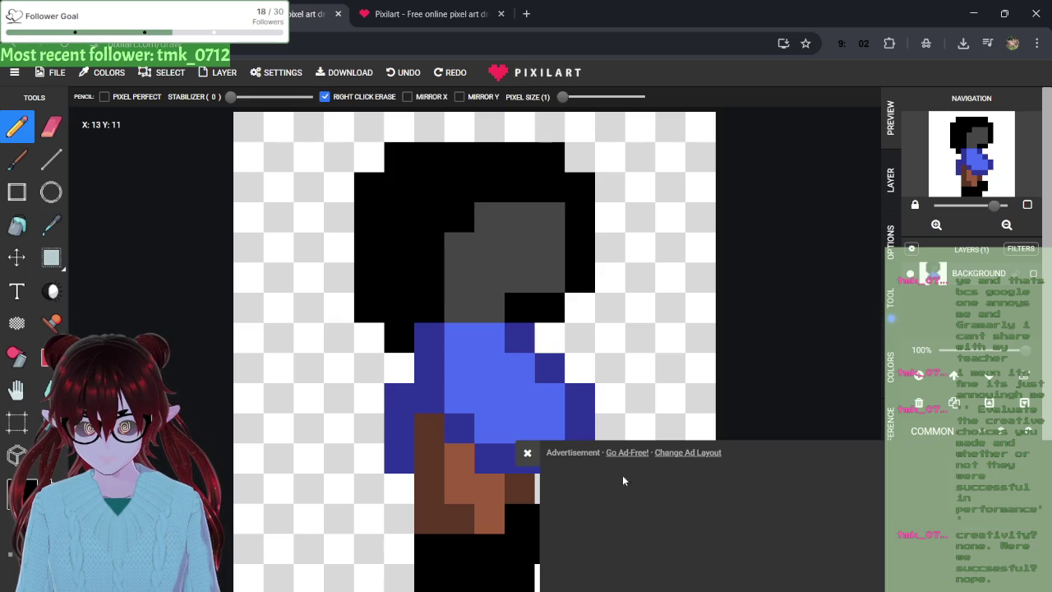
- Download the edited 16×16 sprite frame from Pixilart as a PNG
left_click(528, 453)
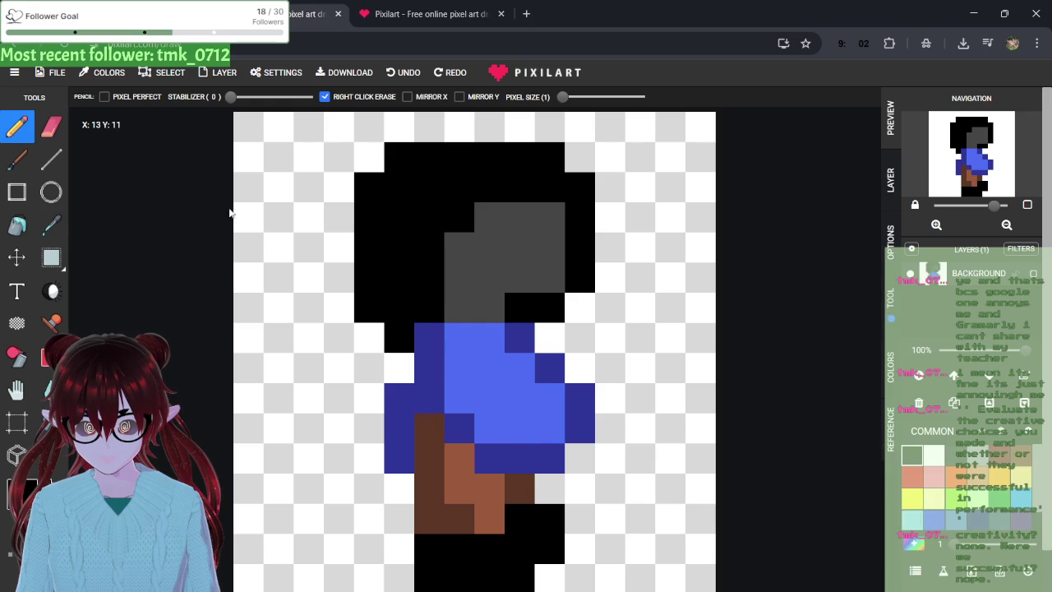
left_click(52, 73)
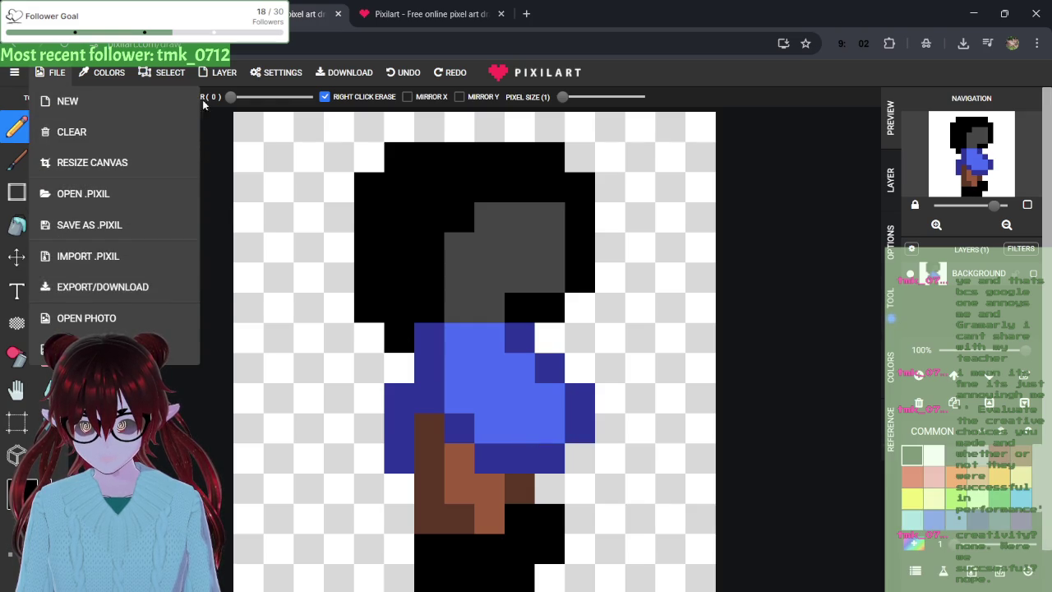
left_click(225, 73)
left_click(331, 74)
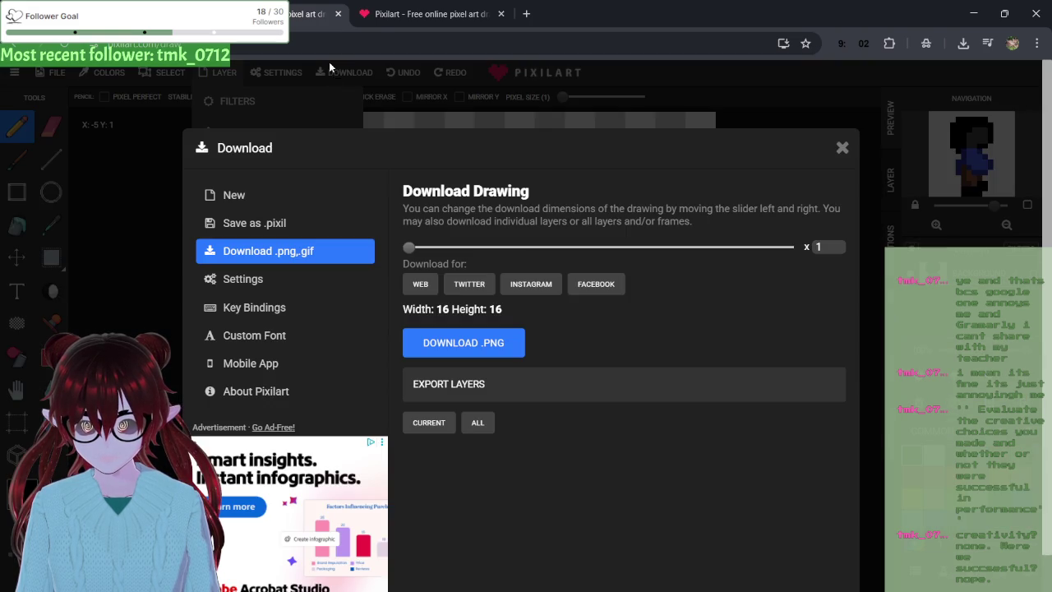
left_click(435, 346)
left_click(682, 30)
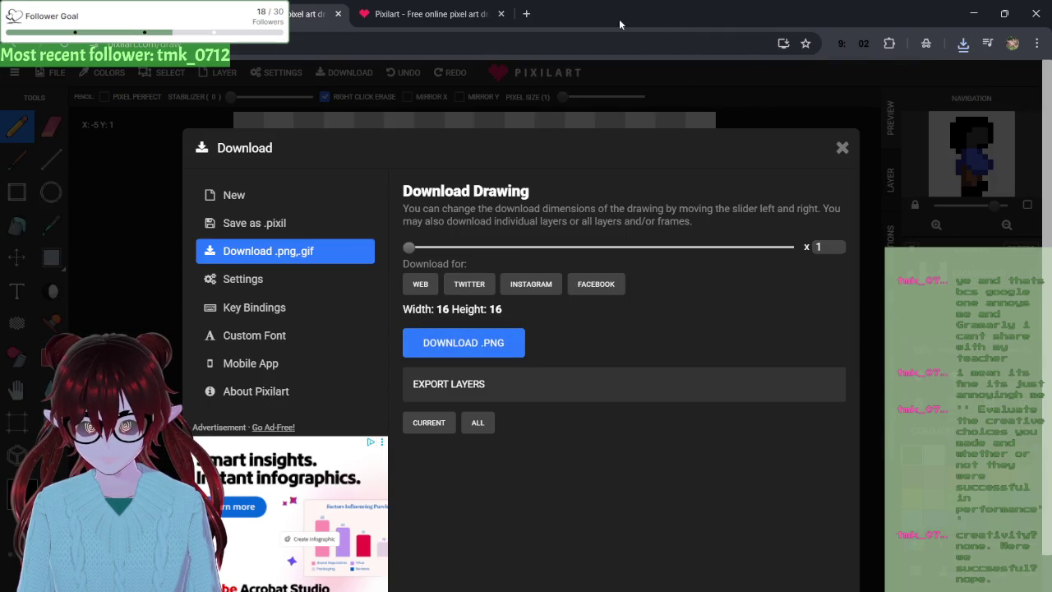
left_click(844, 147)
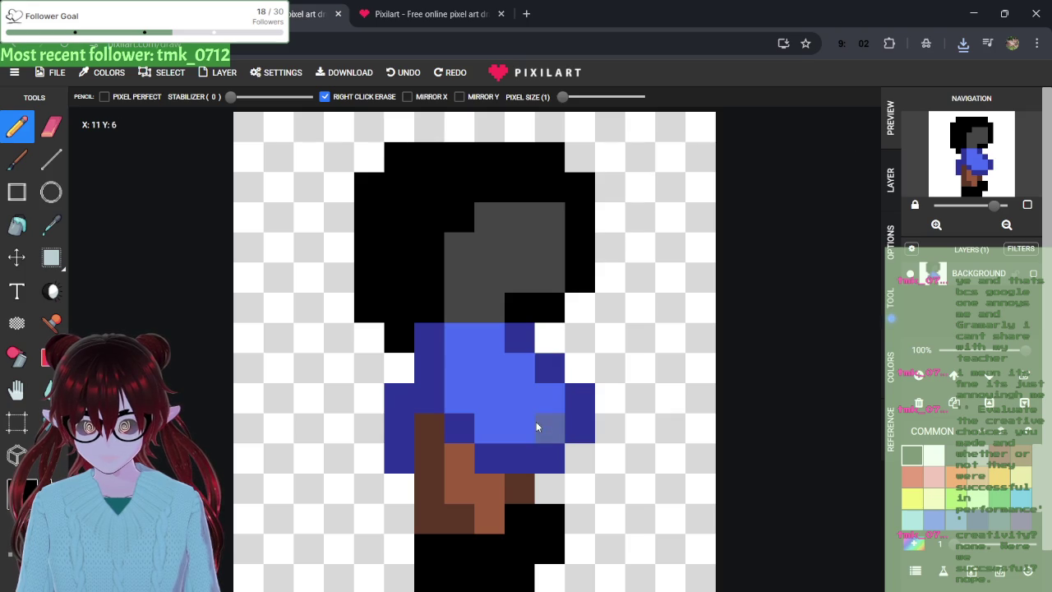
- Lighten one dark-blue shirt pixel, then open and cancel the Open .PIXIL dialog
left_click(485, 424)
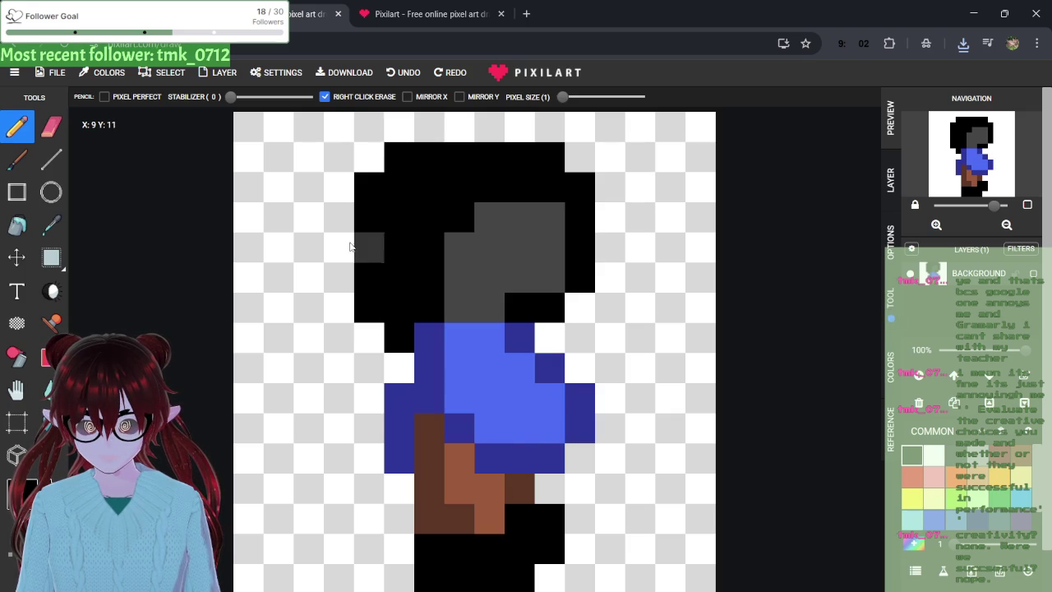
left_click(39, 73)
left_click(57, 193)
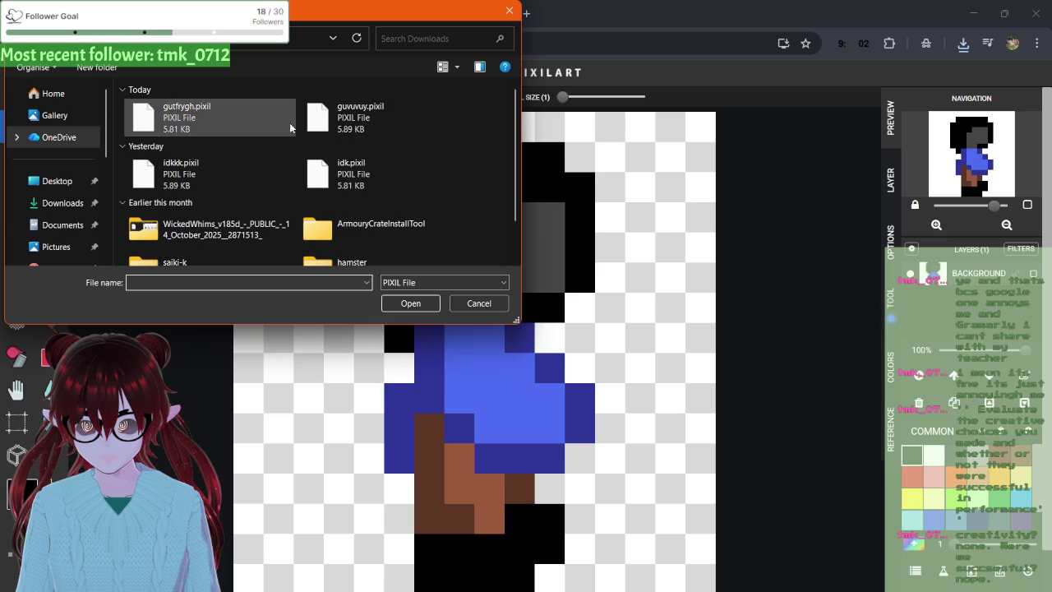
left_click(477, 304)
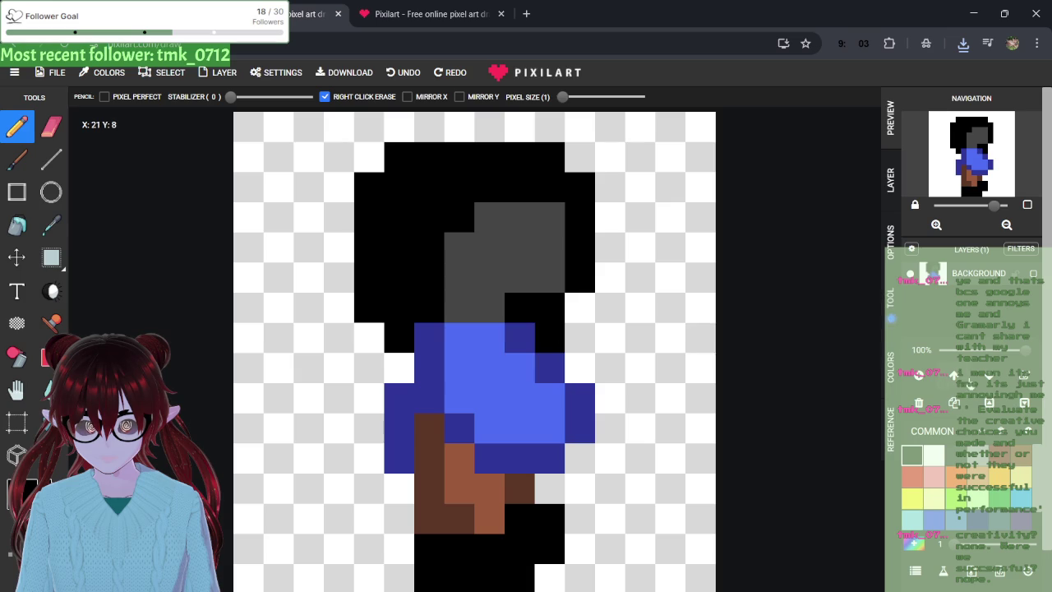
- Erase the stray black pixel beside the hair and fill the face's black cells with grey
left_click(51, 126)
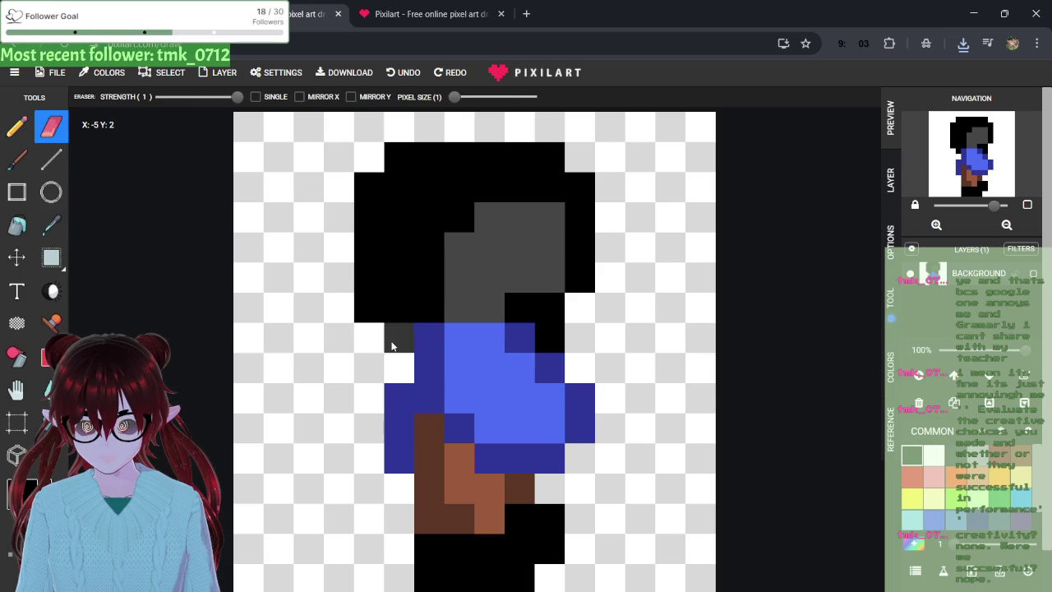
left_click(370, 309)
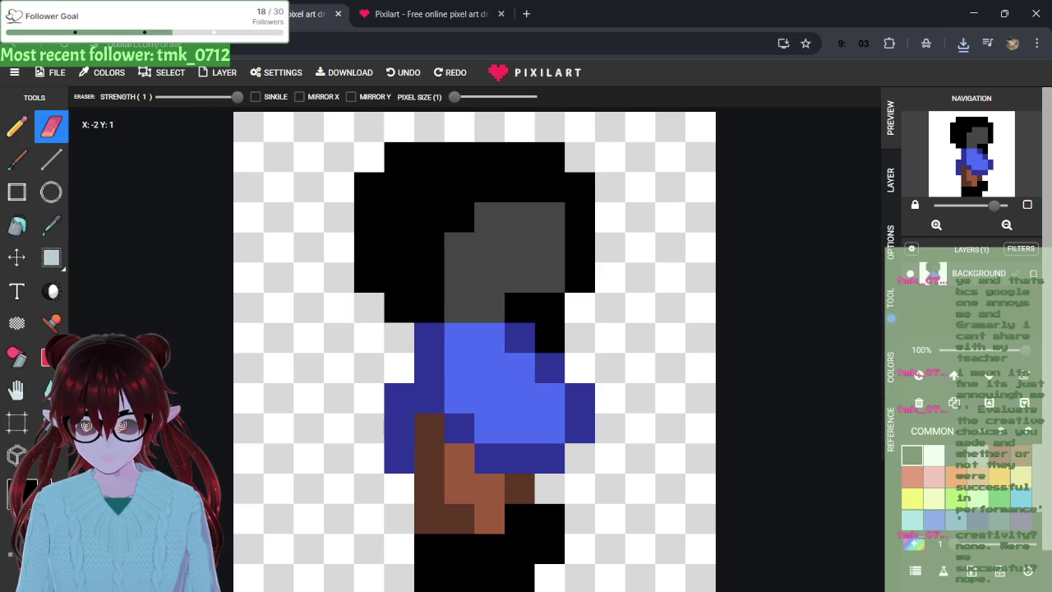
key("b")
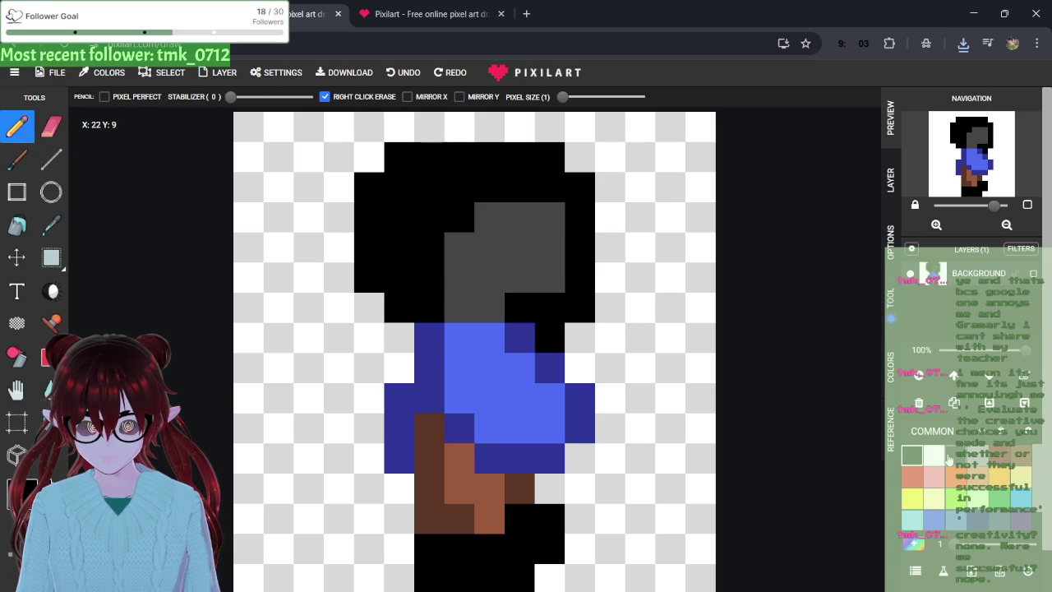
left_click(913, 455)
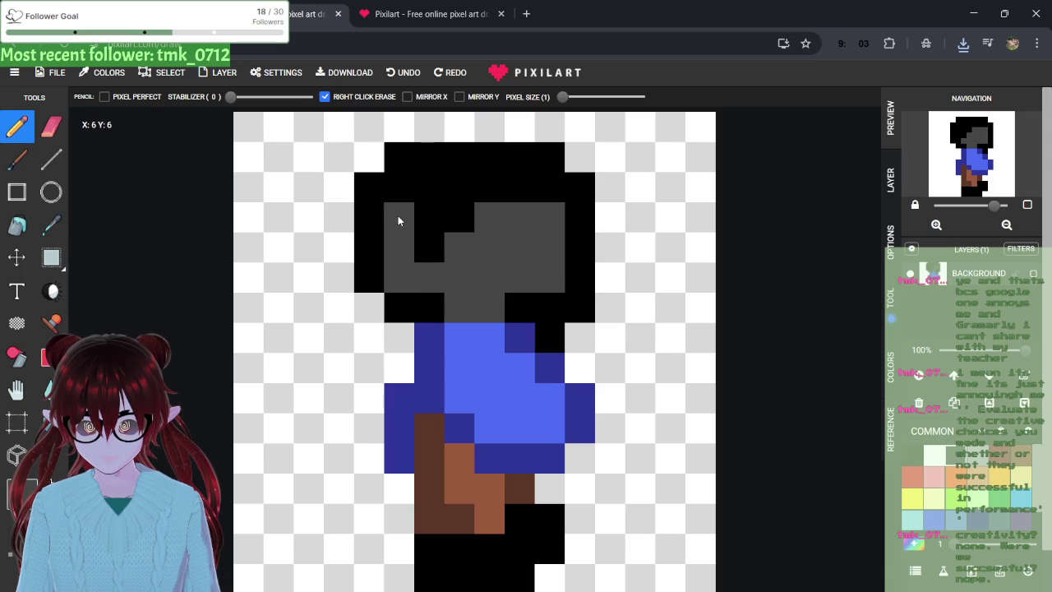
mouse_move(398, 220)
left_mouse_down()
mouse_move(464, 217)
mouse_move(457, 251)
left_mouse_up()
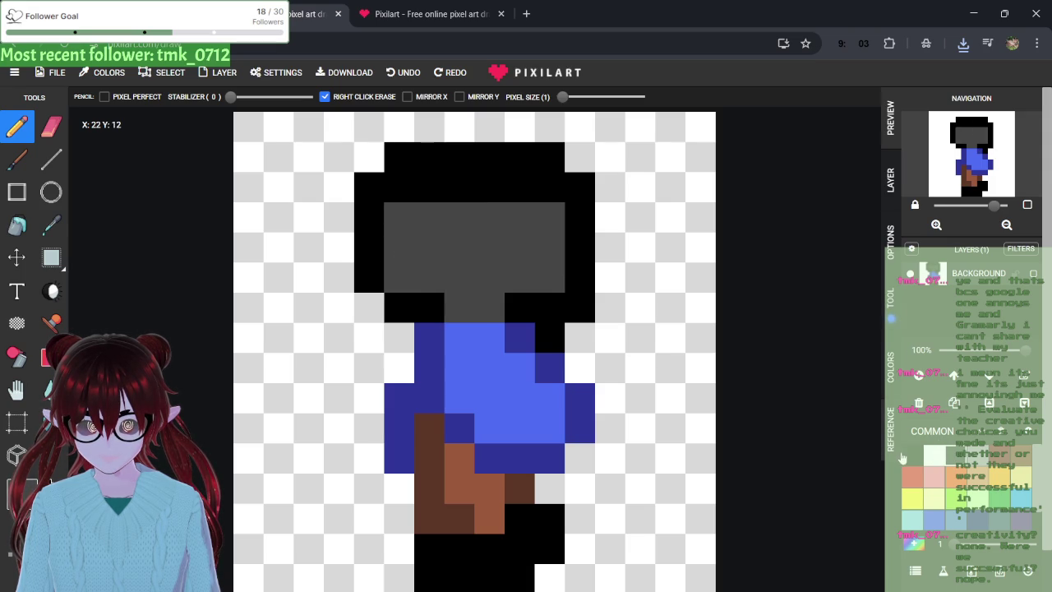
- Paint the right column and right part of the face black
left_click(902, 454)
left_click(892, 120)
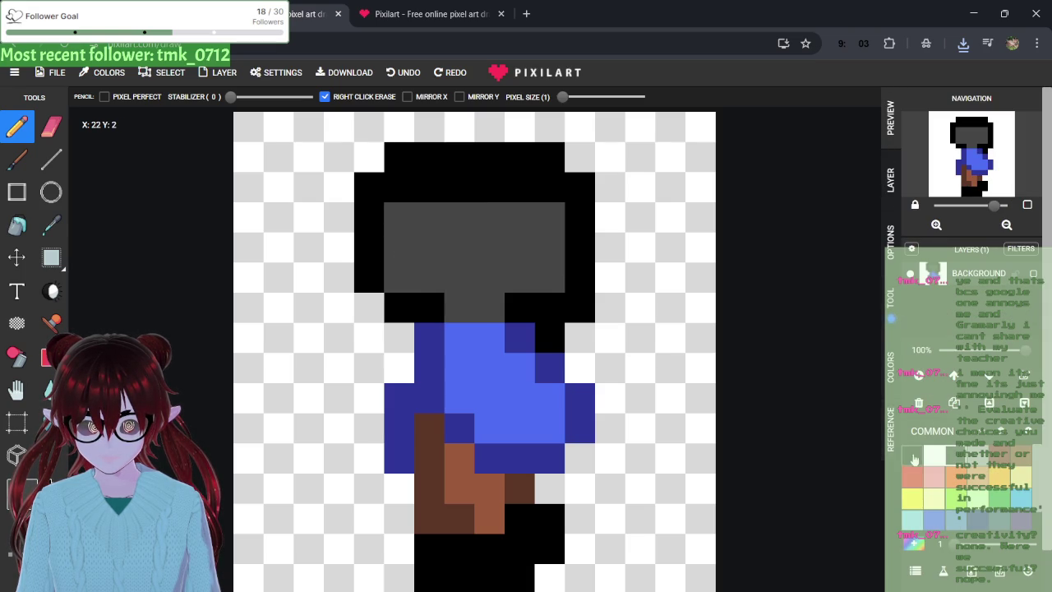
left_click(914, 458)
left_click_drag(547, 209, 538, 283)
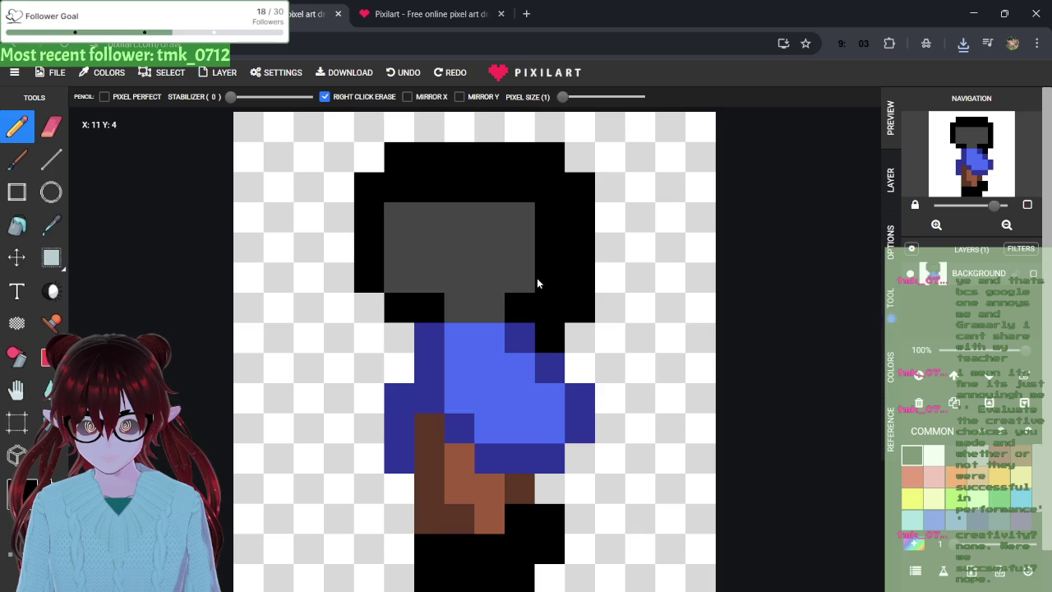
mouse_move(496, 219)
left_mouse_down()
mouse_move(518, 293)
mouse_move(528, 242)
mouse_move(490, 216)
left_mouse_up()
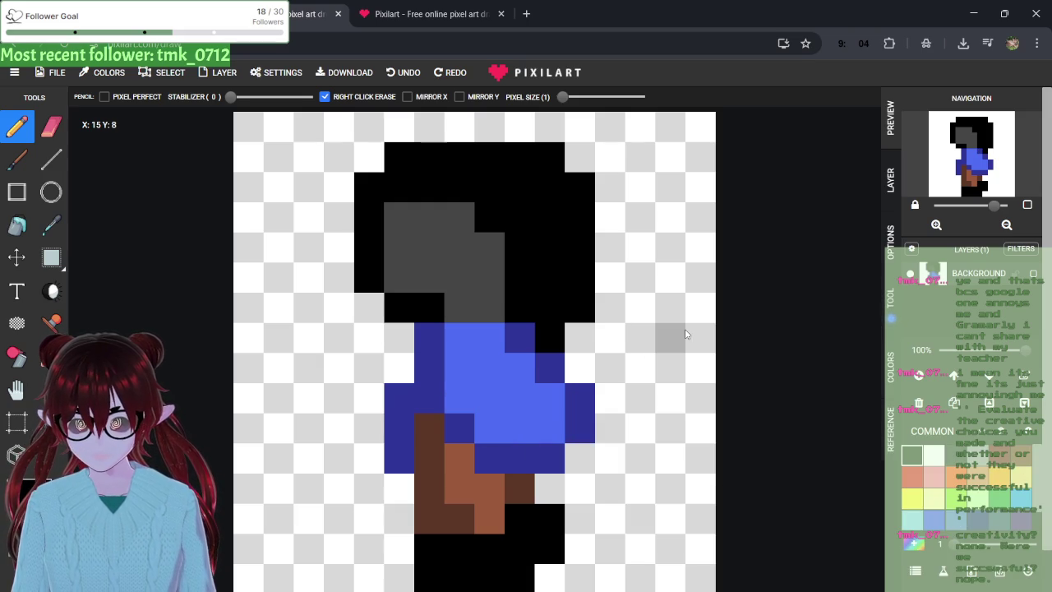
- Re-export the frame as a PNG and open pixil-frame-0 (12).png from recent downloads
left_click(355, 76)
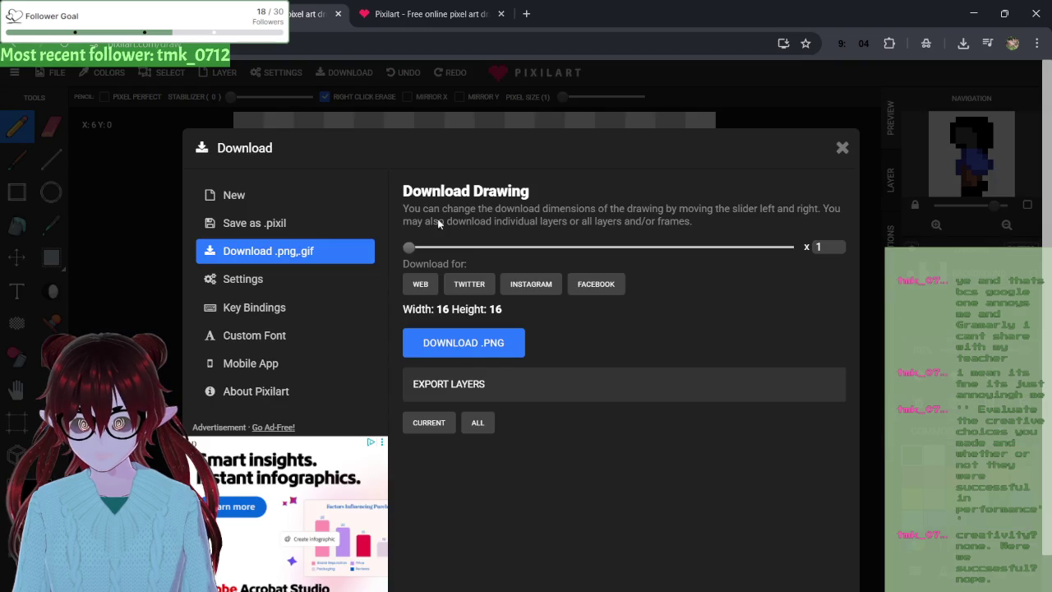
left_click(491, 352)
left_click(841, 148)
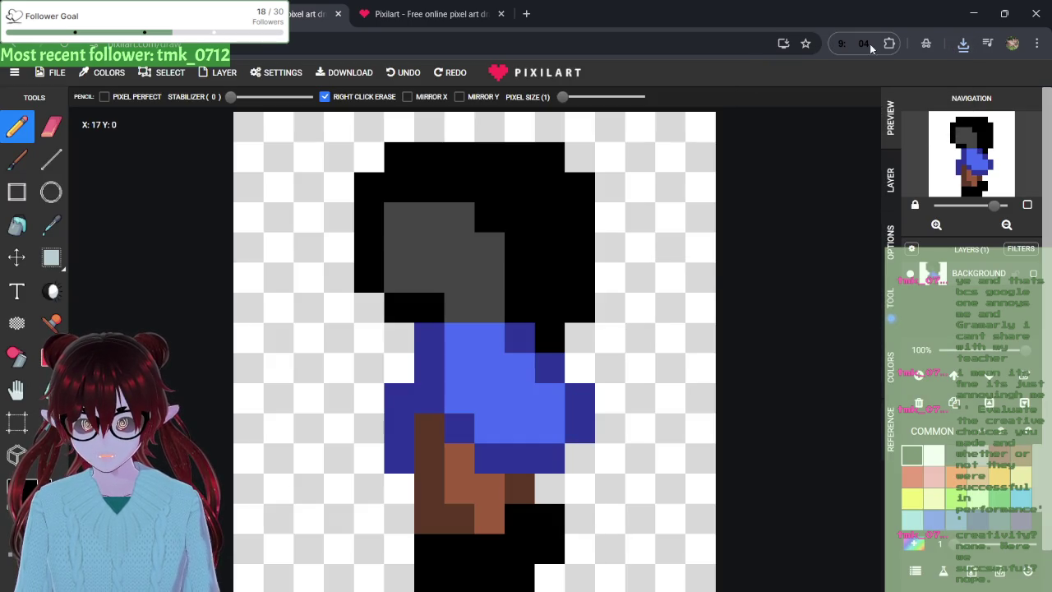
left_click(964, 44)
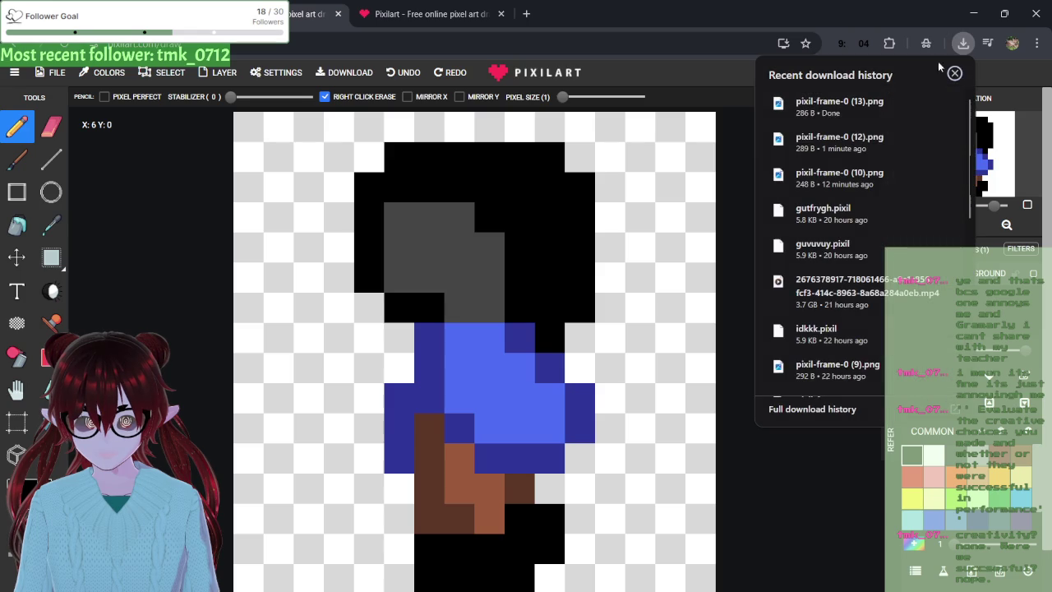
left_click(826, 140)
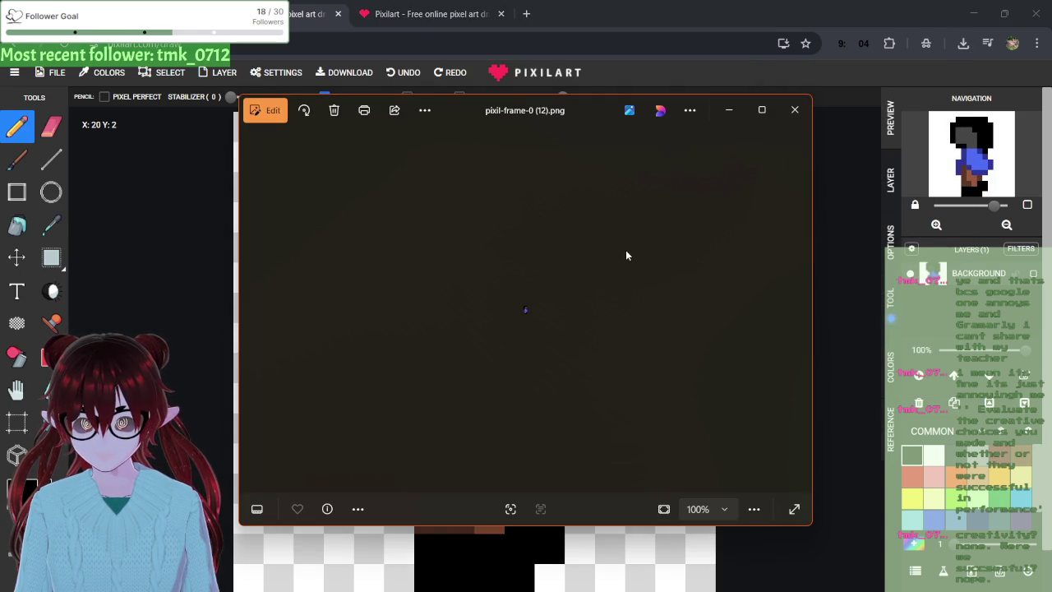
- Flip pixil-frame-0 (12) horizontally, save it as copy pixil-frame-0 (14).png, and close Photos
left_click(273, 110)
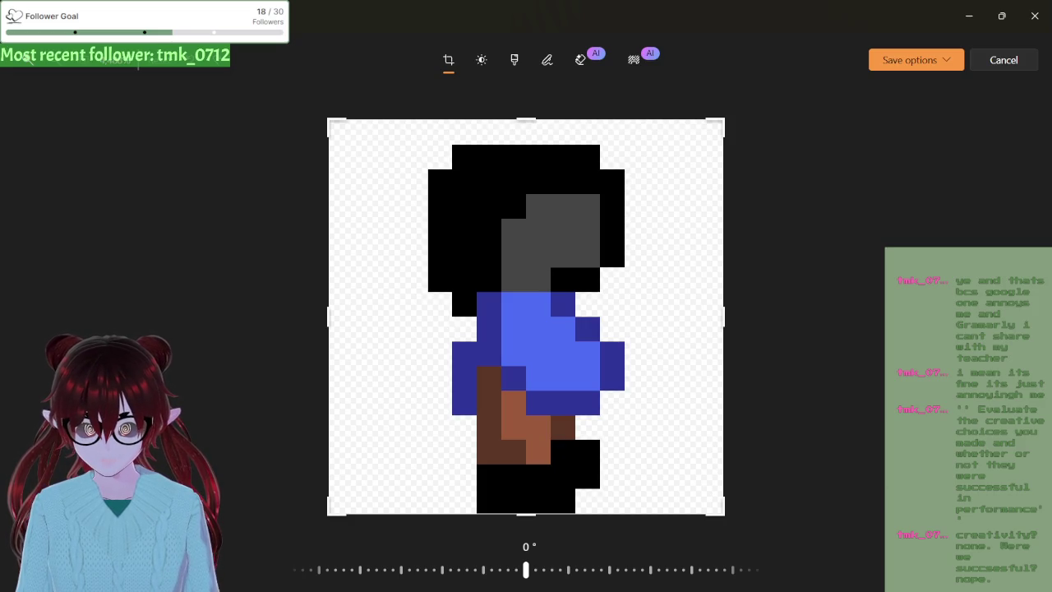
left_click(124, 569)
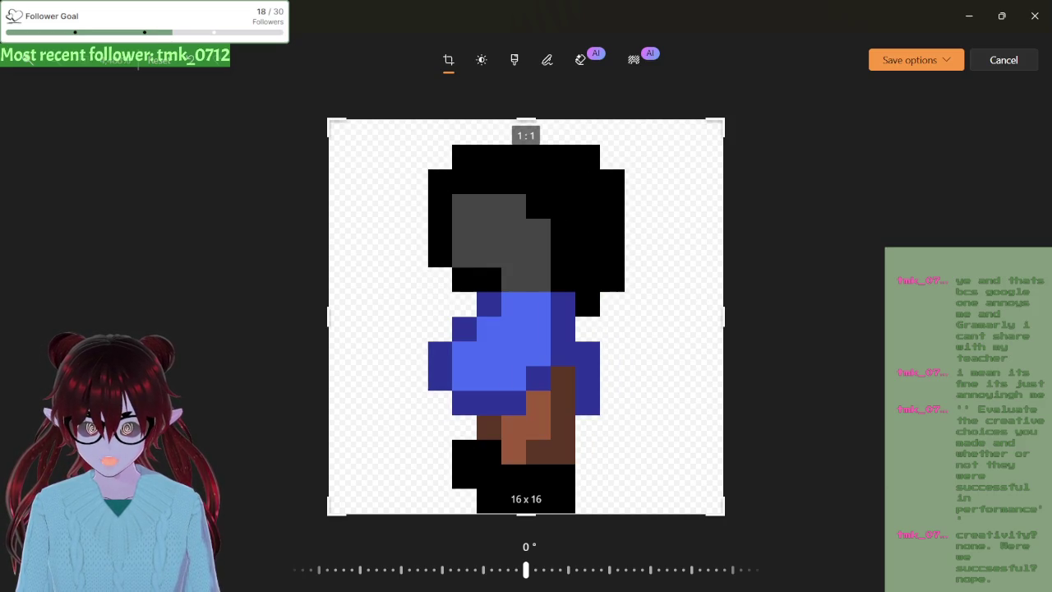
left_click(900, 66)
left_click(890, 89)
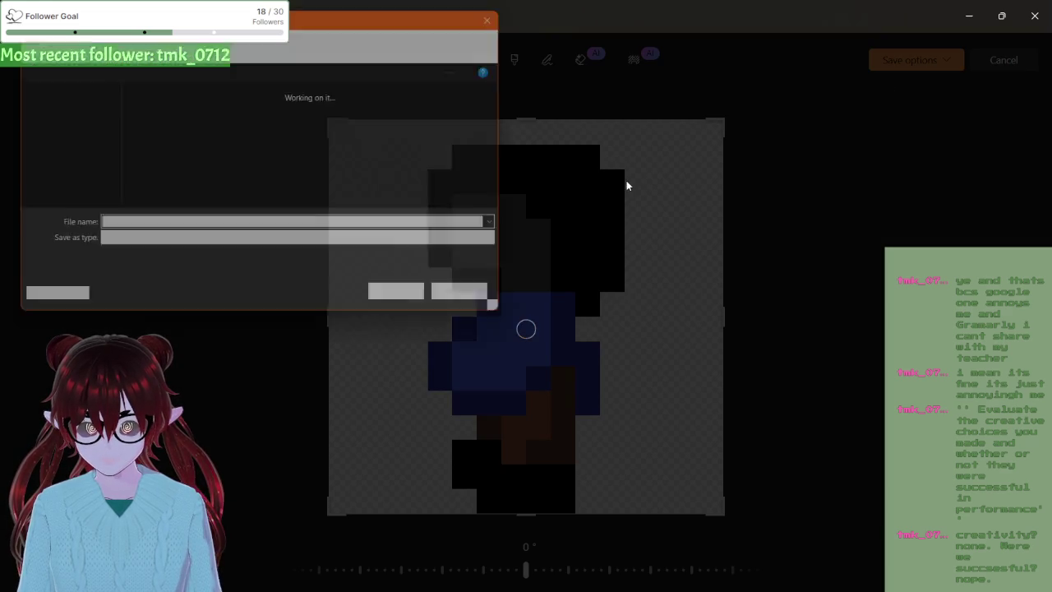
left_click(157, 228)
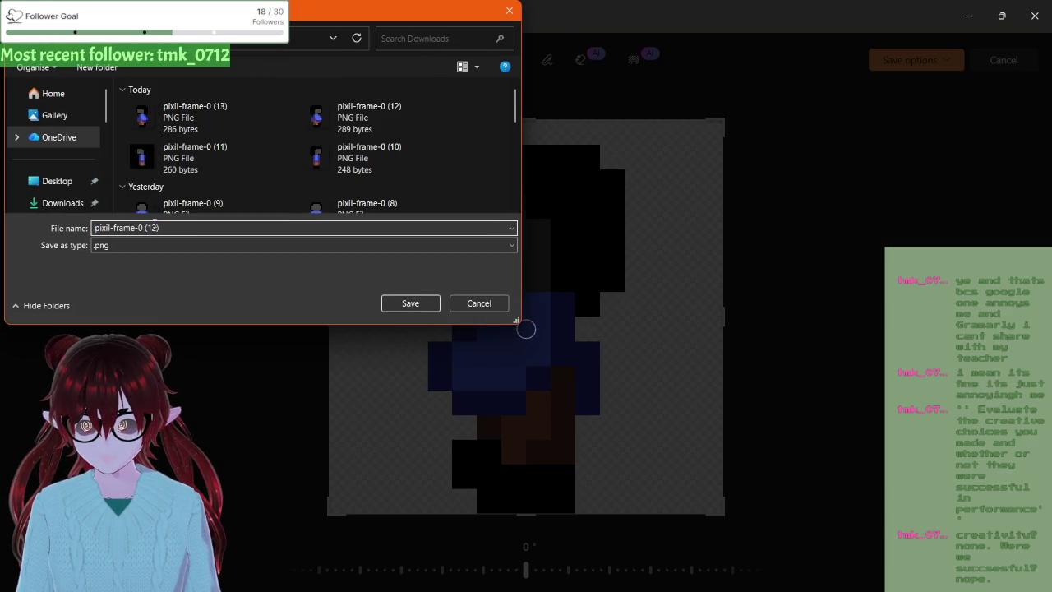
key("BackSpace")
type("4")
left_click(410, 303)
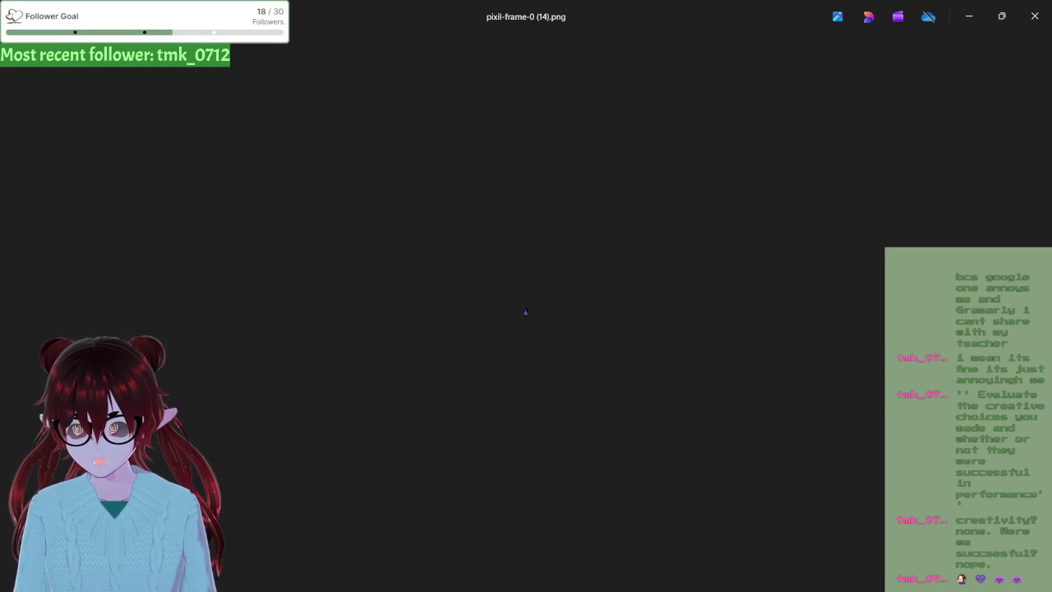
left_click(1035, 16)
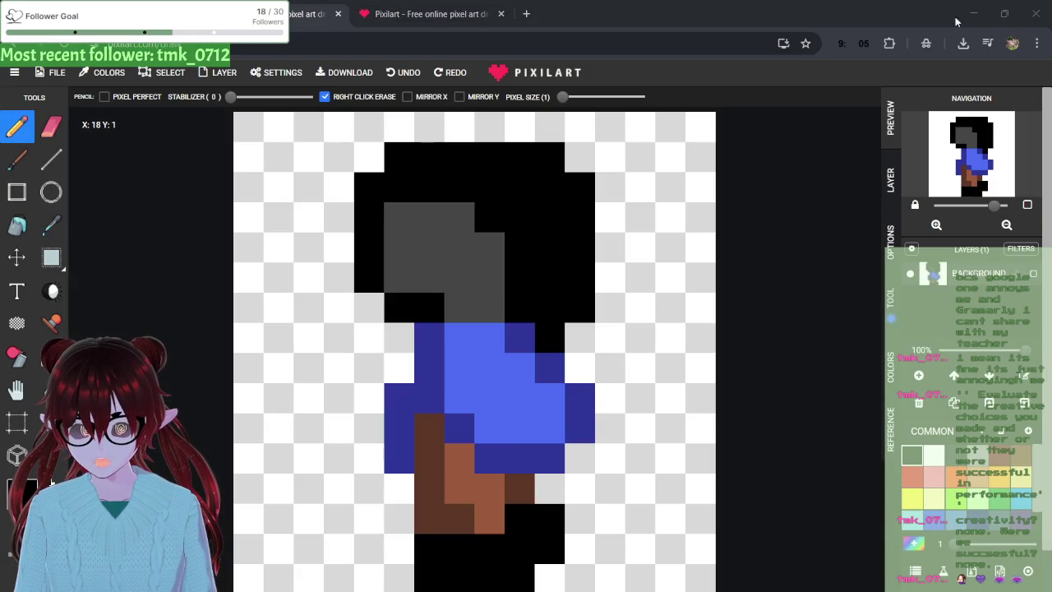
- Open pixil-frame-0 (13).png from Chrome's recent downloads in Photos
left_click(964, 43)
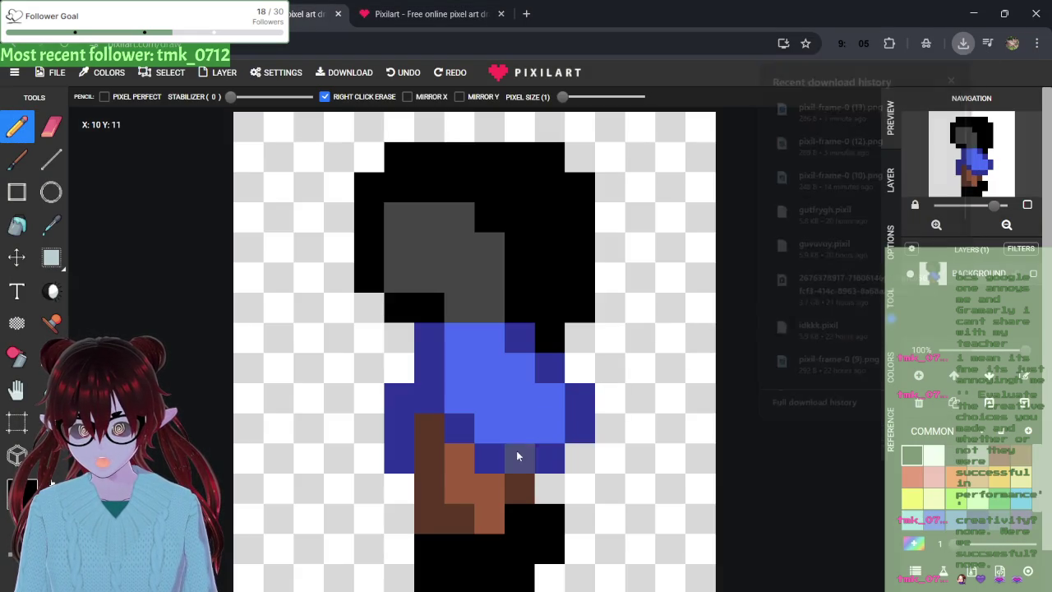
left_click(964, 42)
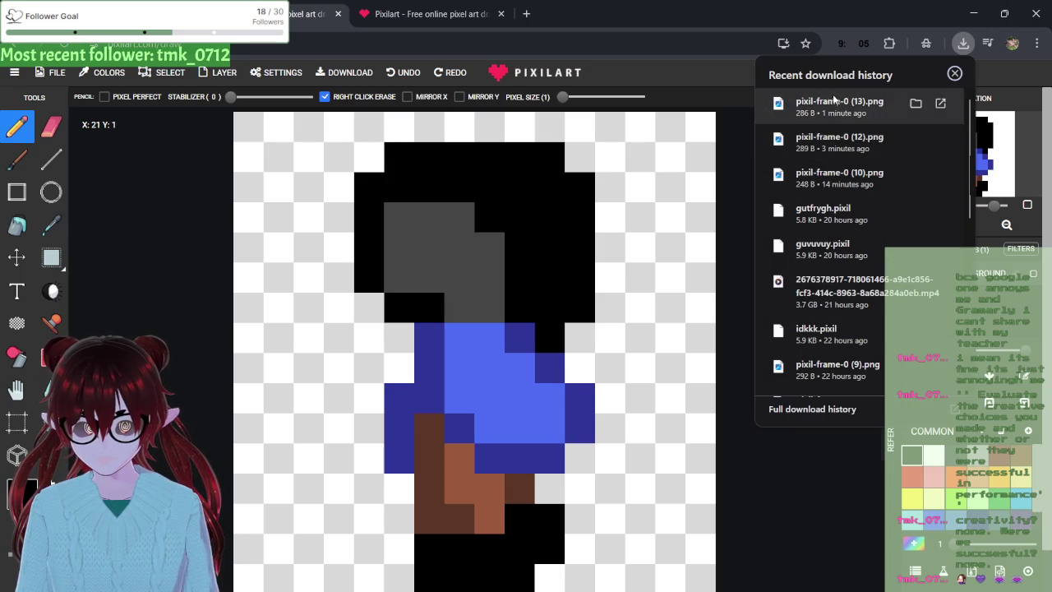
left_click(827, 148)
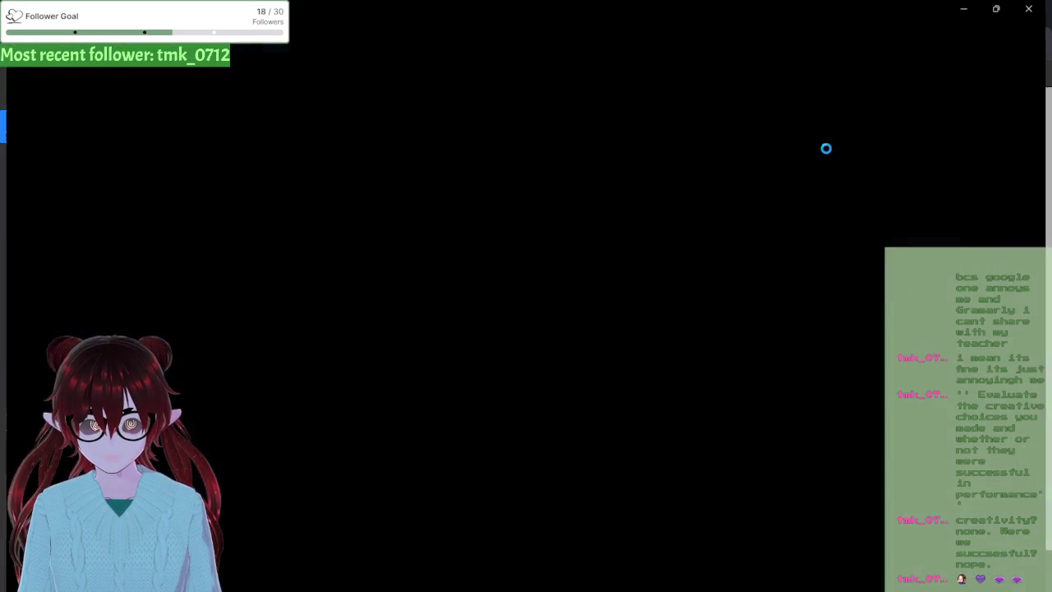
left_click(1035, 16)
left_click(964, 43)
left_click(865, 108)
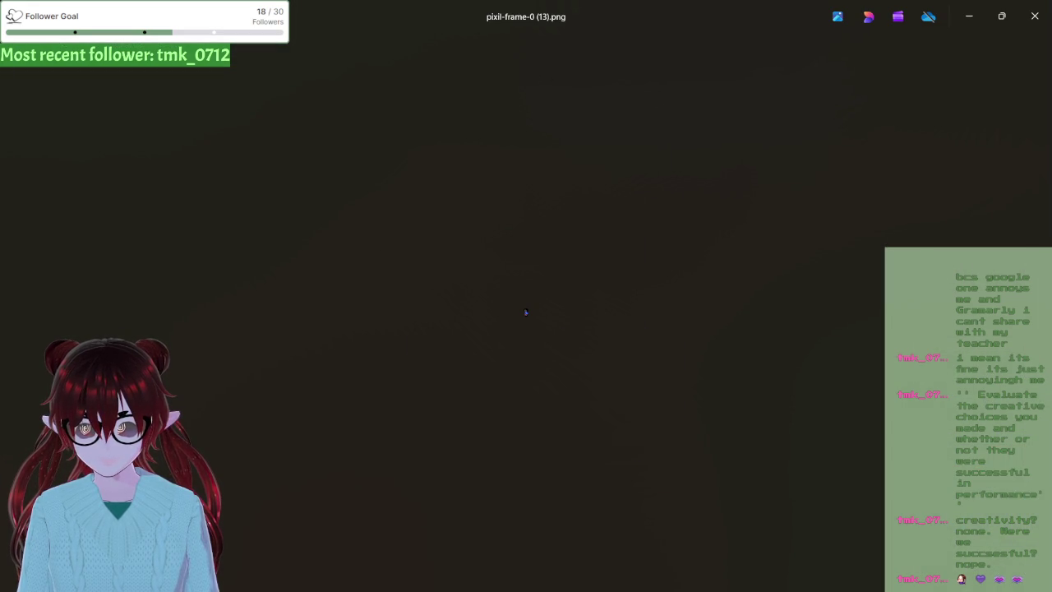
- Flip the image horizontally, save it as copy pixil-frame-0 (15).png, and minimize Photos
key("ctrl+e")
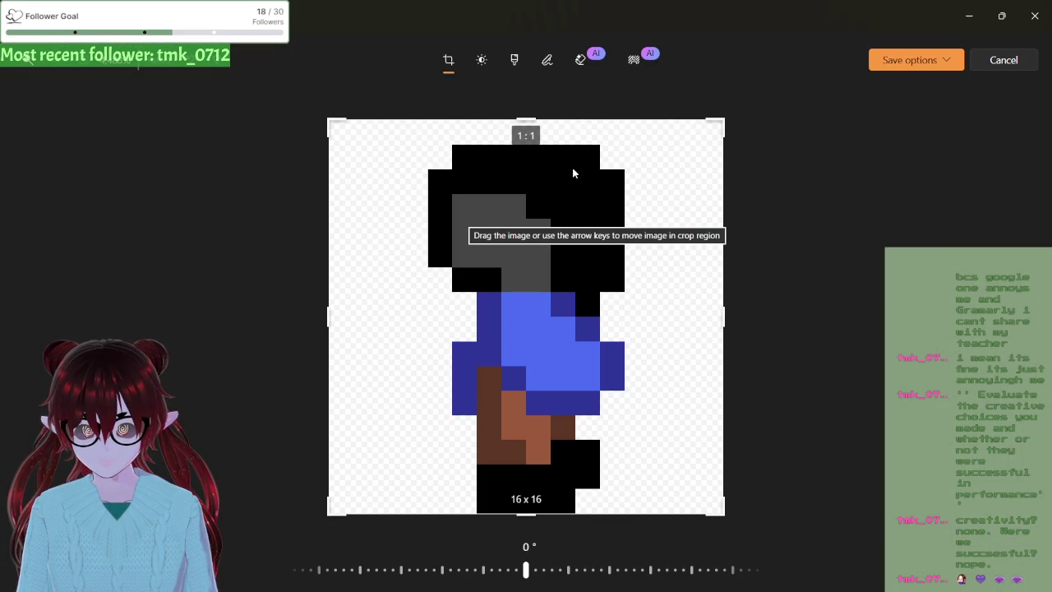
left_click(883, 69)
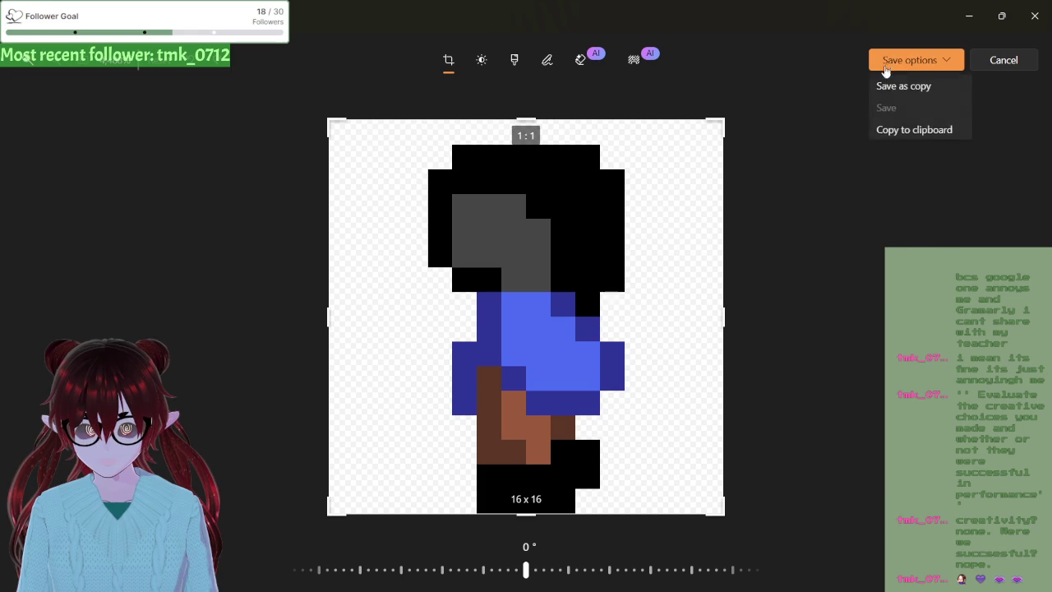
left_click(705, 81)
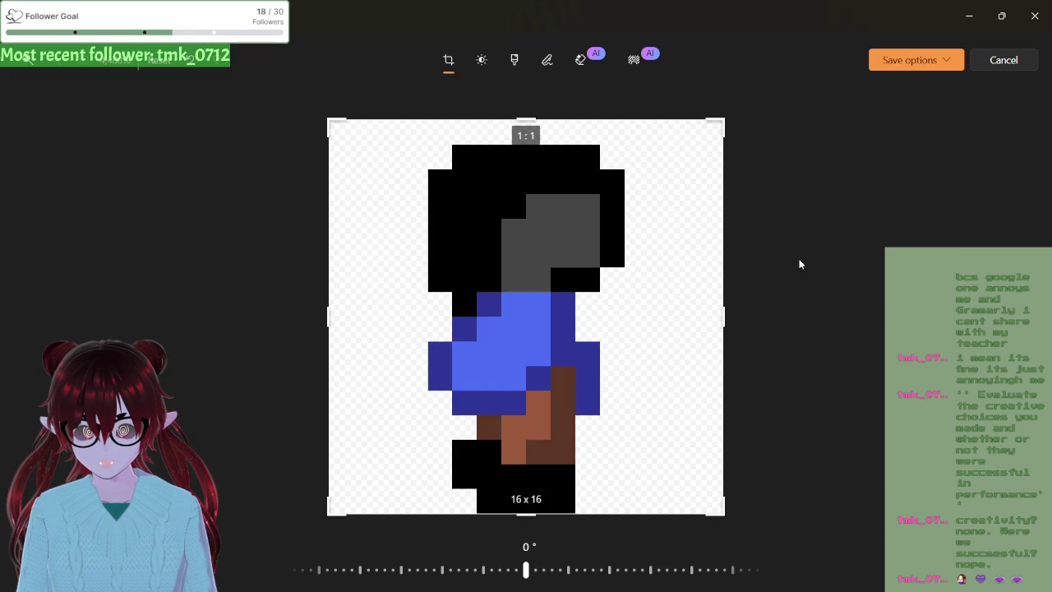
left_click(913, 61)
left_click(887, 88)
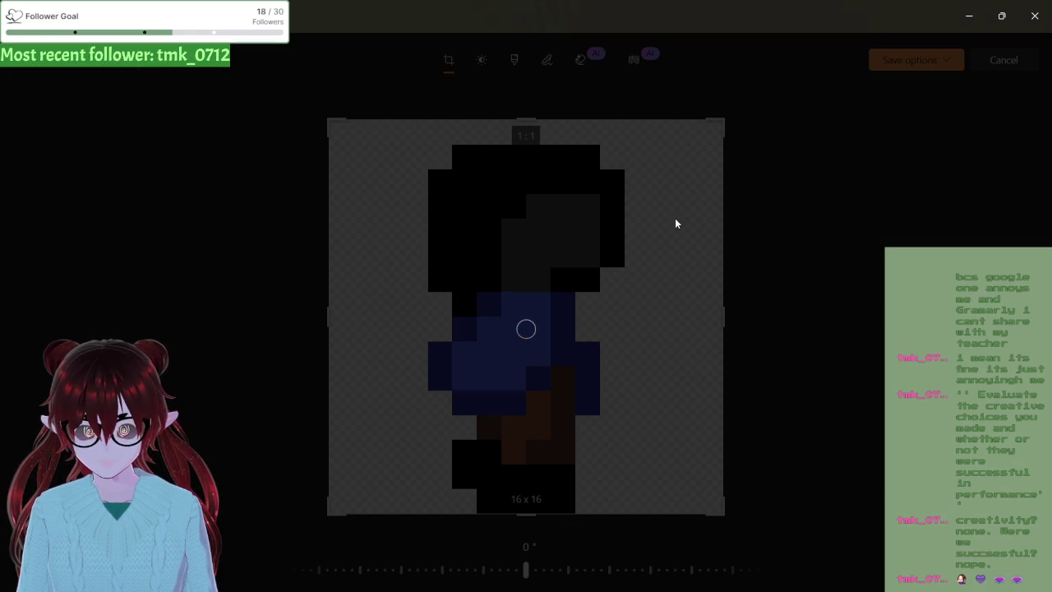
left_click(160, 227)
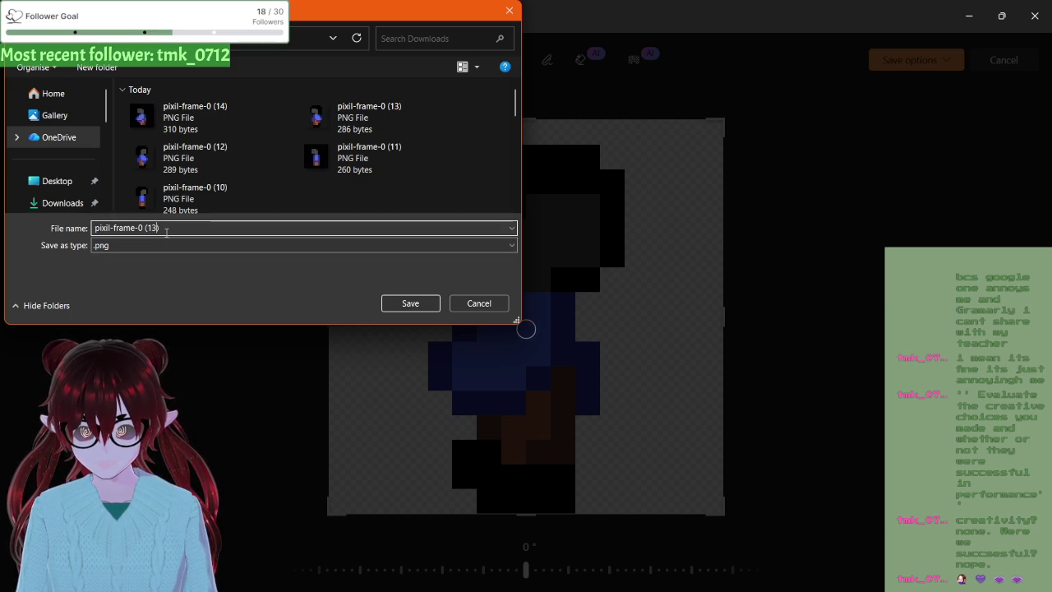
key("BackSpace")
key("BackSpace")
type(")")
type("5")
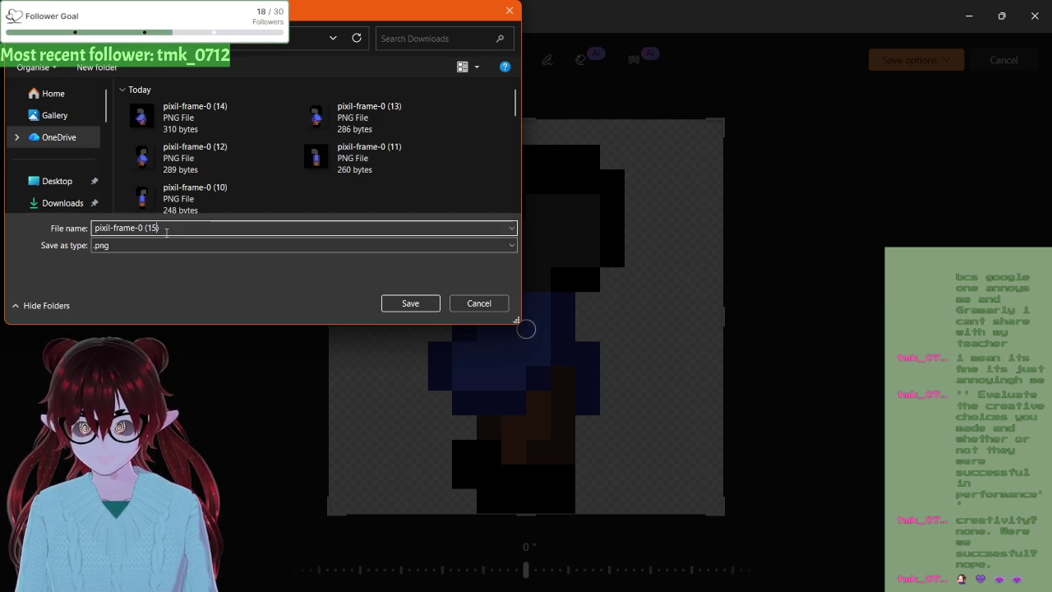
left_click(417, 303)
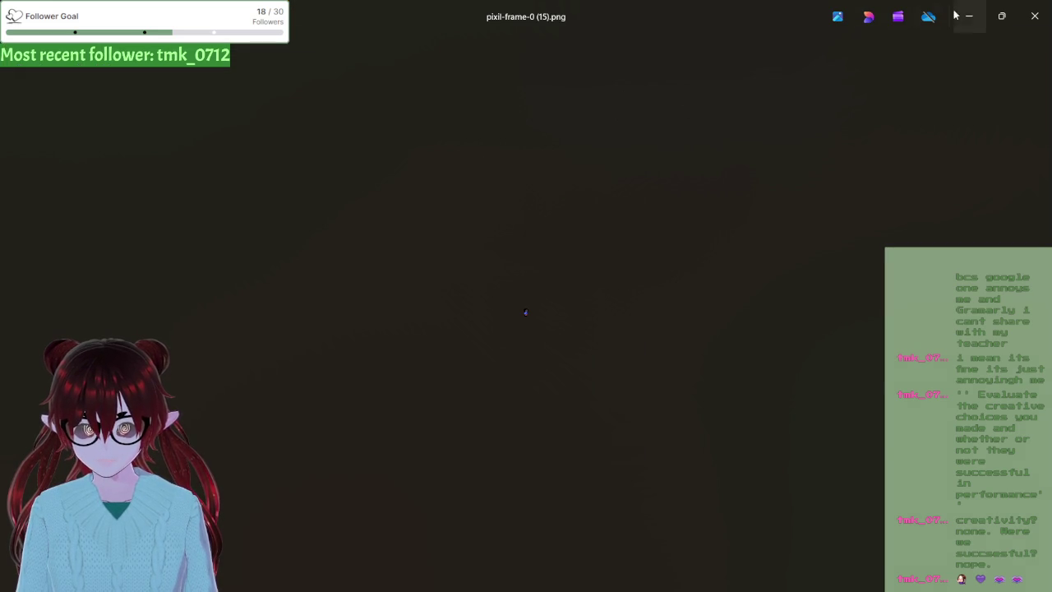
left_click(970, 16)
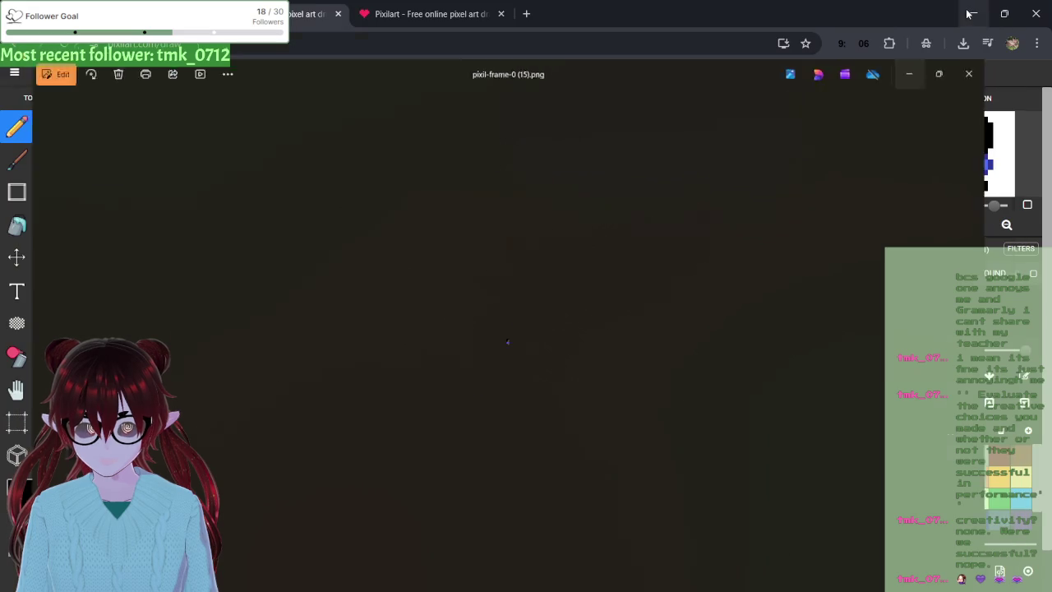
- Back in Unity, inspect the Base Layer's Entry, state and Exit nodes in the Animator, then return to the Scene view
left_click(967, 12)
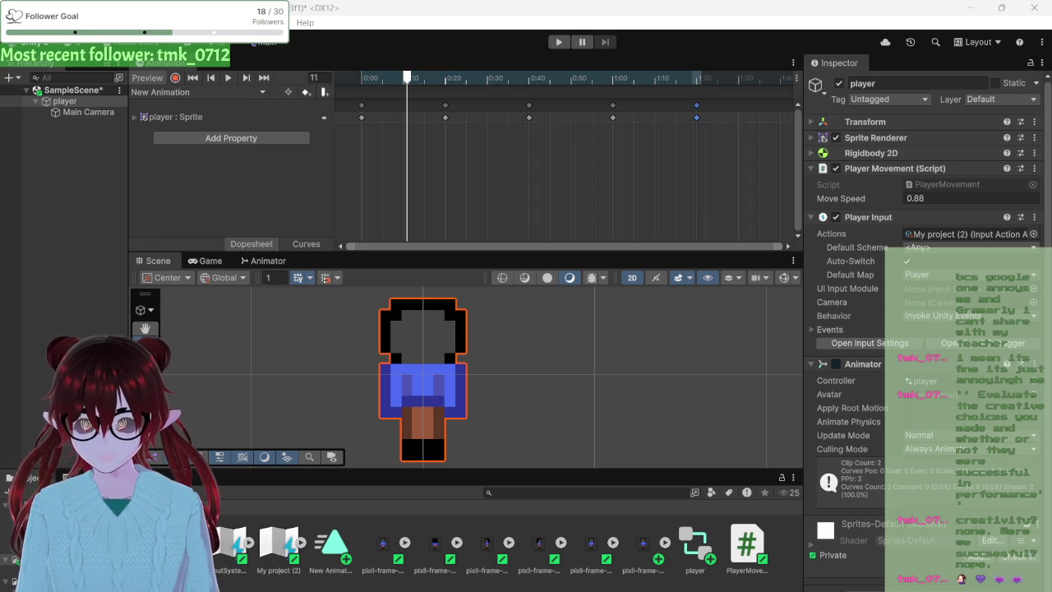
left_click(266, 260)
scroll(344, 407, "down", 2)
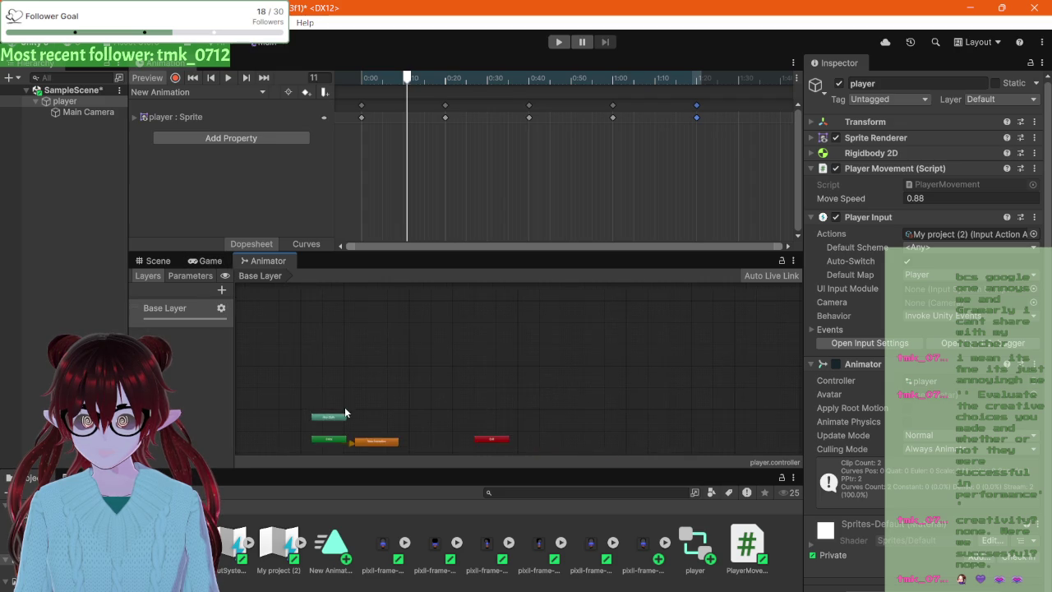
left_click(351, 405)
mouse_move(413, 418)
left_mouse_down()
mouse_move(392, 289)
mouse_move(403, 338)
left_mouse_up()
left_click(160, 261)
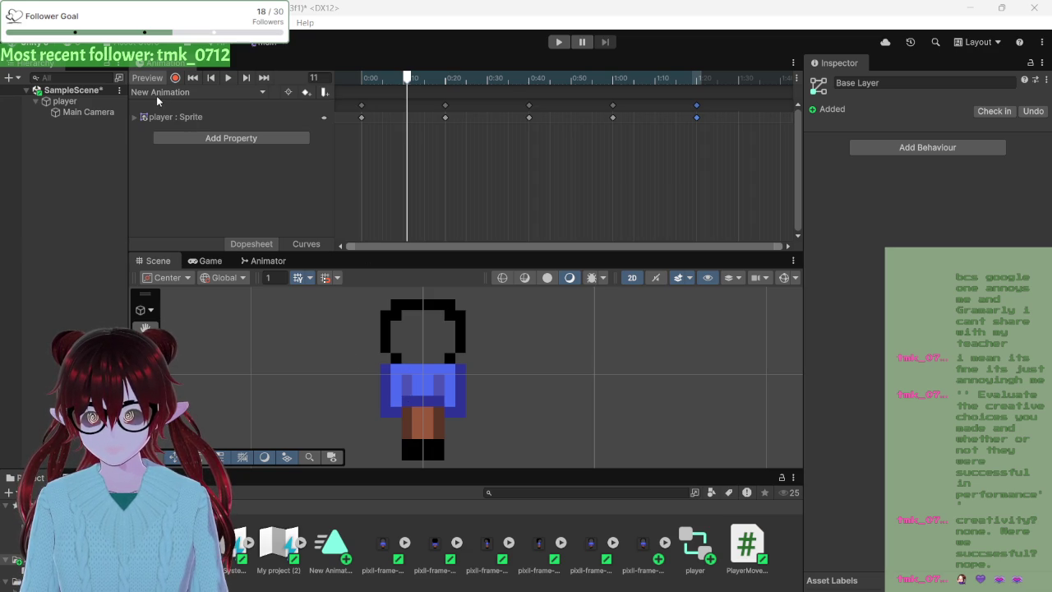
left_click(223, 78)
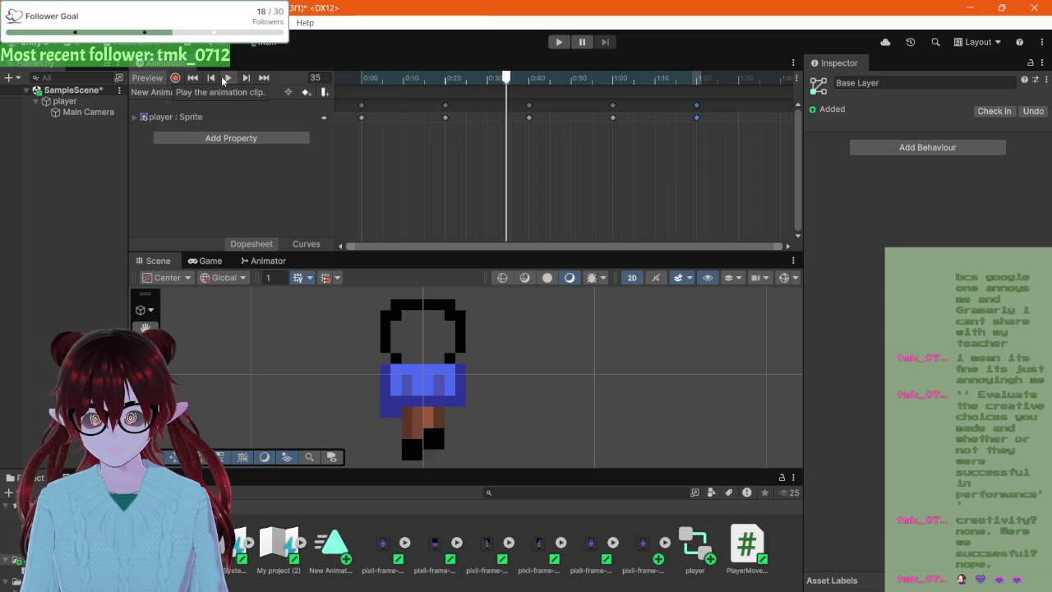
left_click(224, 78)
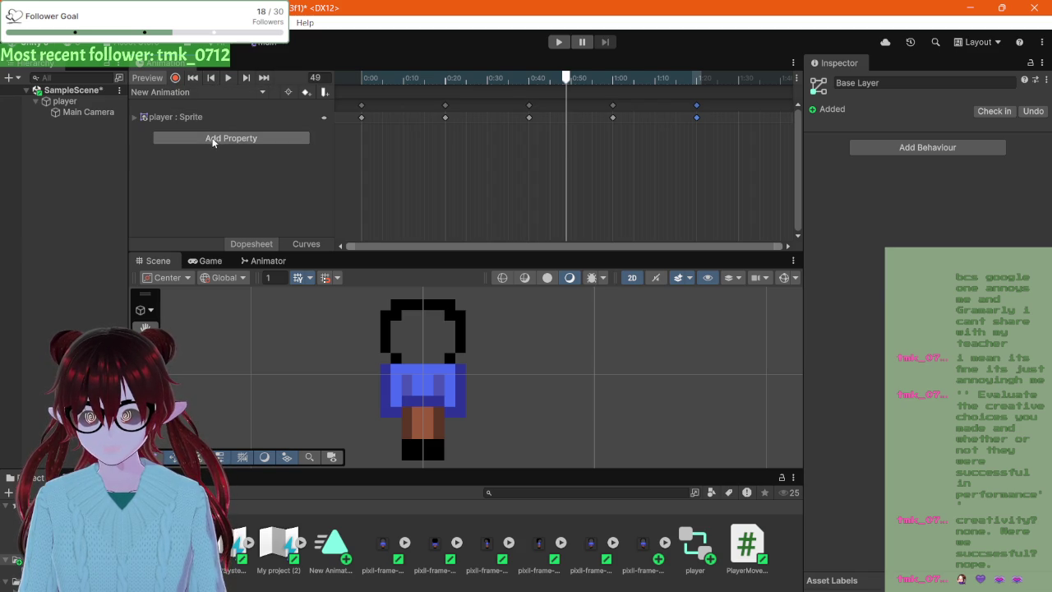
left_click(206, 117)
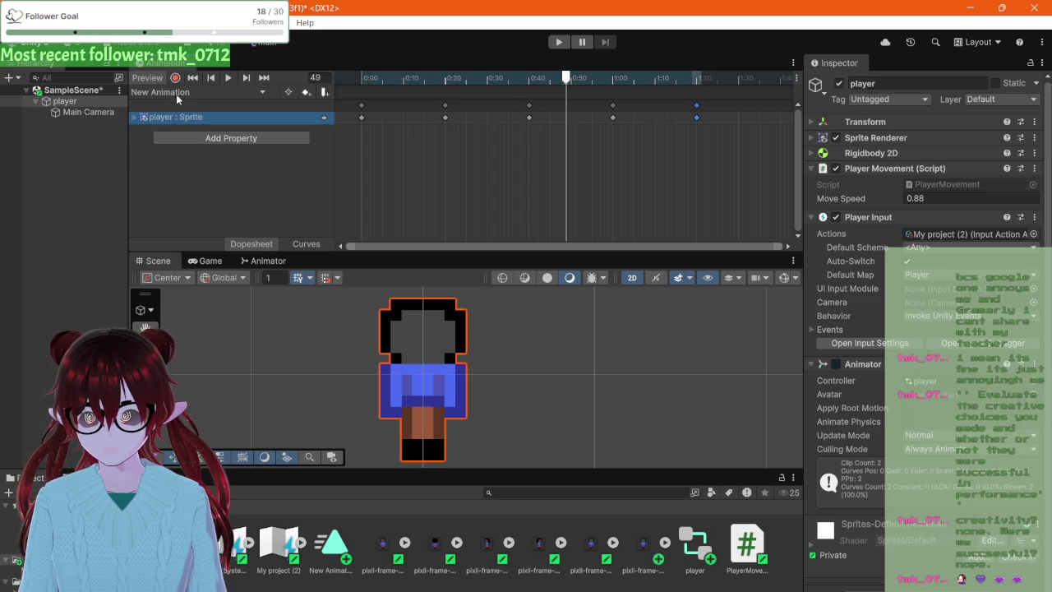
left_click(181, 138)
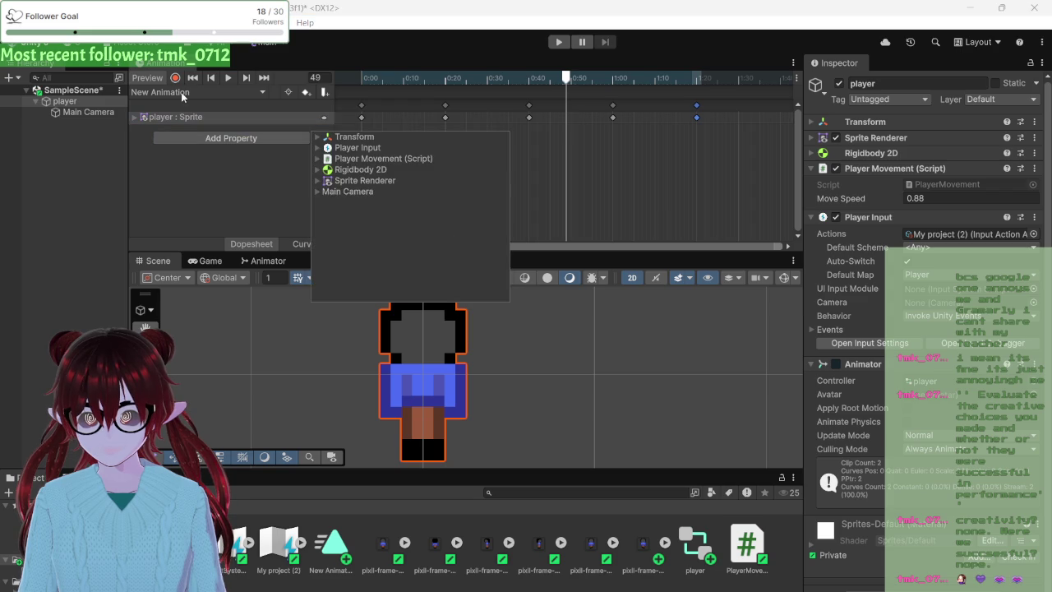
left_click(140, 156)
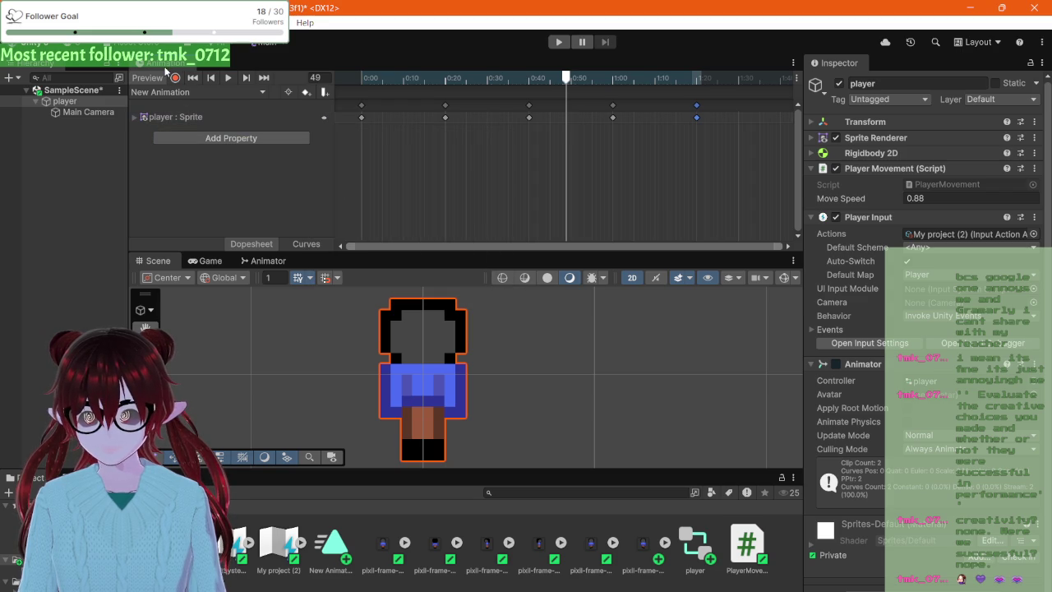
left_click(261, 121)
left_click(136, 120)
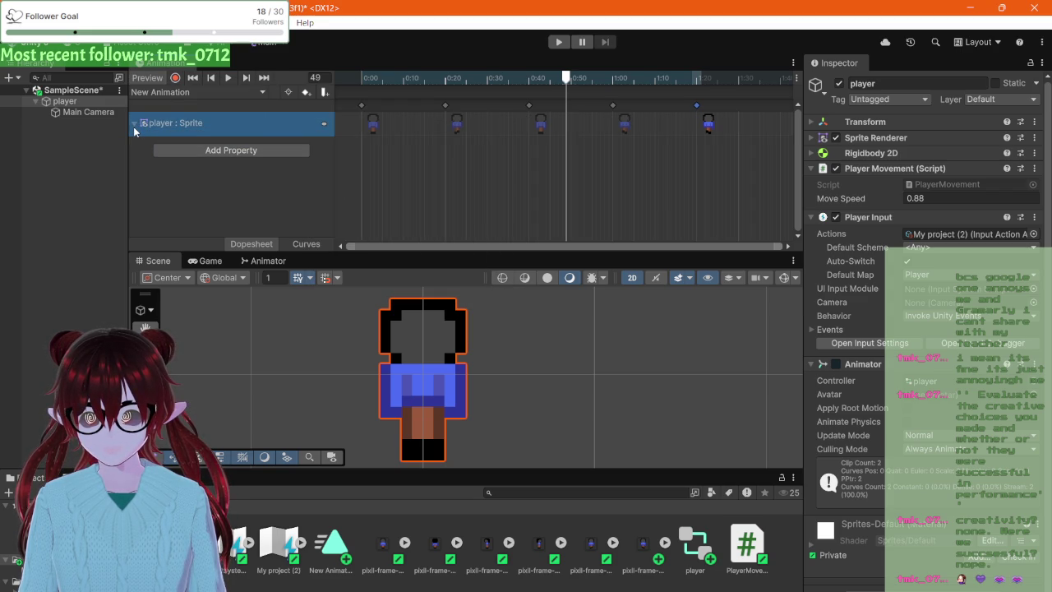
left_click(136, 132)
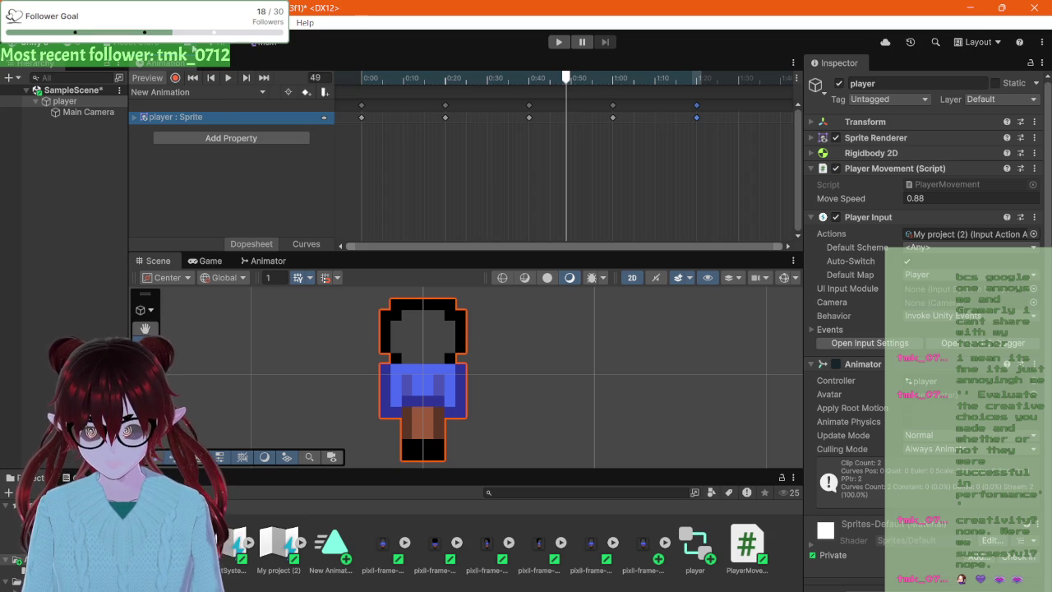
left_click(203, 92)
- Create a new animation clip and save it as 'left' in Assets
left_click(189, 126)
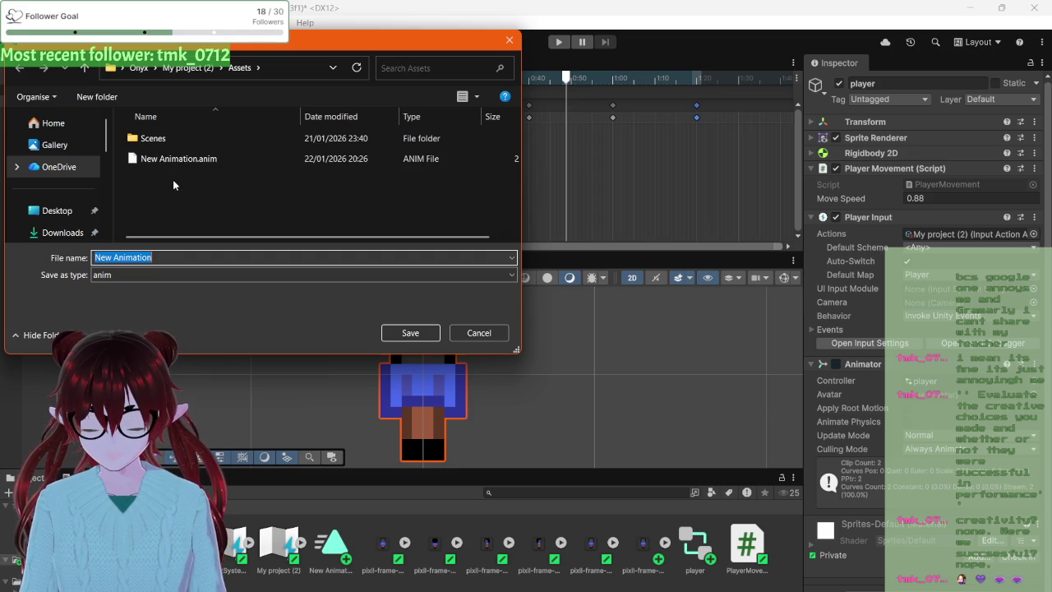
type("Ieeeft")
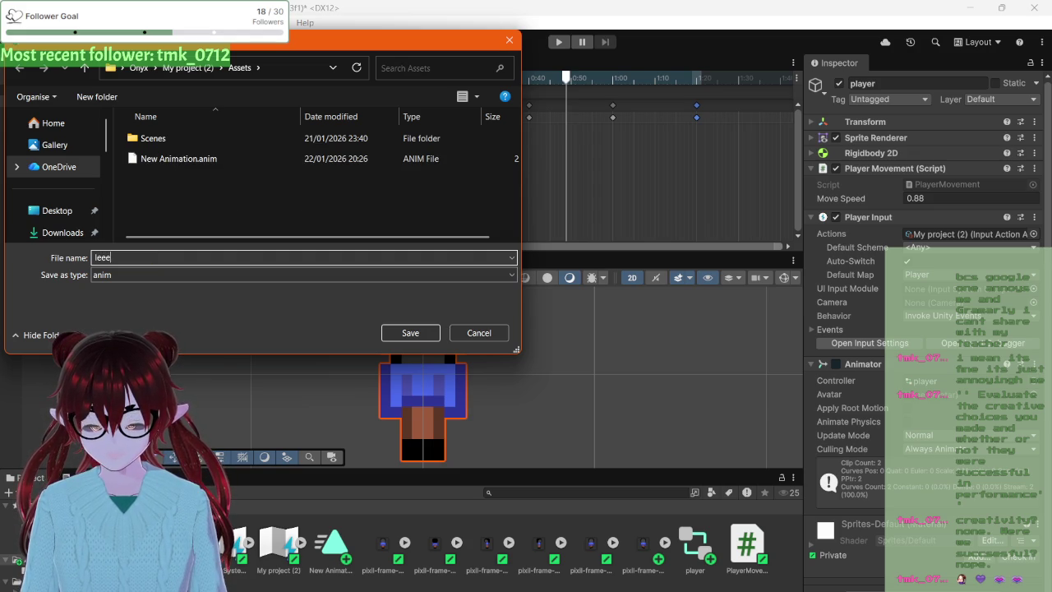
key("BackSpace")
key("BackSpace")
key("BackSpace")
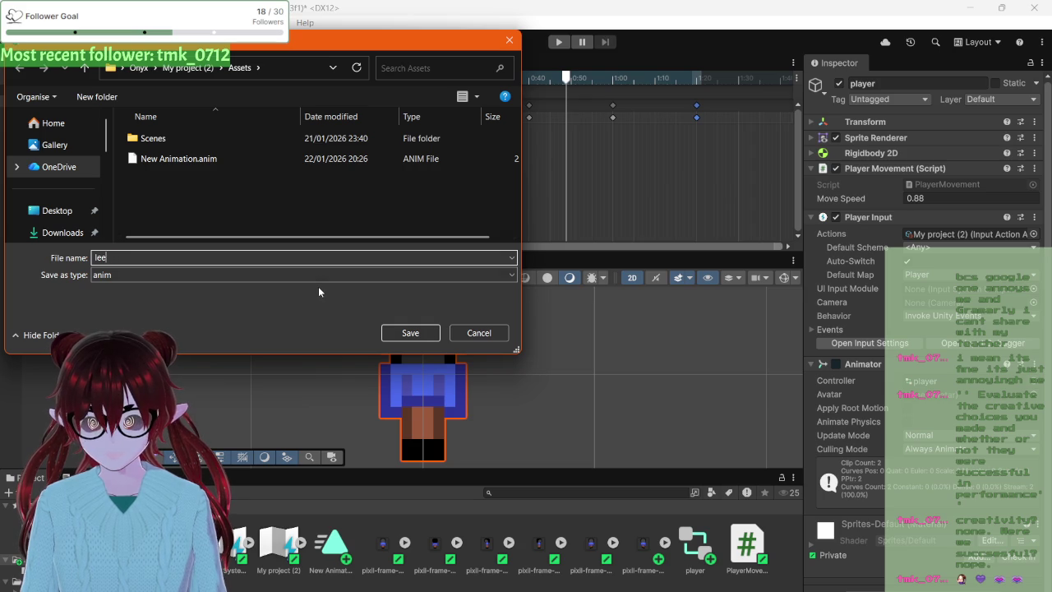
left_click(395, 333)
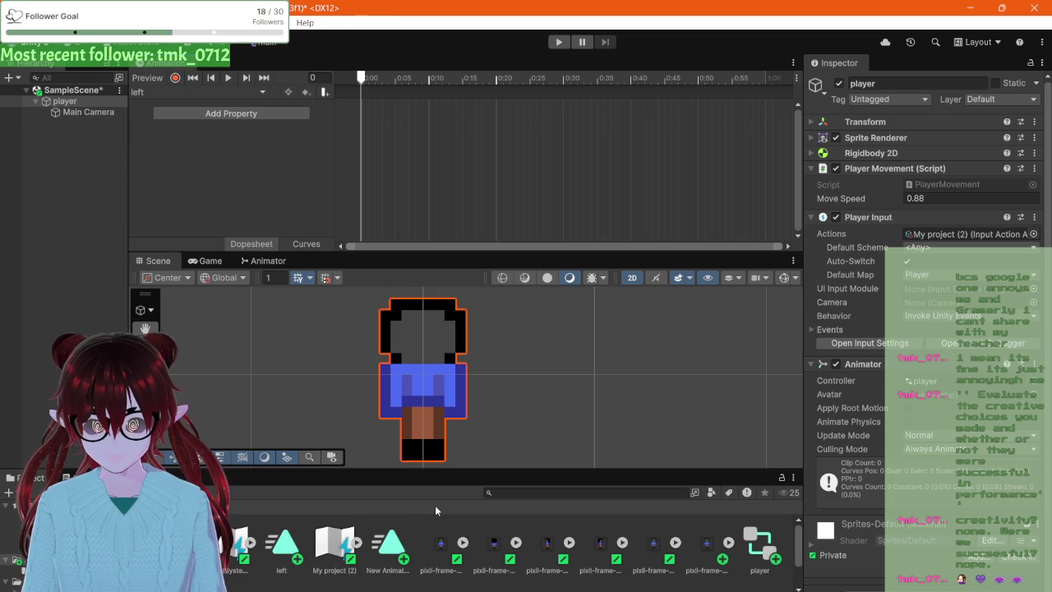
- Drag a pixil-frame sprite into the Dopesheet as the left clip's Sprite keyframe at 0:00
left_click(548, 549)
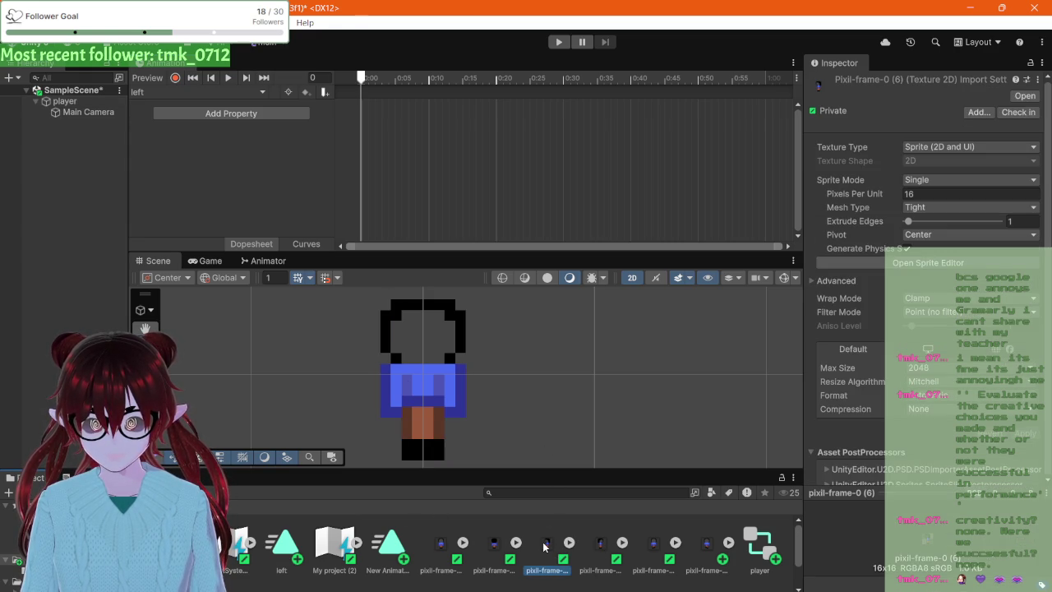
mouse_move(544, 547)
left_mouse_down()
mouse_move(517, 407)
mouse_move(432, 163)
mouse_move(370, 129)
mouse_move(368, 92)
mouse_move(374, 129)
left_mouse_up()
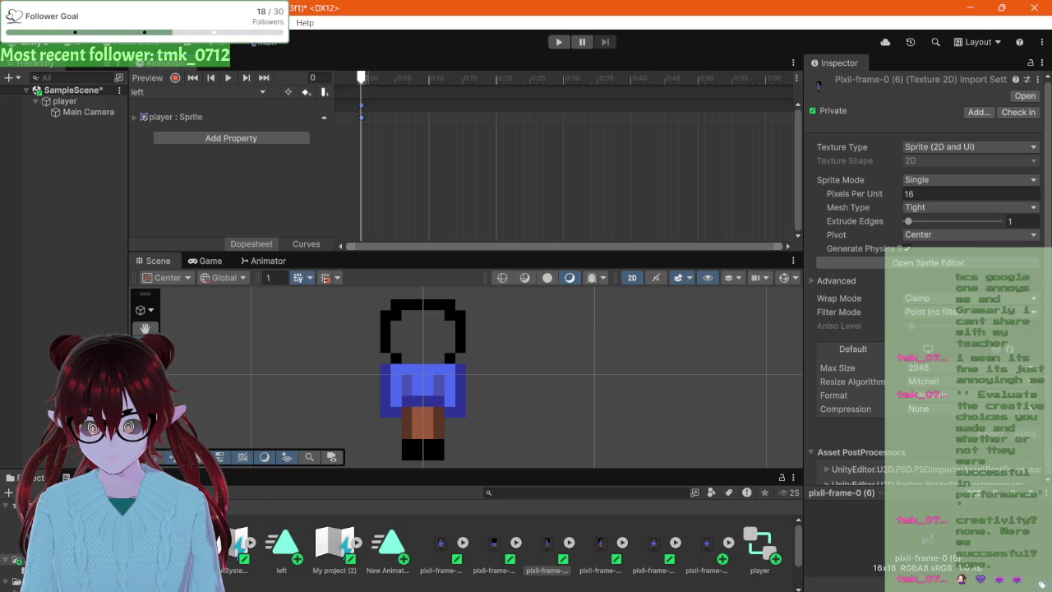
mouse_move(263, 583)
mouse_move(264, 564)
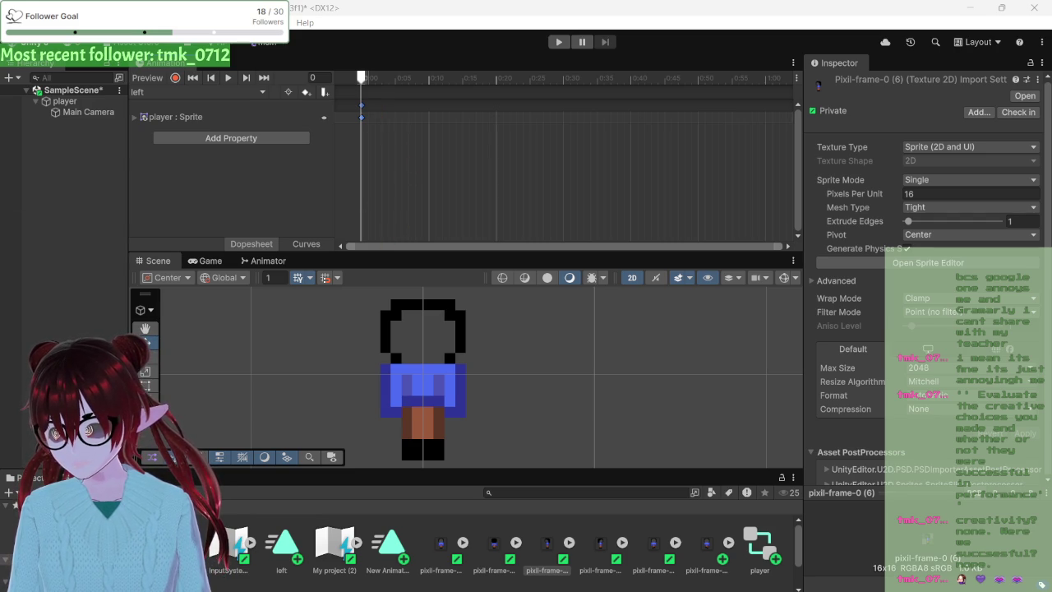
- Select and deselect the third pixil-frame sprite while scrolling through the Project window
left_click(540, 552)
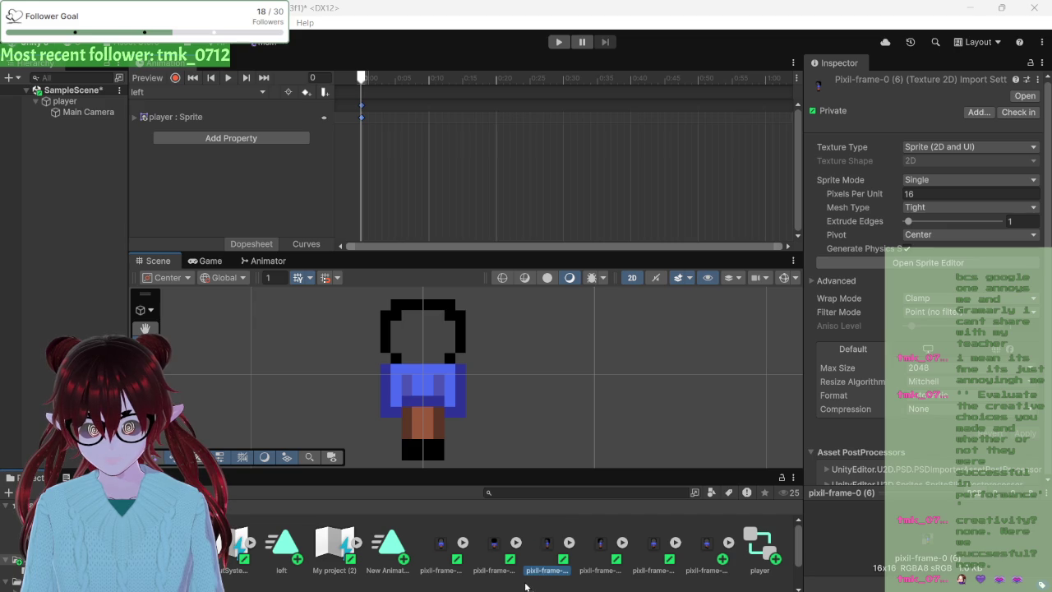
left_click(526, 586)
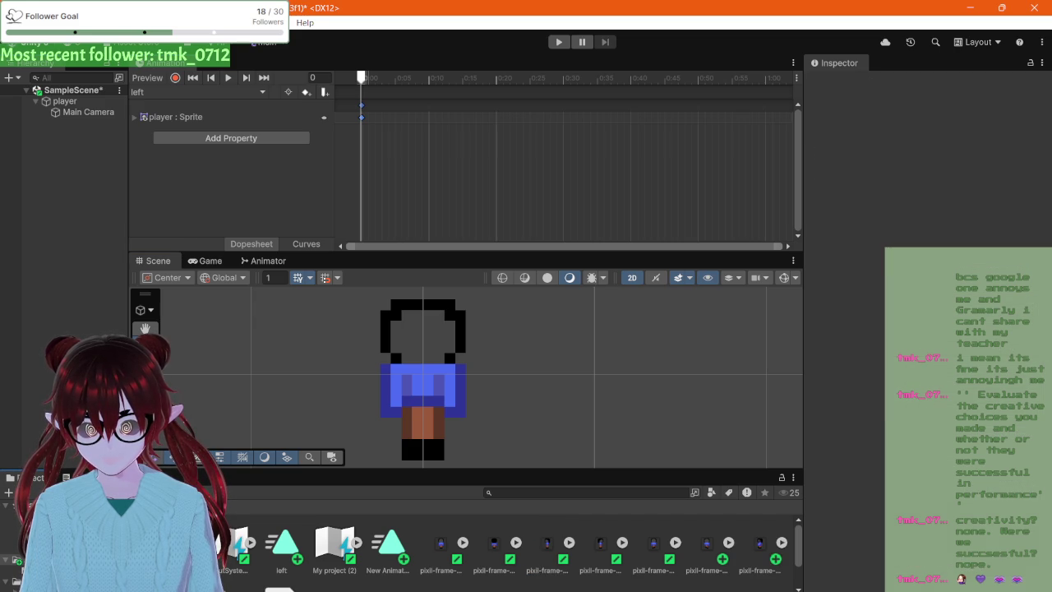
scroll(546, 573, "down", 2)
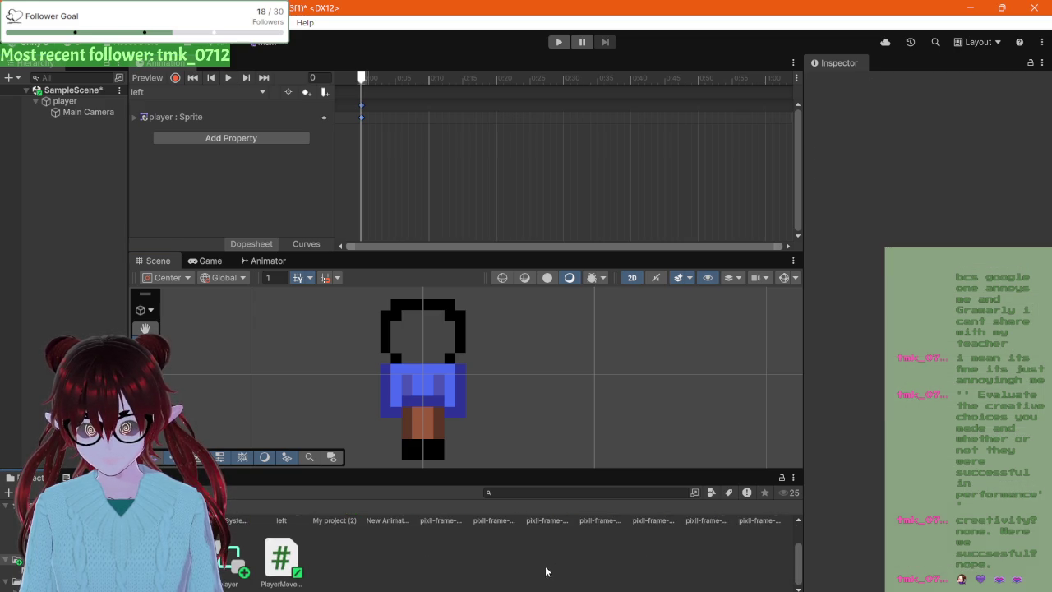
scroll(599, 565, "up", 2)
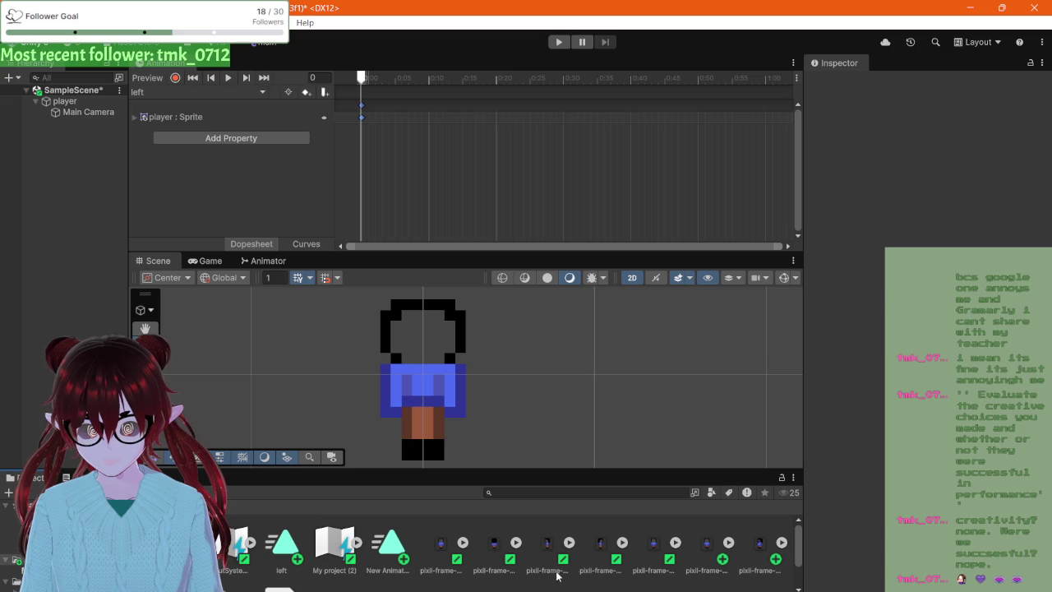
scroll(597, 566, "down", 2)
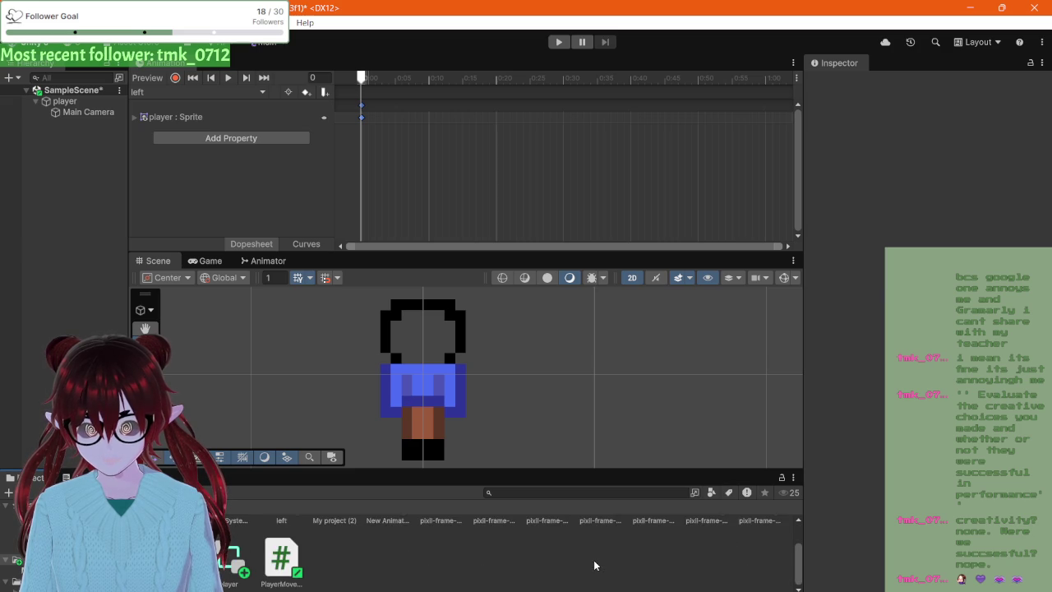
scroll(595, 565, "up", 2)
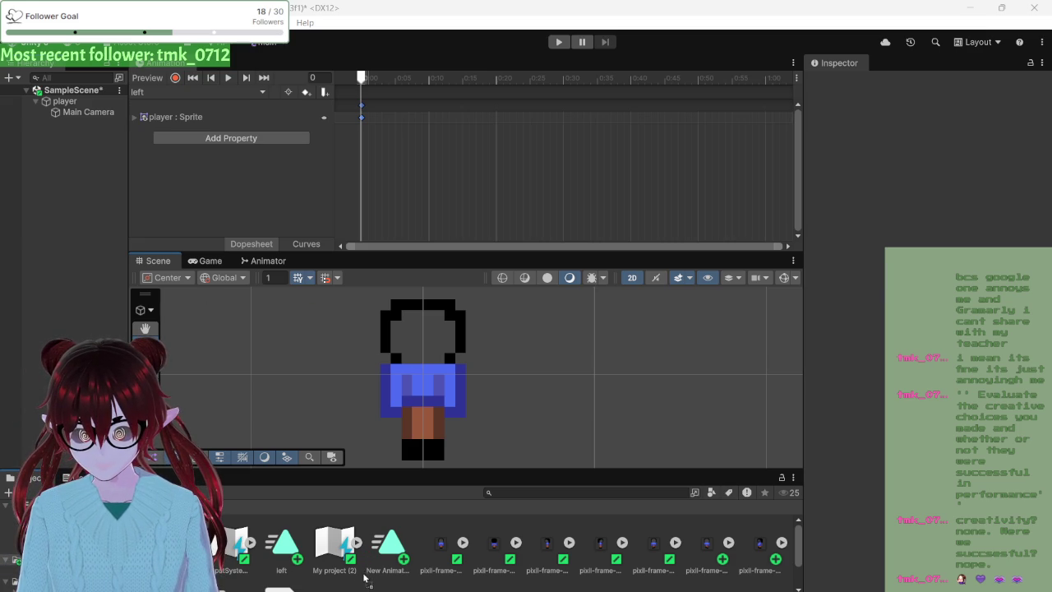
scroll(358, 580, "down", 1)
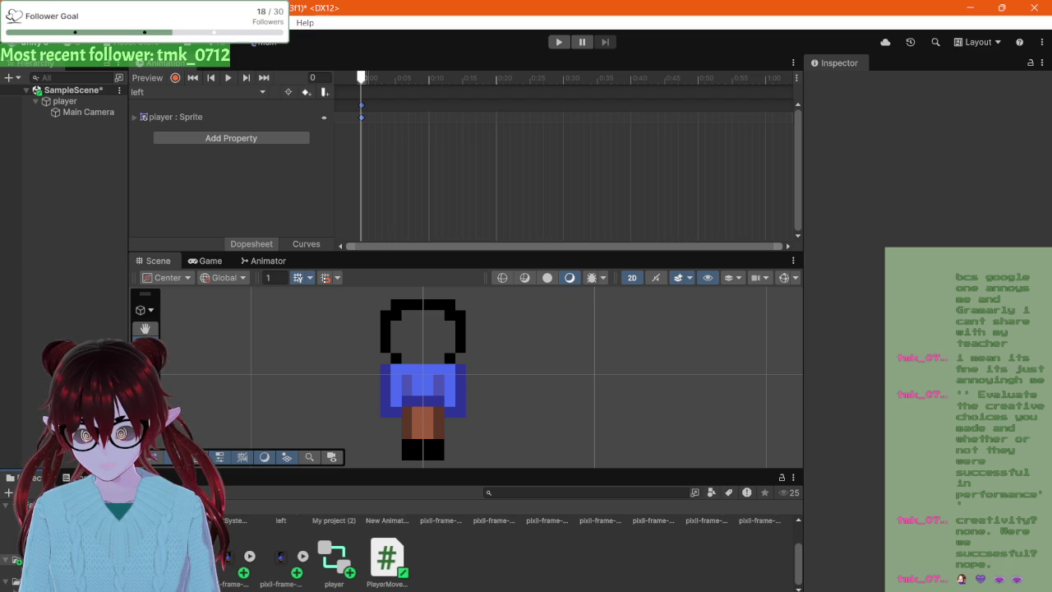
- Add pixil-frame-0 (13) and (14) as keyframes on the player : Sprite track
left_click(281, 559)
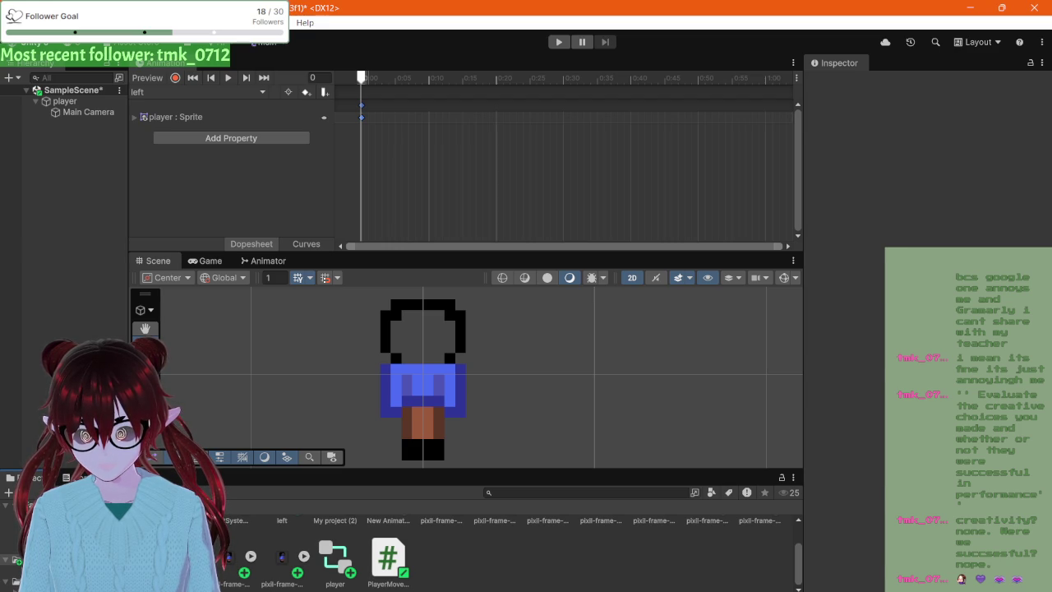
left_click(229, 567, "ctrl")
scroll(274, 559, "up", 1)
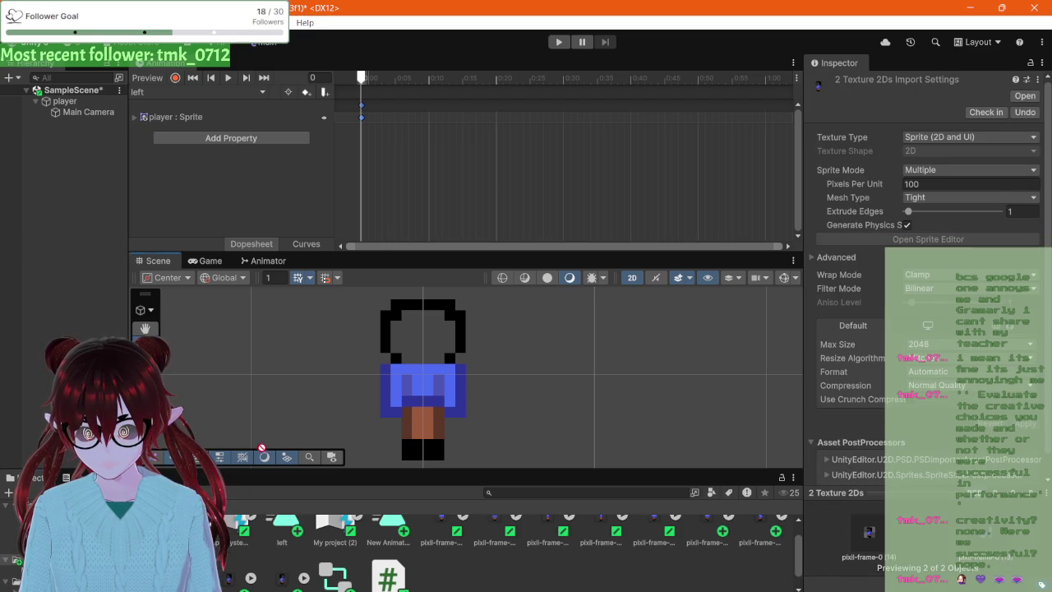
mouse_move(262, 448)
left_mouse_down()
mouse_move(371, 181)
mouse_move(385, 117)
mouse_move(372, 119)
mouse_move(383, 119)
left_mouse_up()
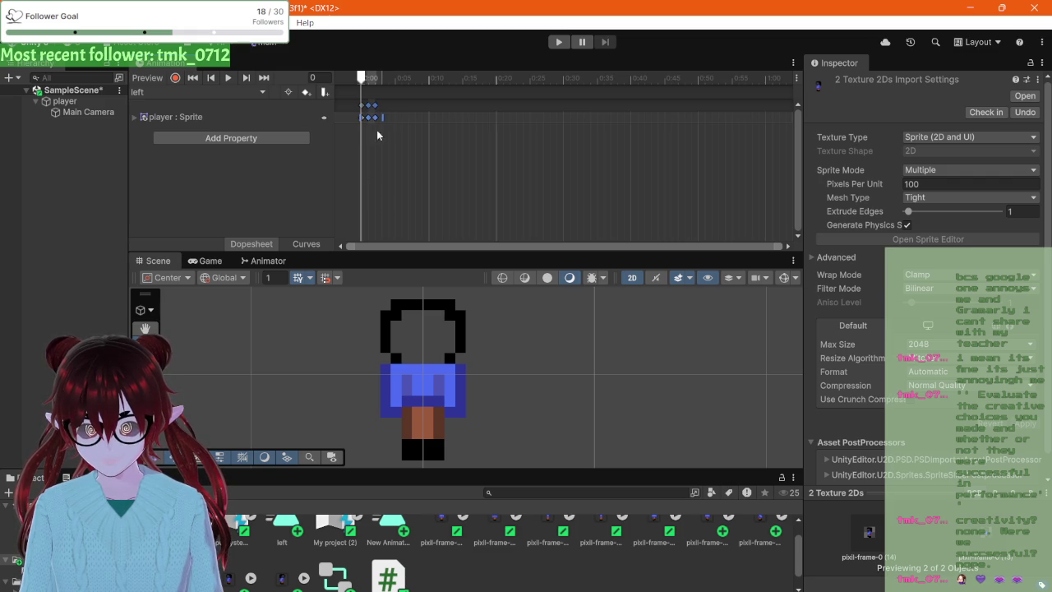
scroll(230, 562, "up", 1)
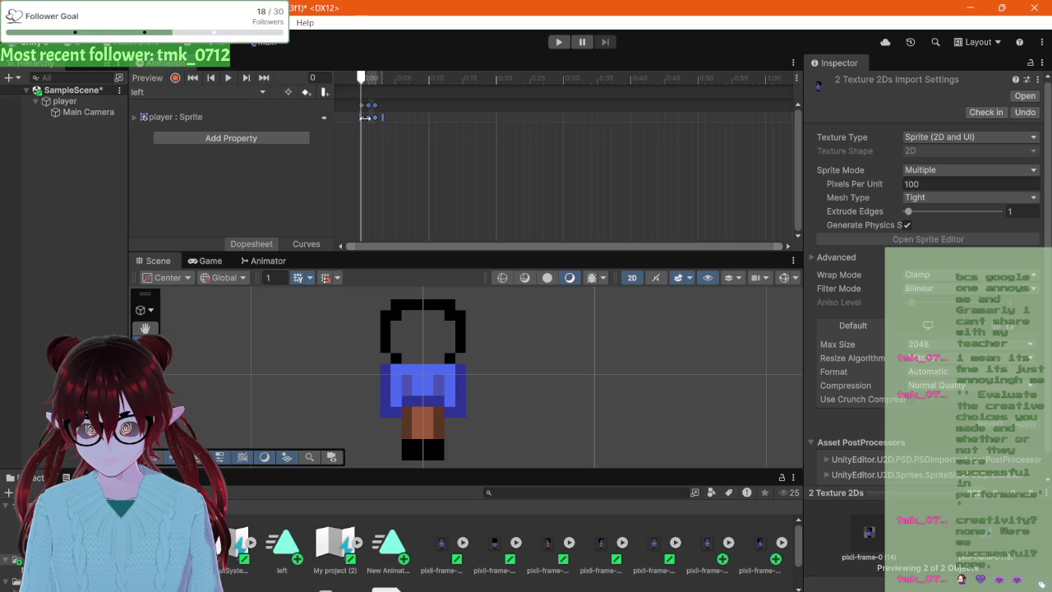
- Scrub the playhead to preview the three frames, then clear the sprite selection
left_click_drag(360, 77, 368, 79)
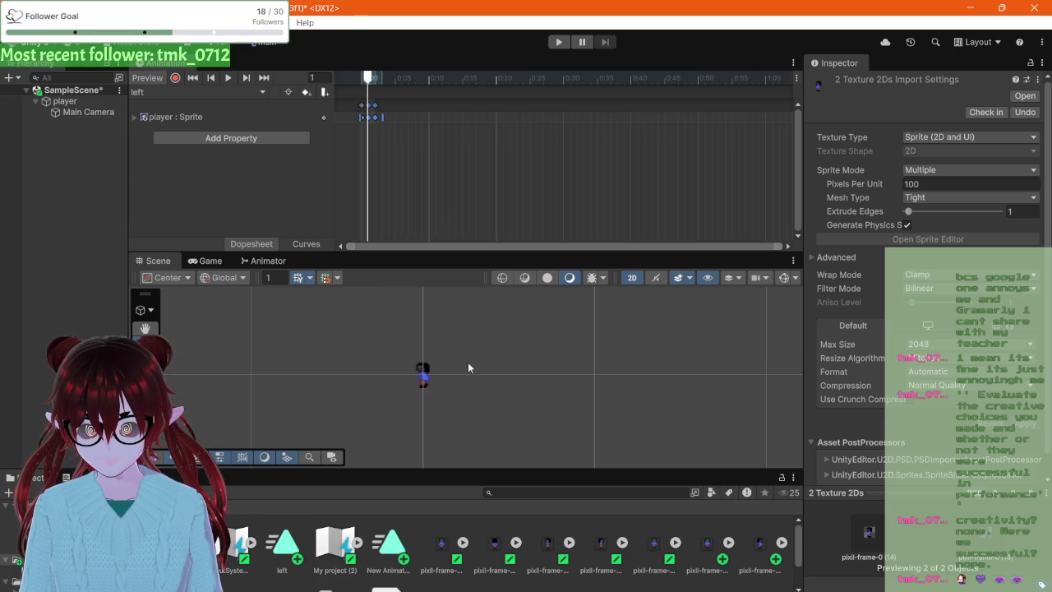
scroll(416, 353, "up", 5)
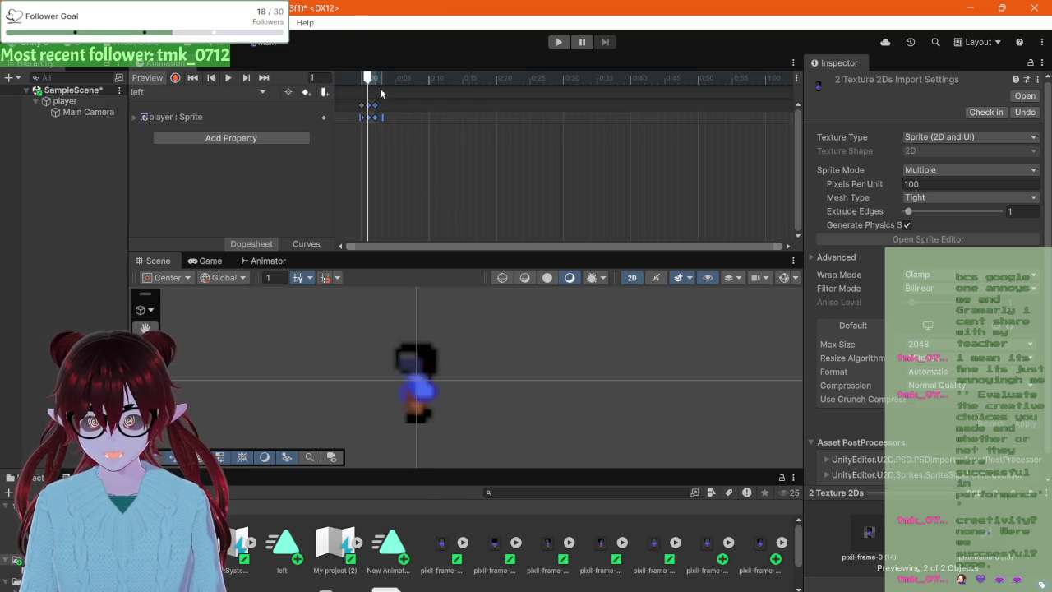
mouse_move(368, 79)
left_mouse_down()
mouse_move(384, 86)
mouse_move(362, 85)
left_mouse_up()
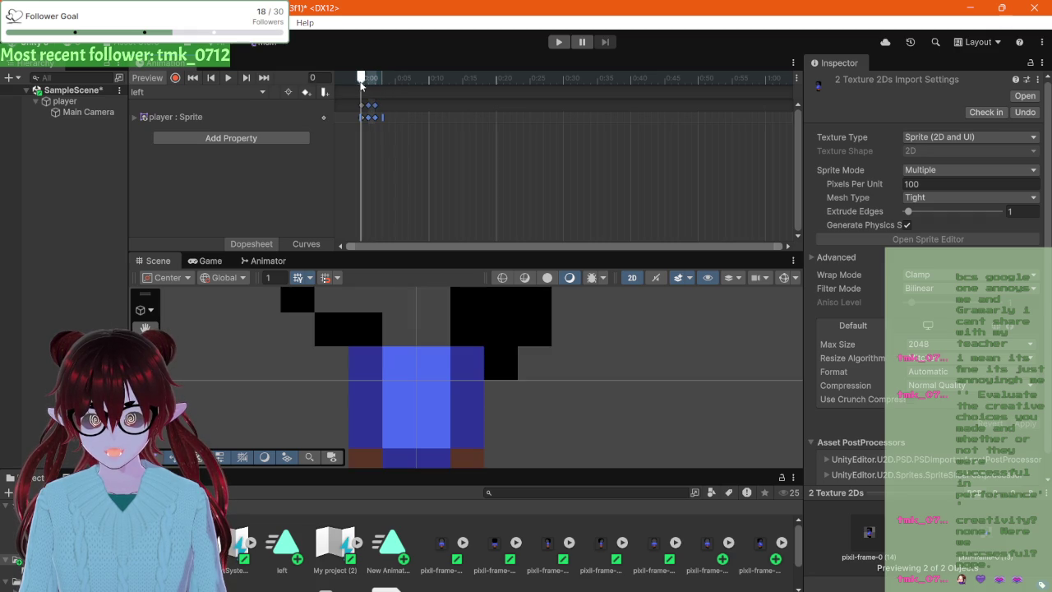
scroll(403, 387, "down", 5)
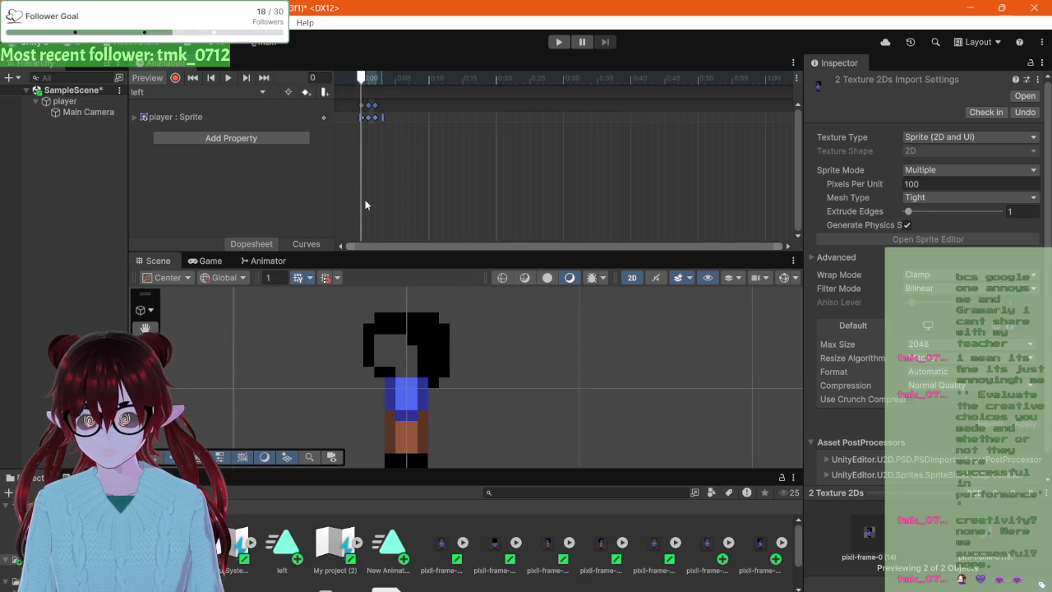
scroll(403, 575, "down", 1)
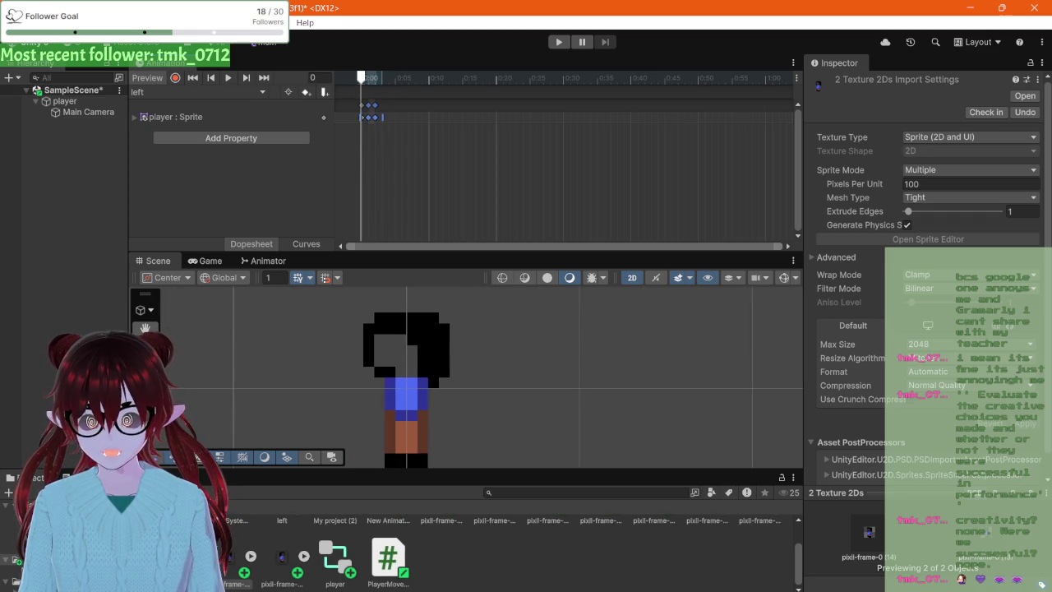
left_click(536, 569)
scroll(518, 574, "up", 1)
scroll(515, 575, "down", 1)
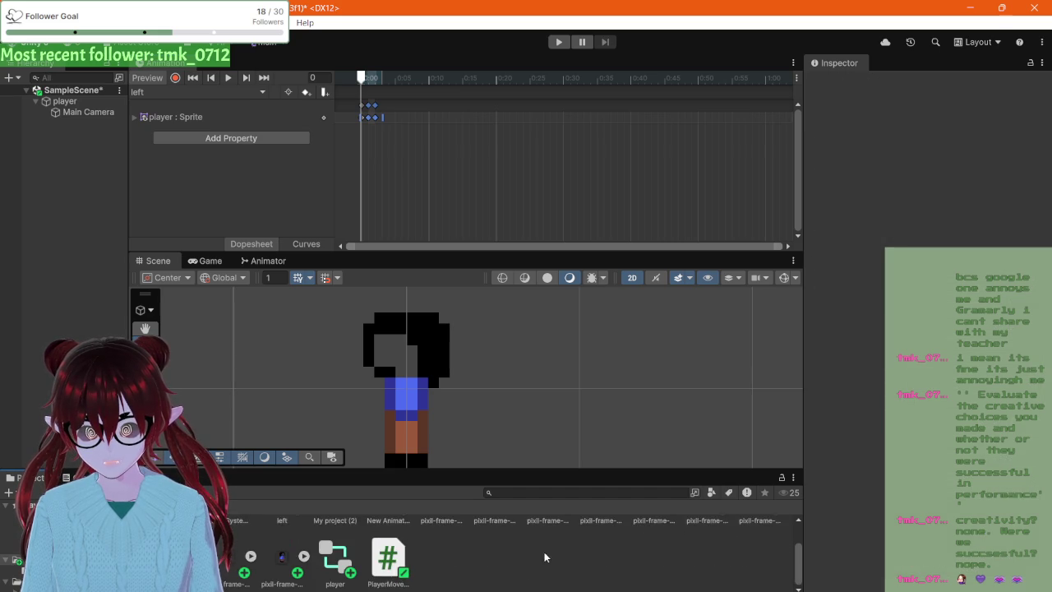
scroll(545, 557, "up", 1)
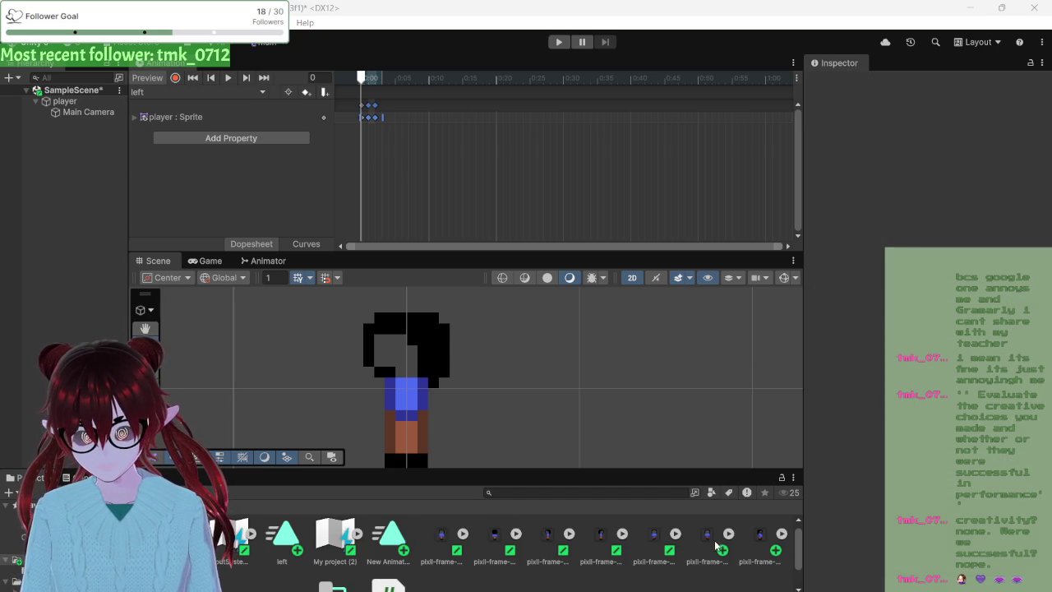
- Inspect pixil-frame-0 (12) and compare its import settings with pixil-frame-0 (9)
left_click(764, 541)
double_click(764, 541)
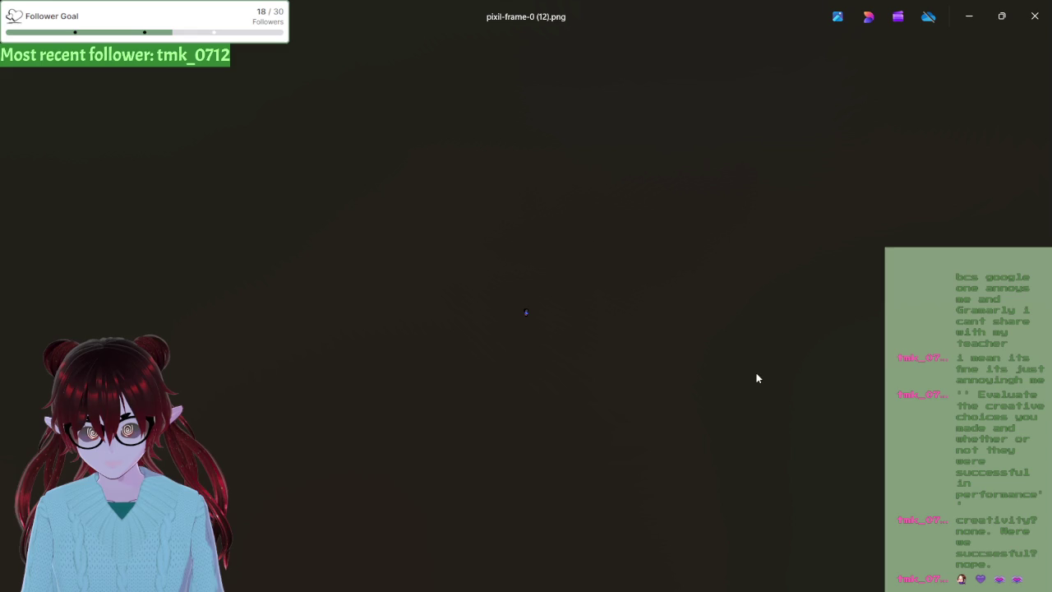
left_click(1036, 15)
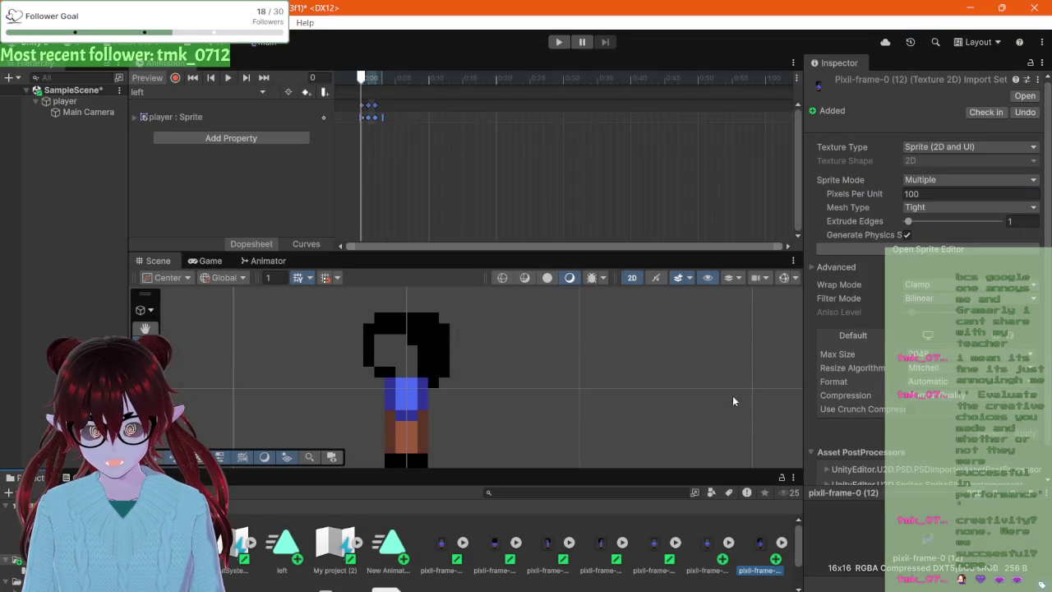
left_click(699, 549)
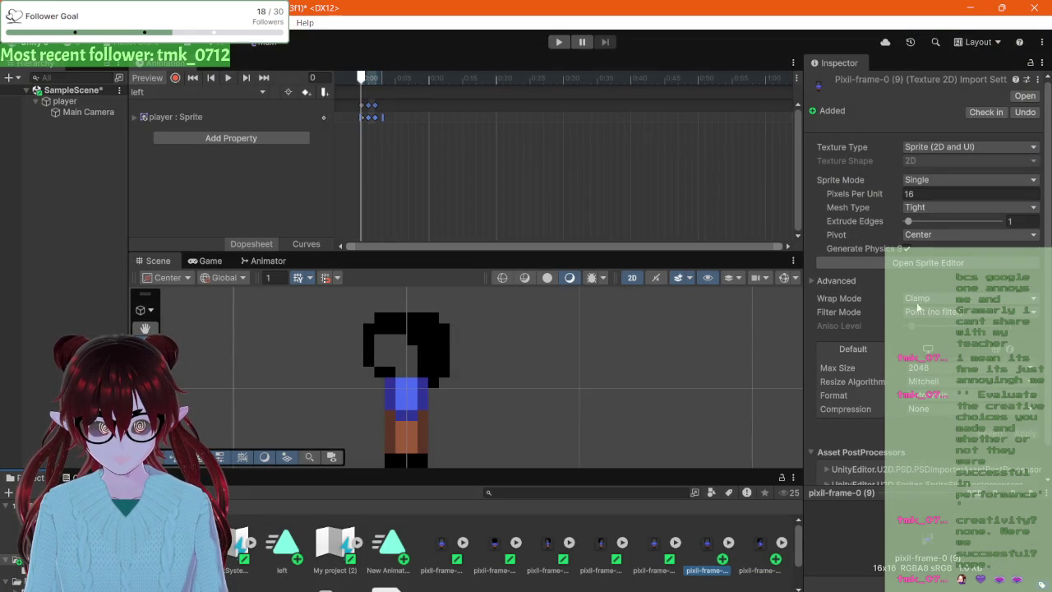
left_click(753, 559)
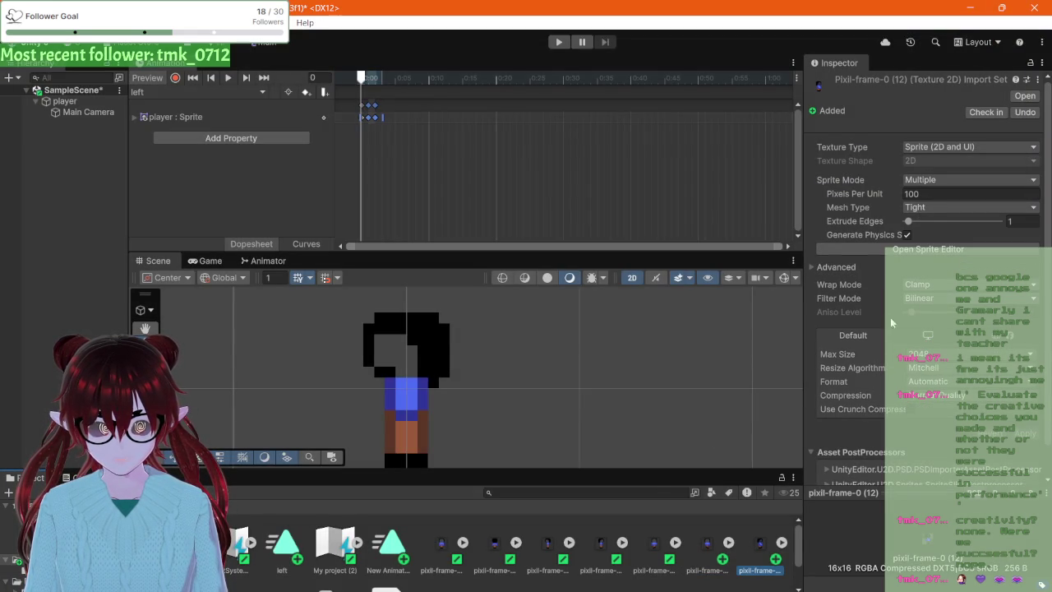
- Set pixil-frame-0 (12) to Single sprite, Point (no filter), Compression None, and apply
left_click(930, 180)
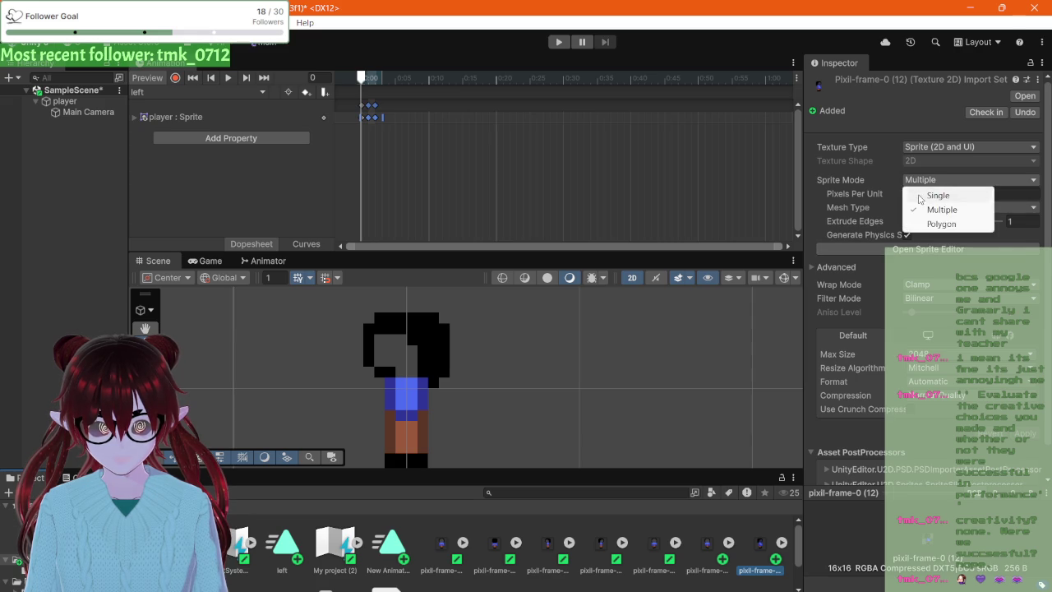
left_click(919, 194)
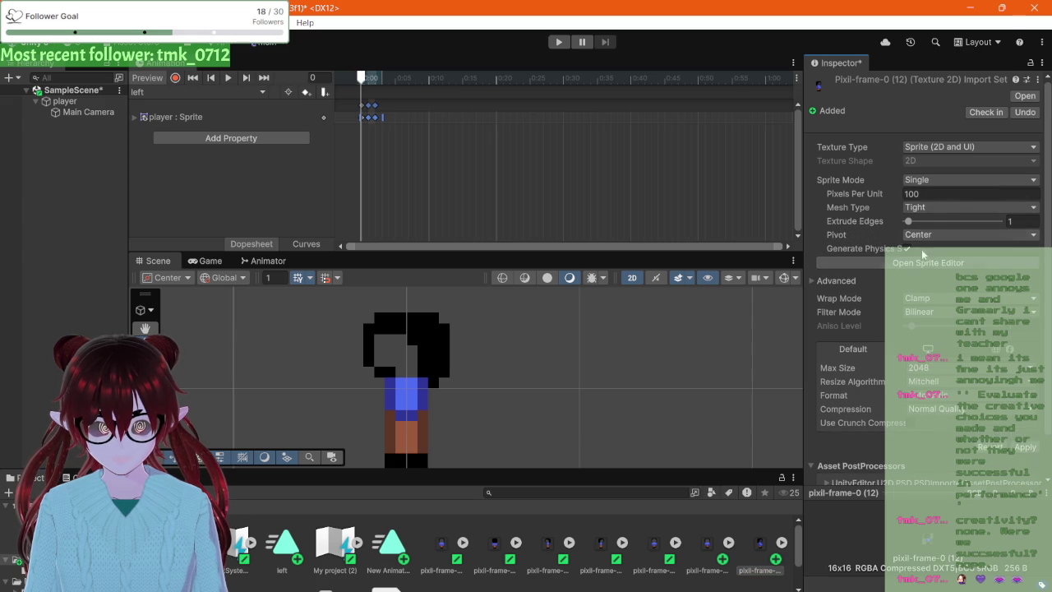
left_click(931, 313)
left_click(932, 329)
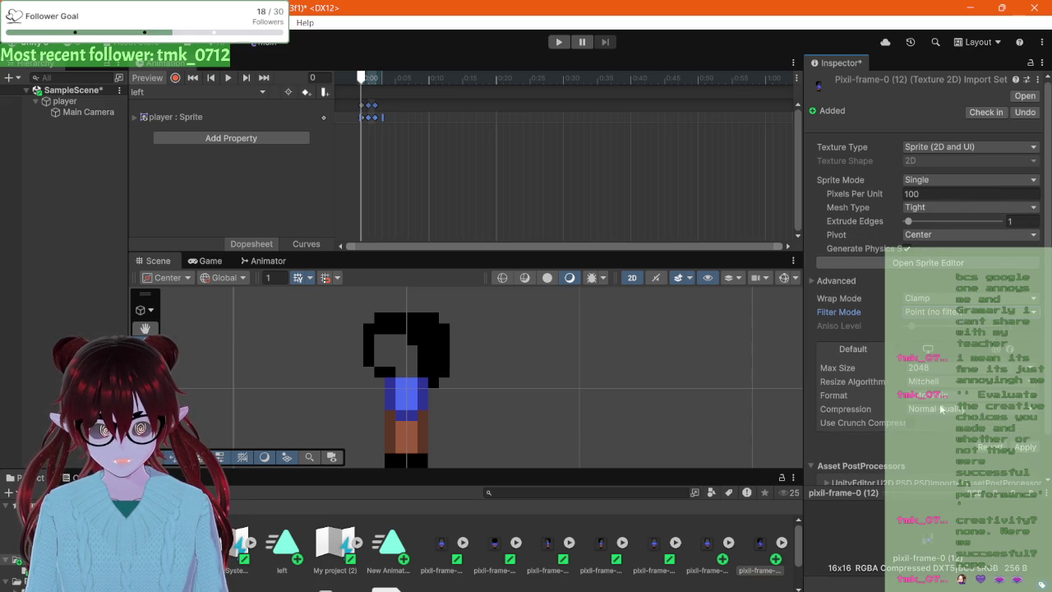
left_click(941, 411)
left_click(937, 425)
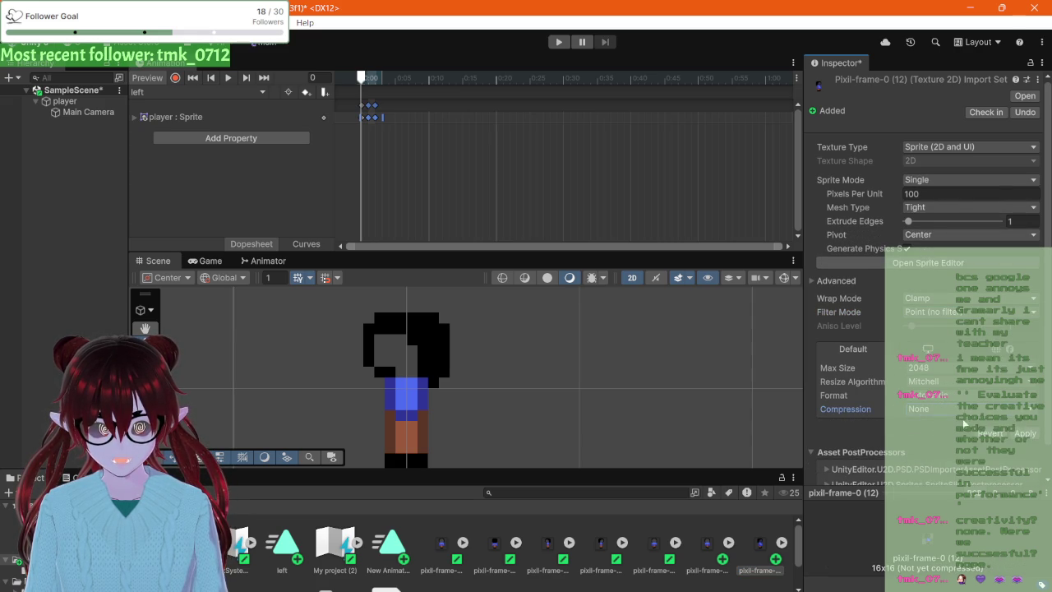
scroll(976, 436, "down", 1)
left_click(1026, 401)
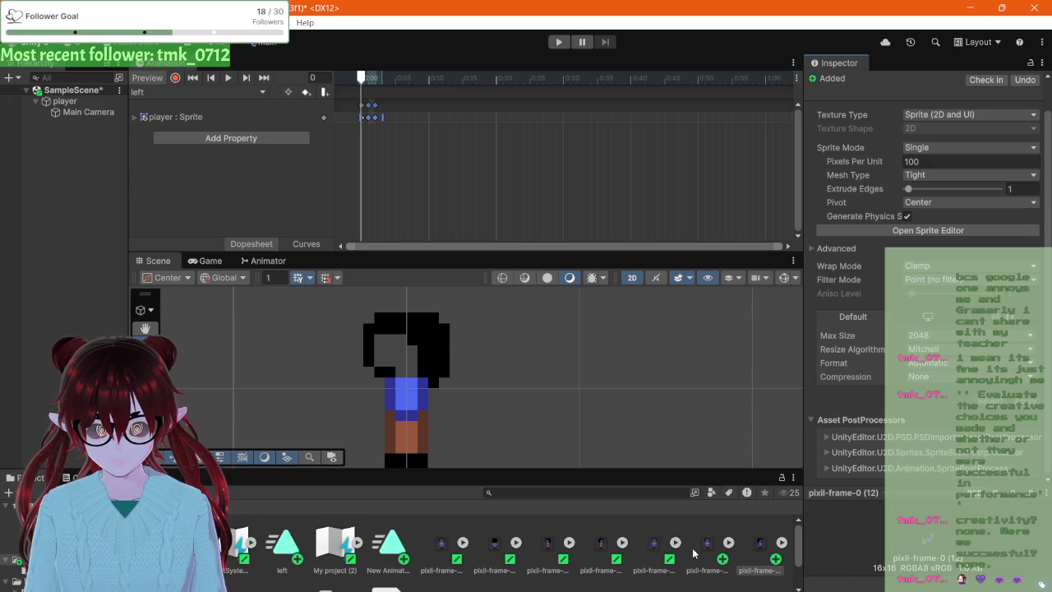
scroll(706, 554, "down", 1)
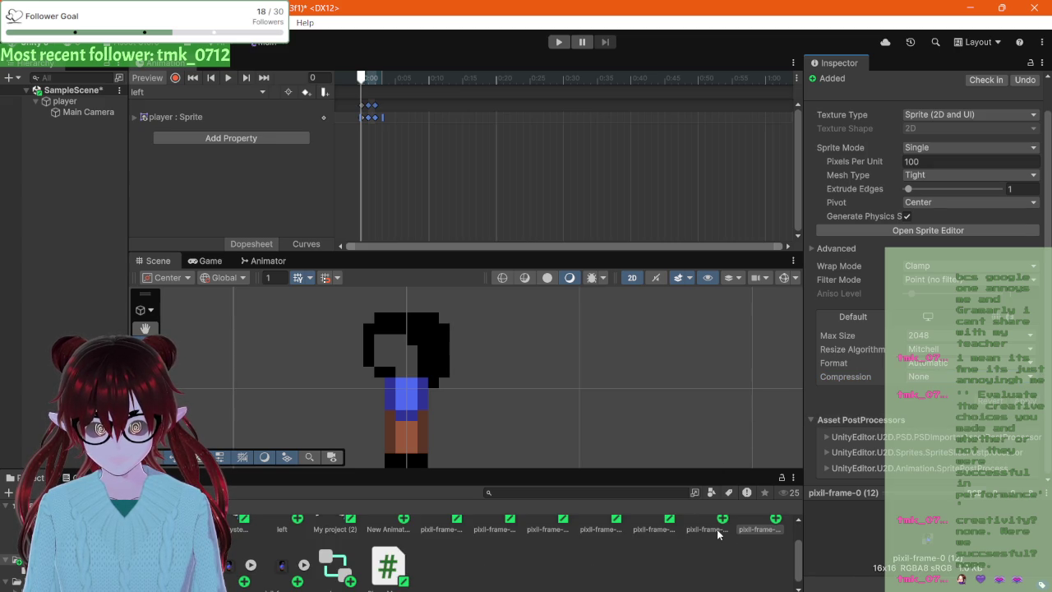
scroll(717, 533, "down", 1)
scroll(715, 534, "up", 1)
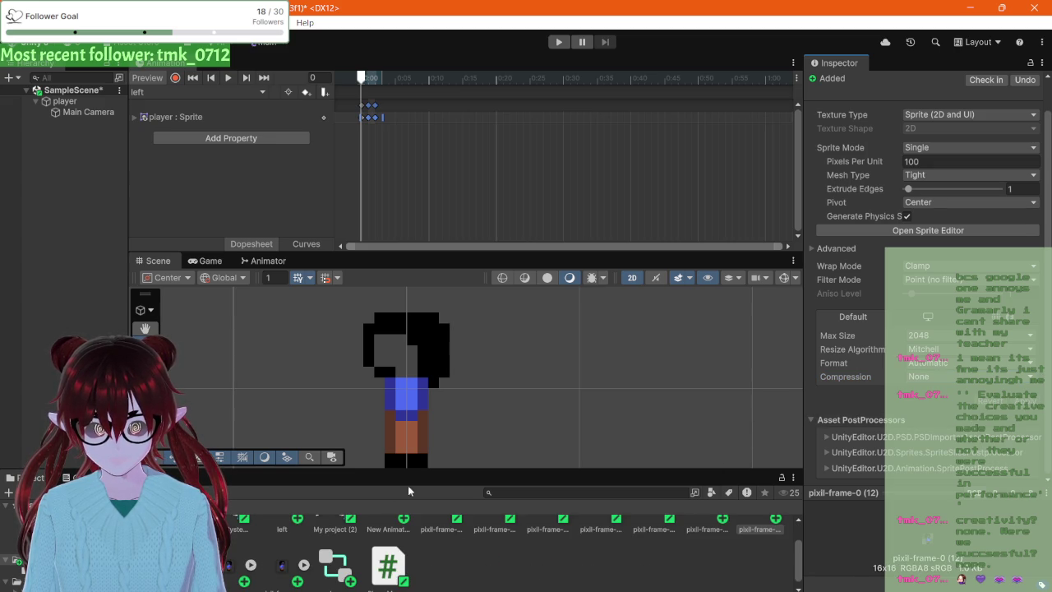
- Set pixil-frame-0 (13) to Single sprite, Point (no filter), Compression None, and apply
left_click(233, 566)
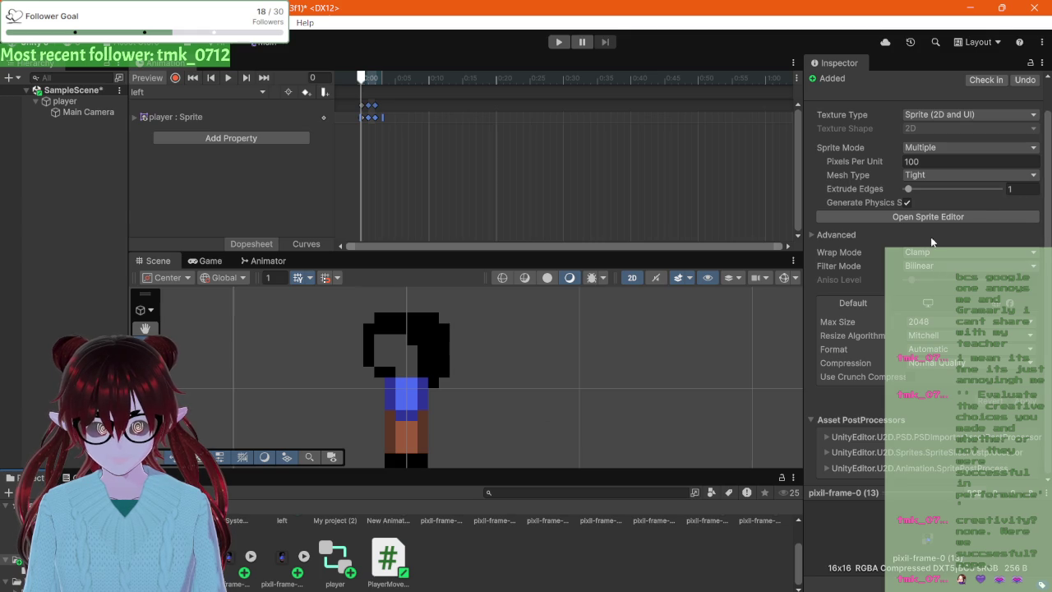
left_click(937, 148)
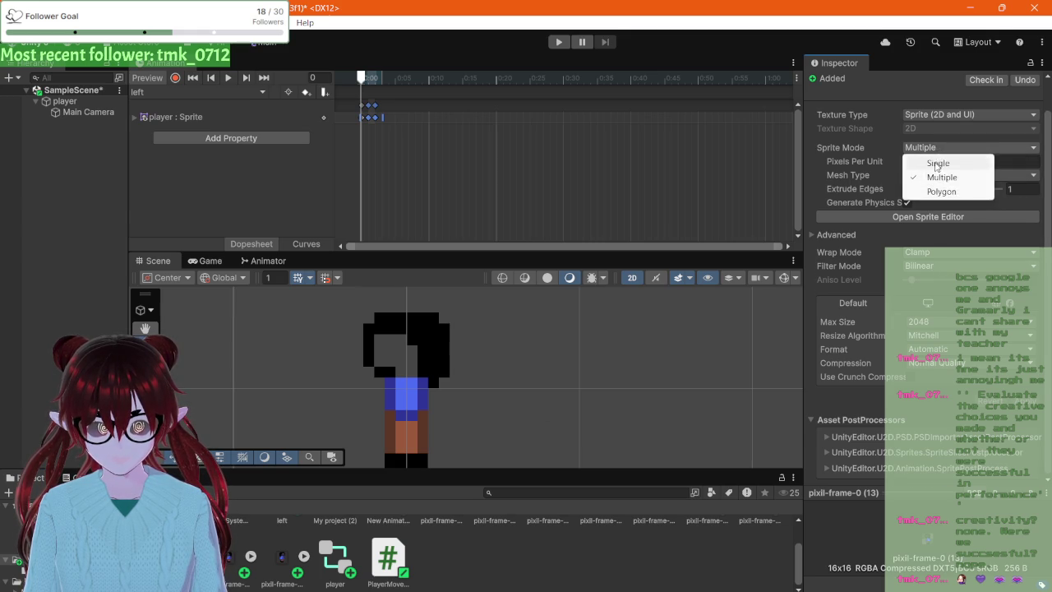
left_click(938, 164)
left_click(935, 280)
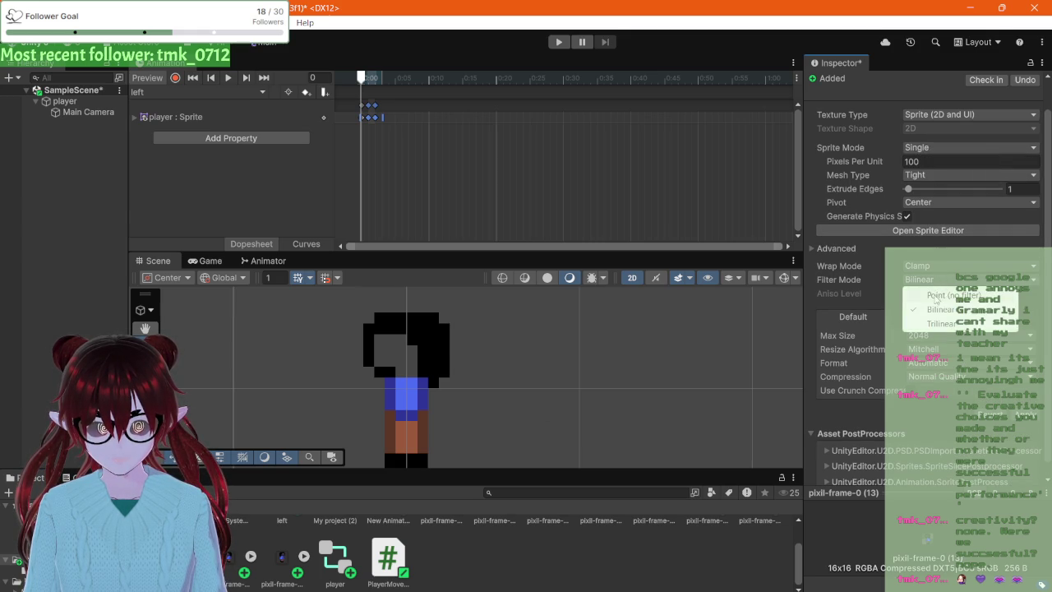
left_click(937, 294)
left_click(937, 376)
left_click(938, 395)
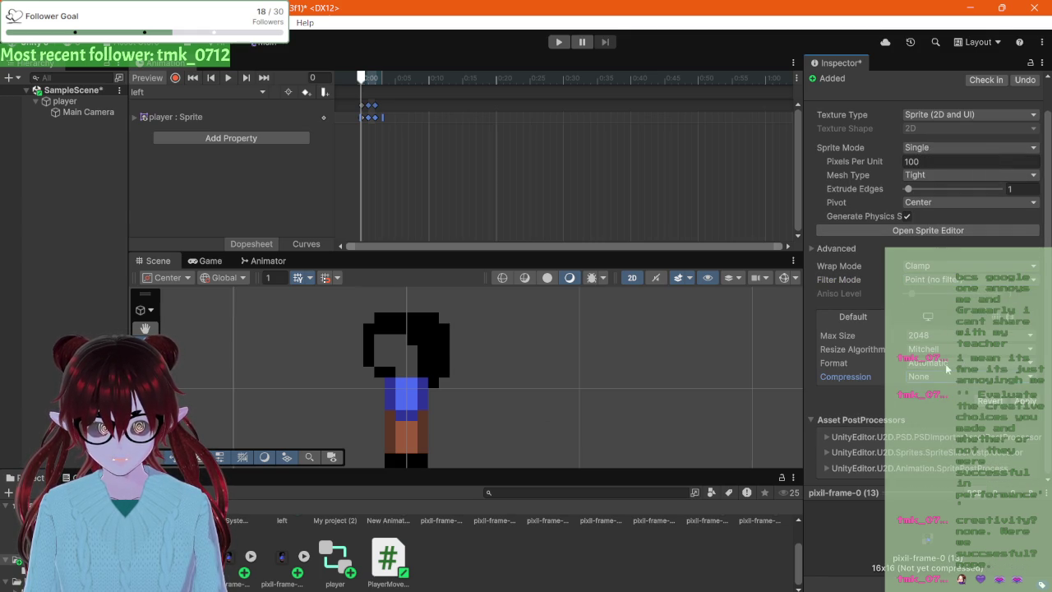
left_click(1026, 401)
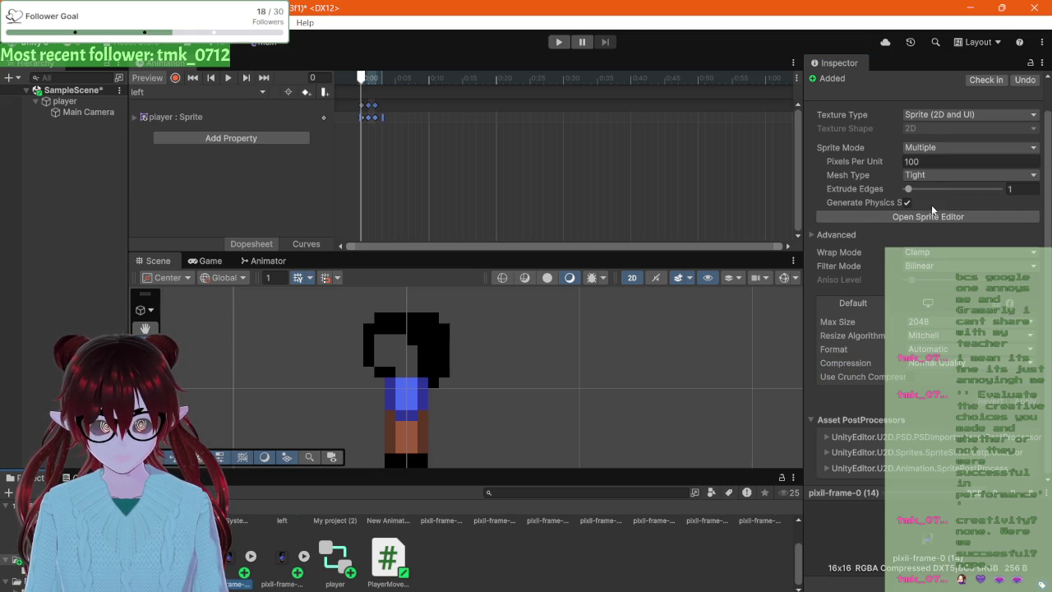
- Set pixil-frame-0 (14) to Single sprite, Point (no filter) and Compression None
left_click(931, 150)
left_click(931, 162)
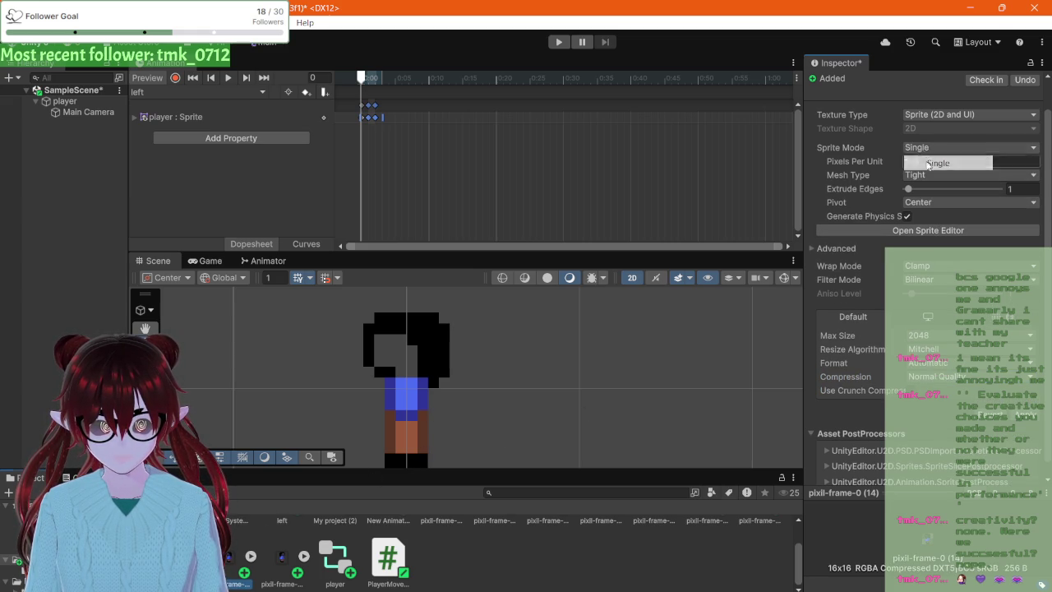
left_click(923, 284)
left_click(920, 294)
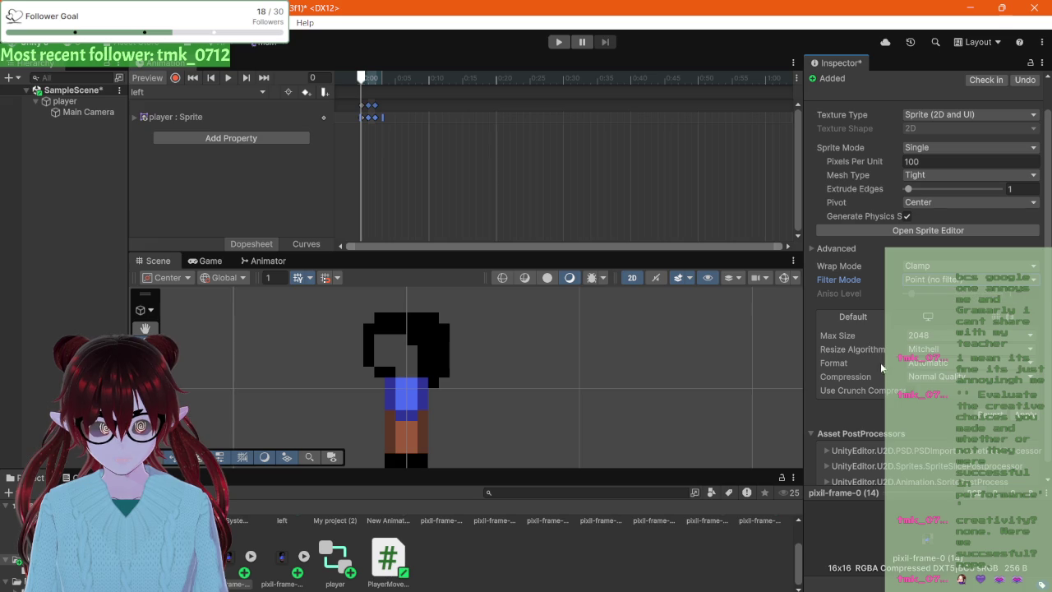
left_click(919, 382)
left_click(936, 393)
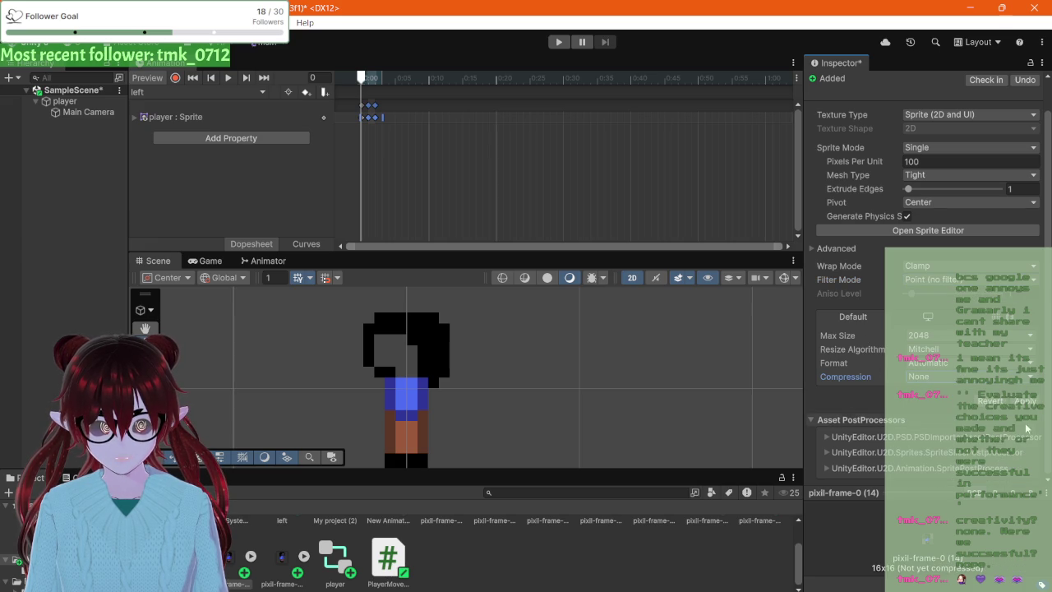
- Set Pixels Per Unit to 16 on pixil-frame-0 (14) and (13)
left_click(929, 161)
type("16")
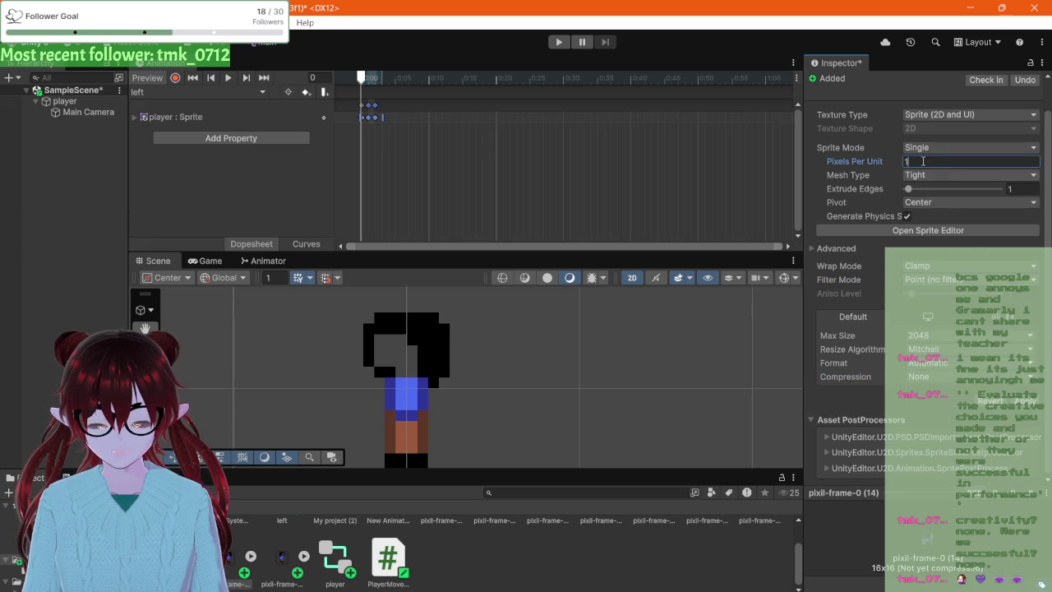
left_click(1028, 402)
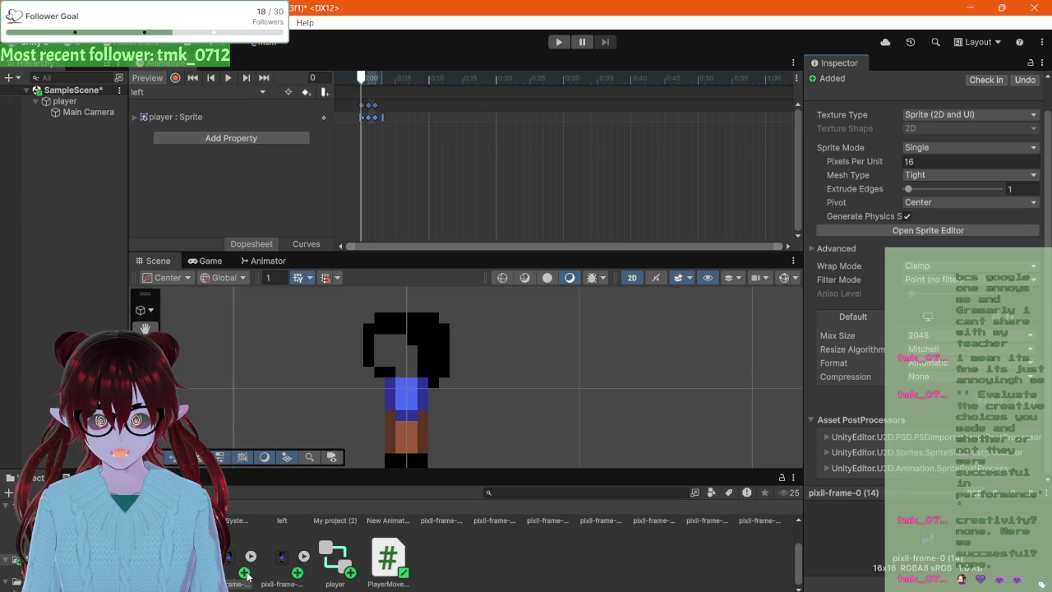
left_click(934, 163)
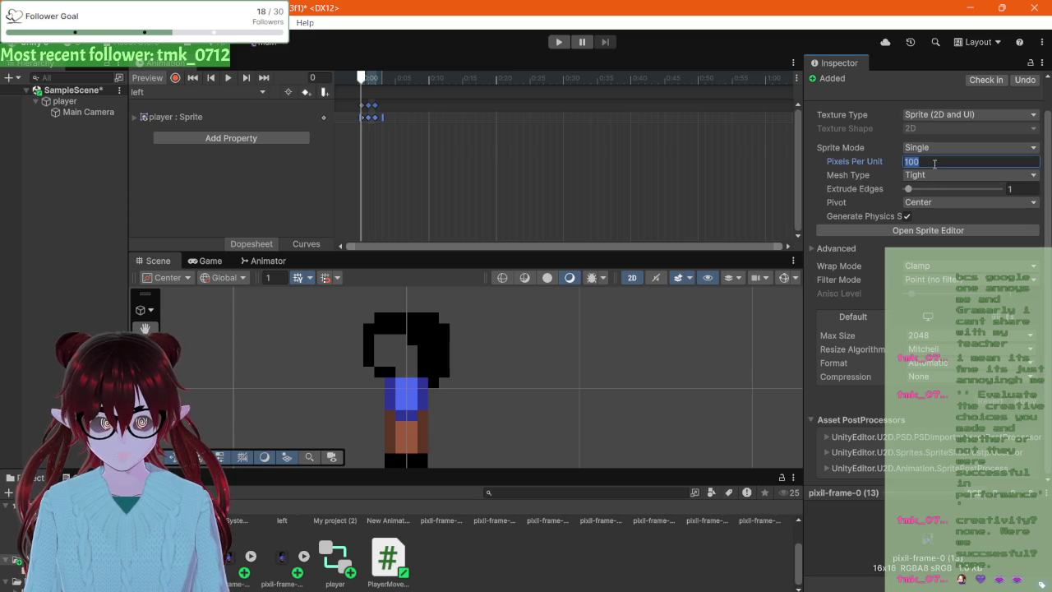
type("16")
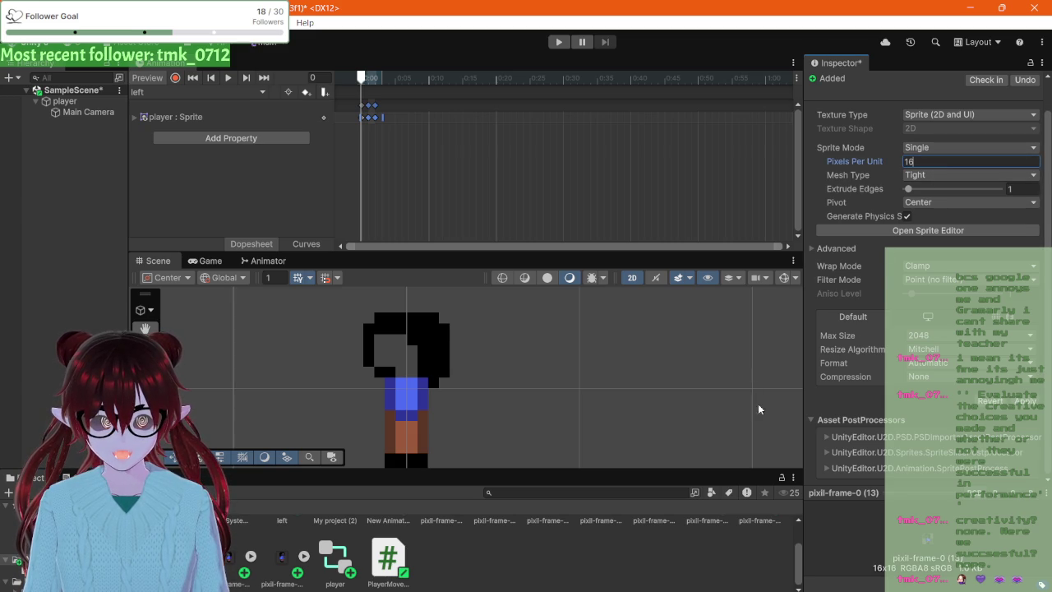
key("Return")
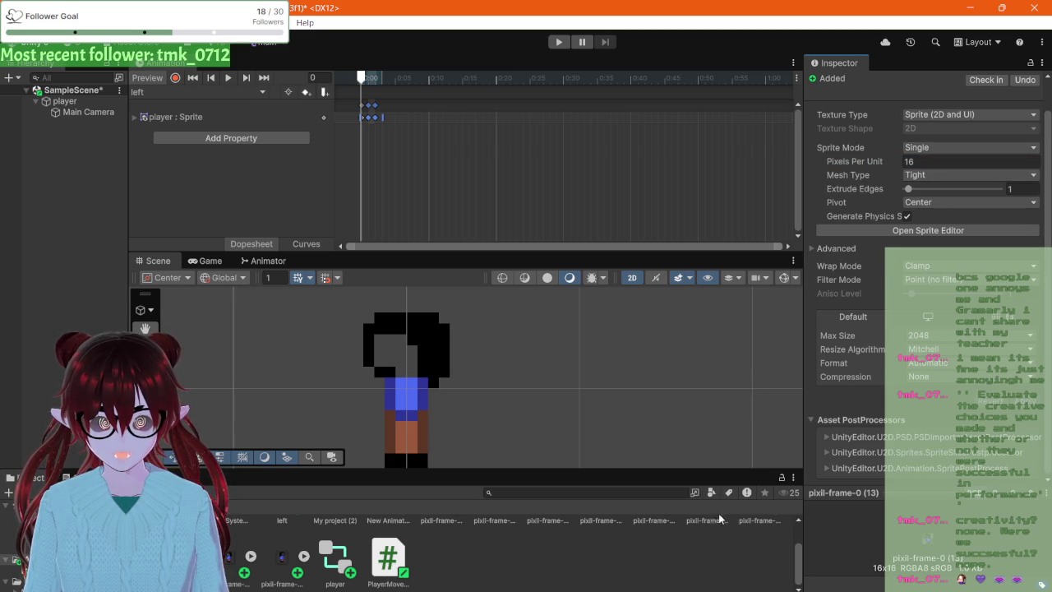
- Set pixil-frame-0 (12) to 16 pixels per unit and check frame (9)'s settings
scroll(706, 534, "up", 2)
left_click(764, 542)
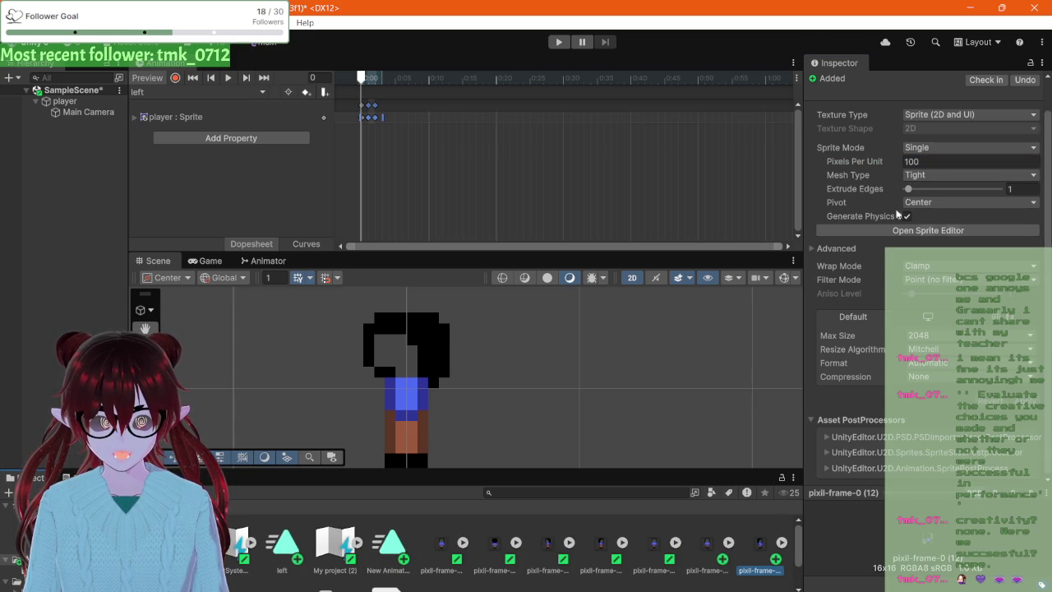
left_click(923, 161)
type("16")
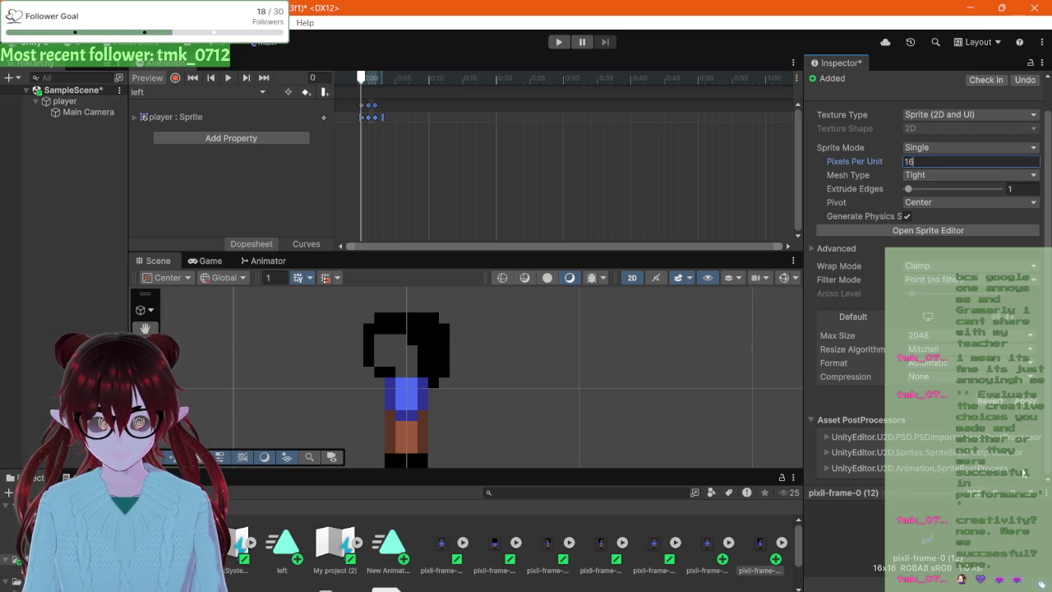
key("Return")
left_click(716, 550)
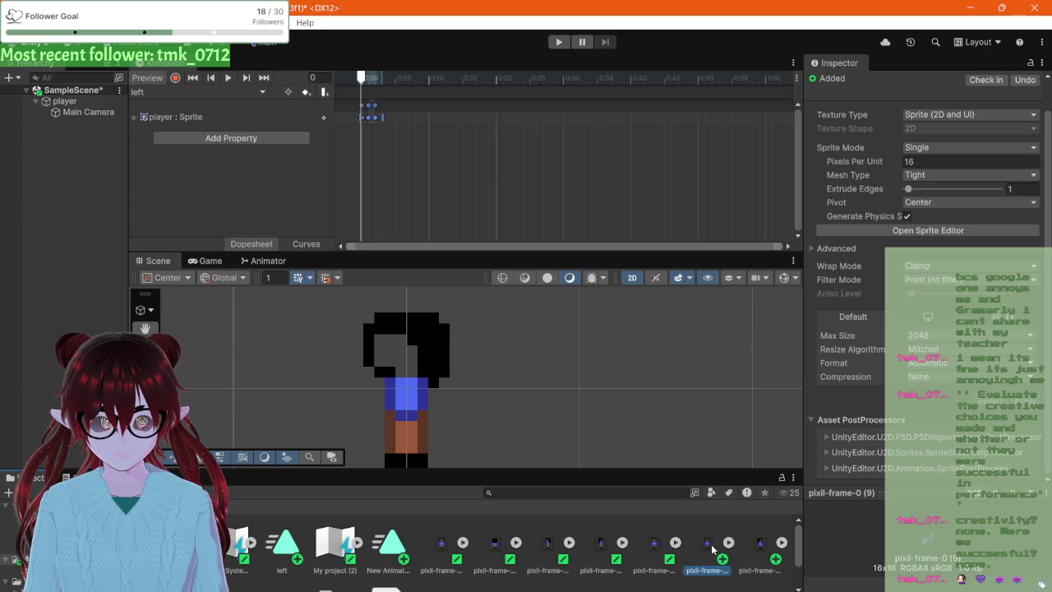
scroll(649, 530, "down", 2)
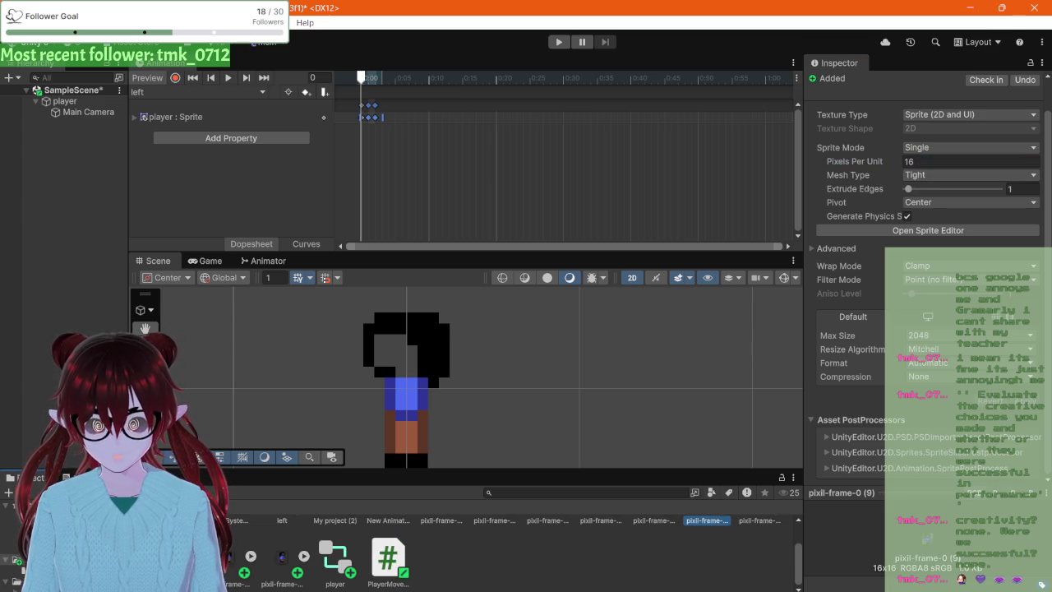
- Give pixil-frame-0 (15) 16 pixels per unit, Single sprite, Point (no filter), Compression None
left_click(228, 562)
left_click(284, 576)
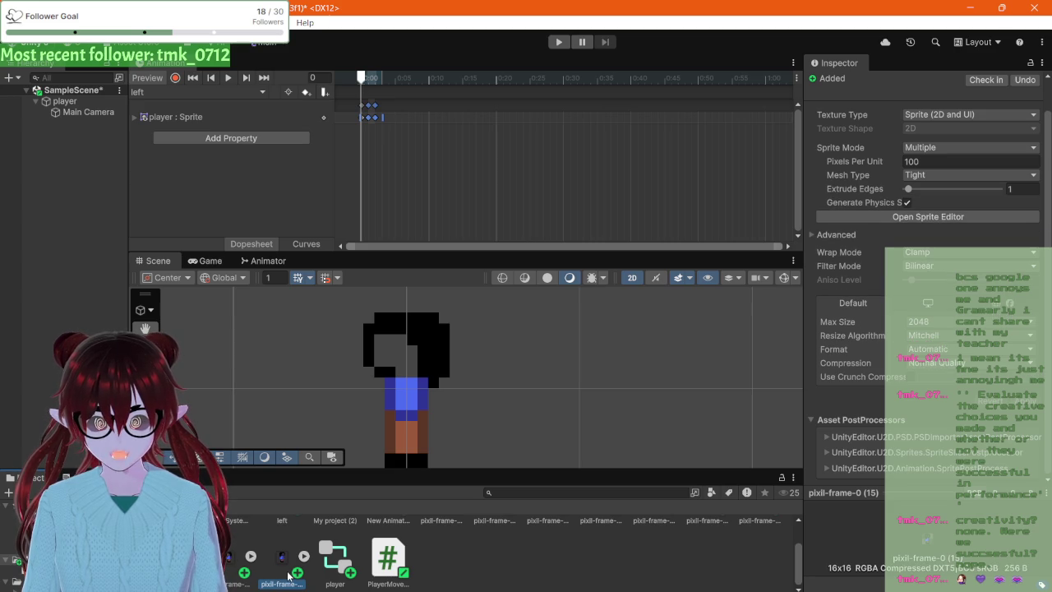
left_click(909, 162)
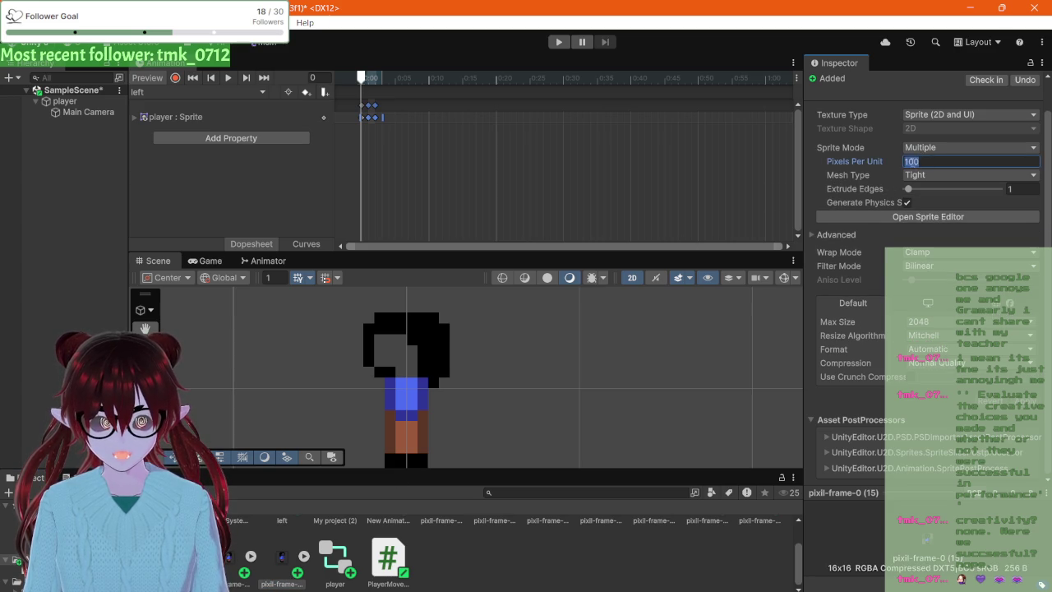
type("16")
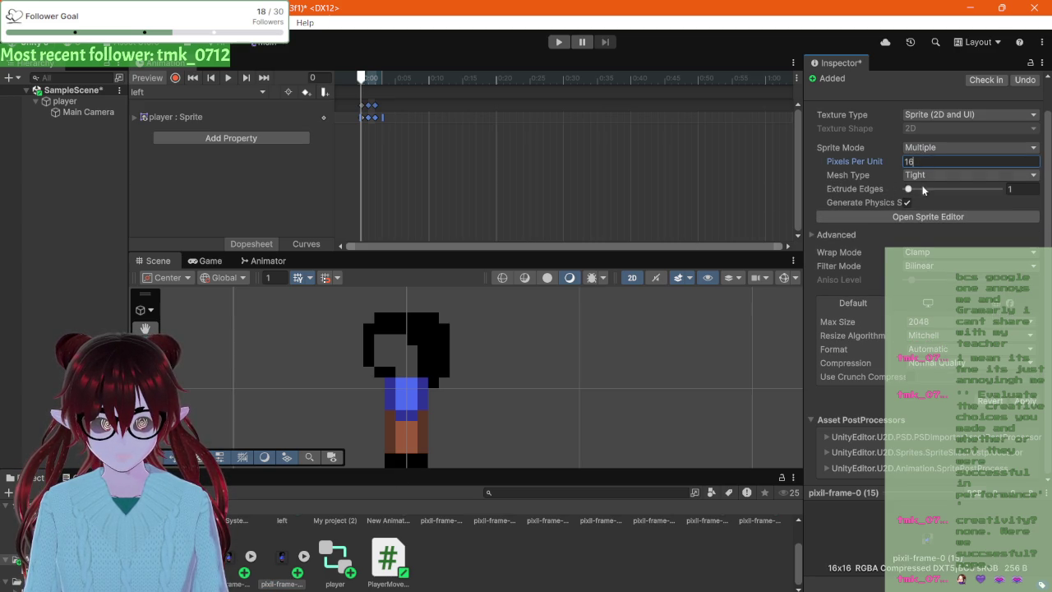
left_click(912, 147)
left_click(911, 161)
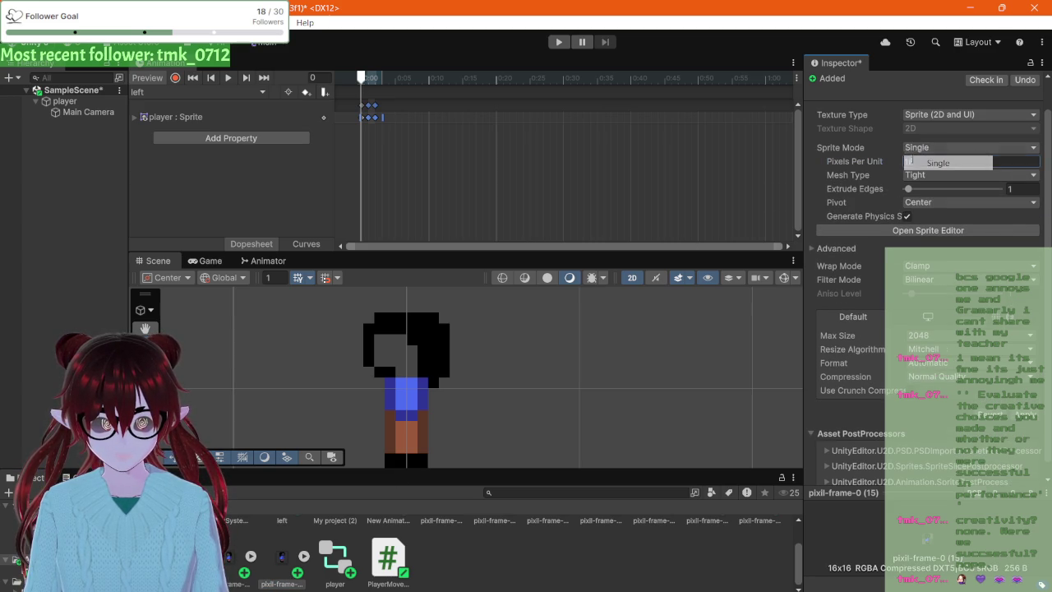
left_click(920, 282)
left_click(921, 293)
left_click(926, 378)
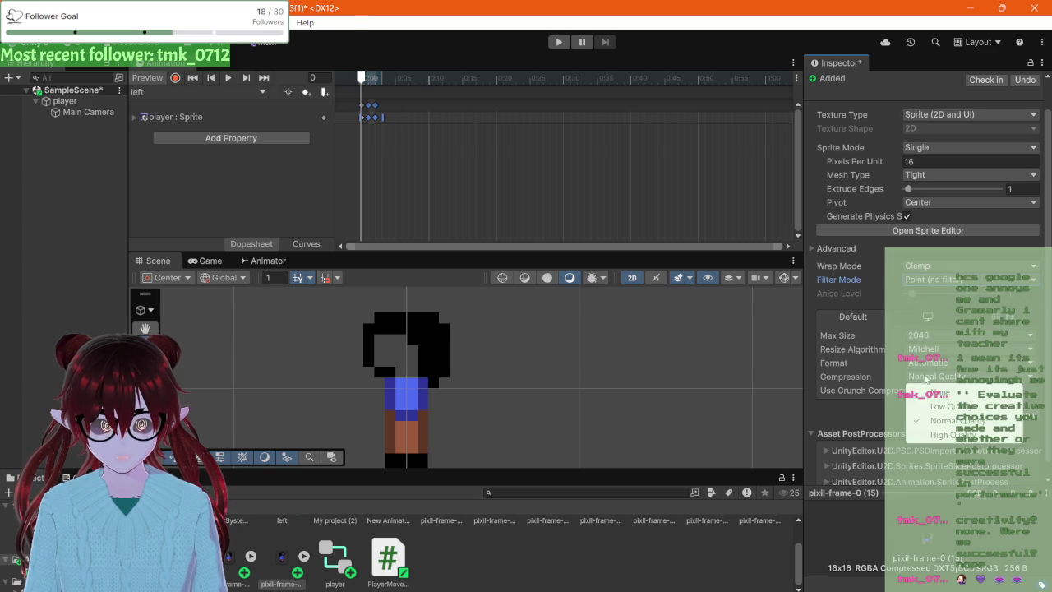
left_click(937, 393)
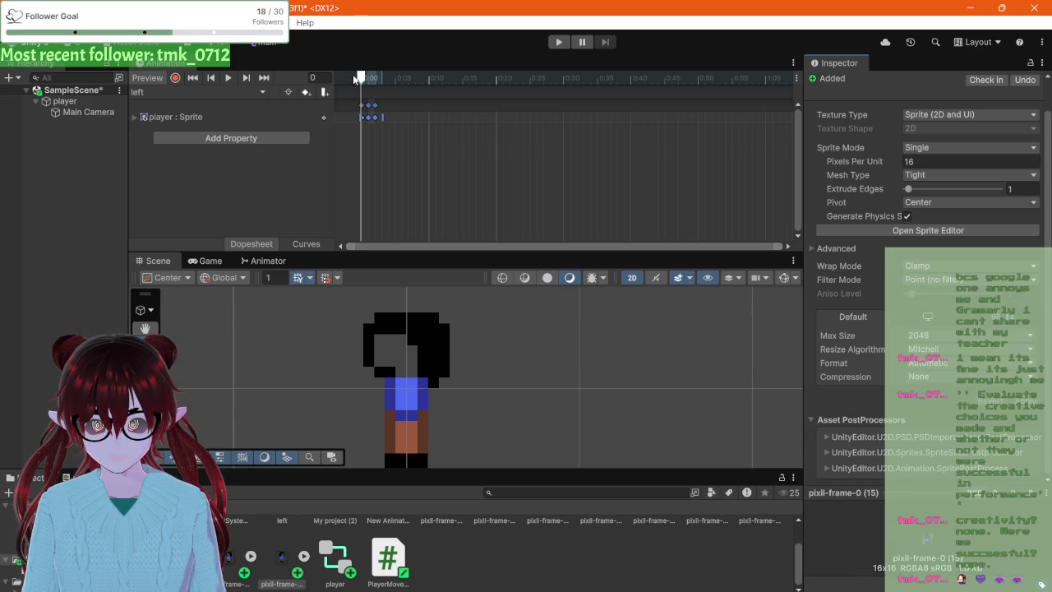
- Delete the player : Sprite track and all its keyframes from the 'left' clip
mouse_move(361, 80)
left_mouse_down()
mouse_move(381, 82)
mouse_move(362, 82)
left_mouse_up()
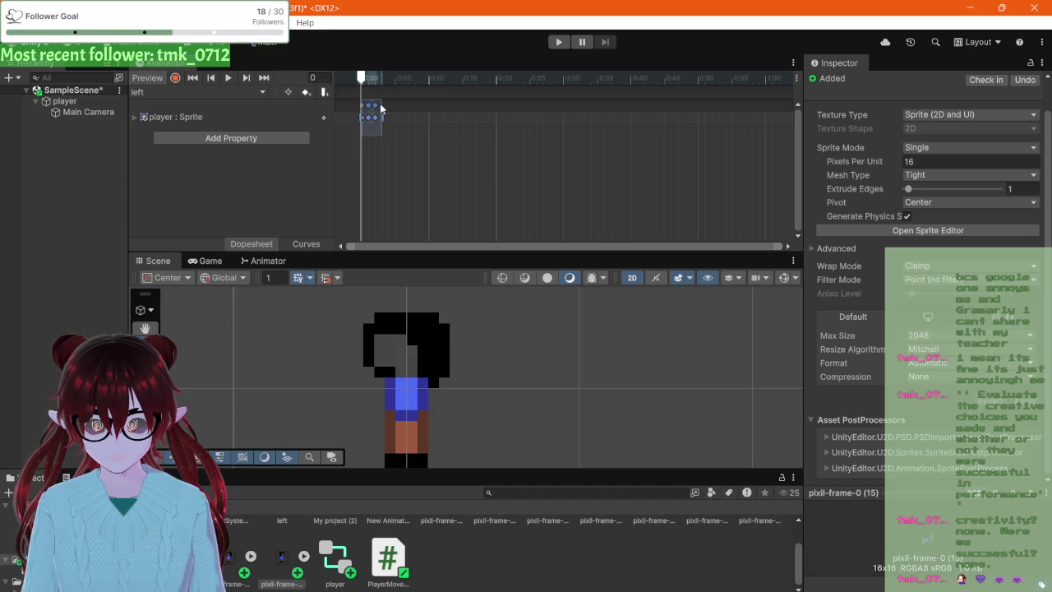
left_click(376, 117)
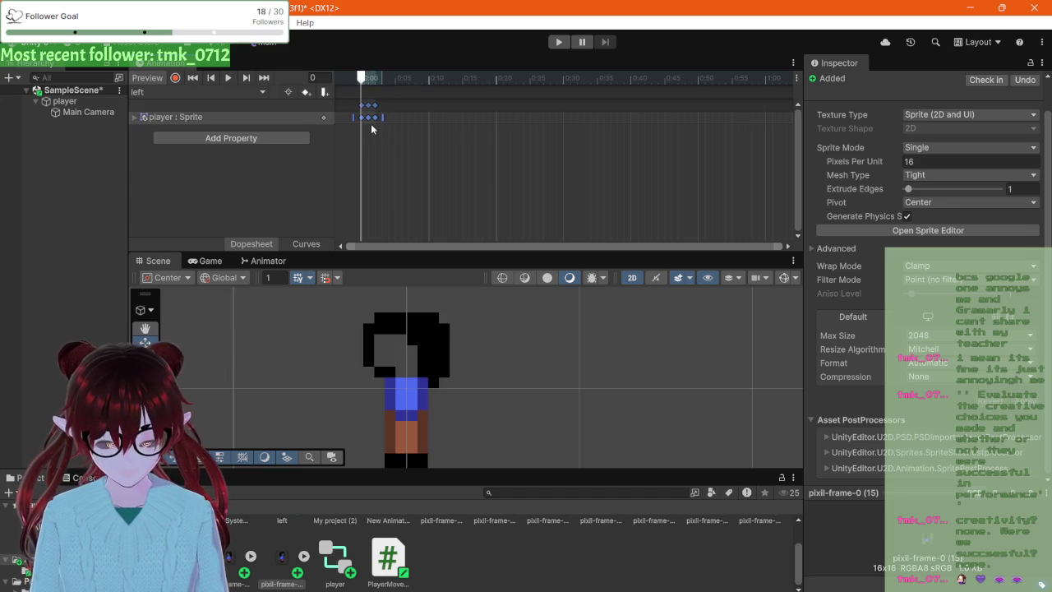
key("Delete")
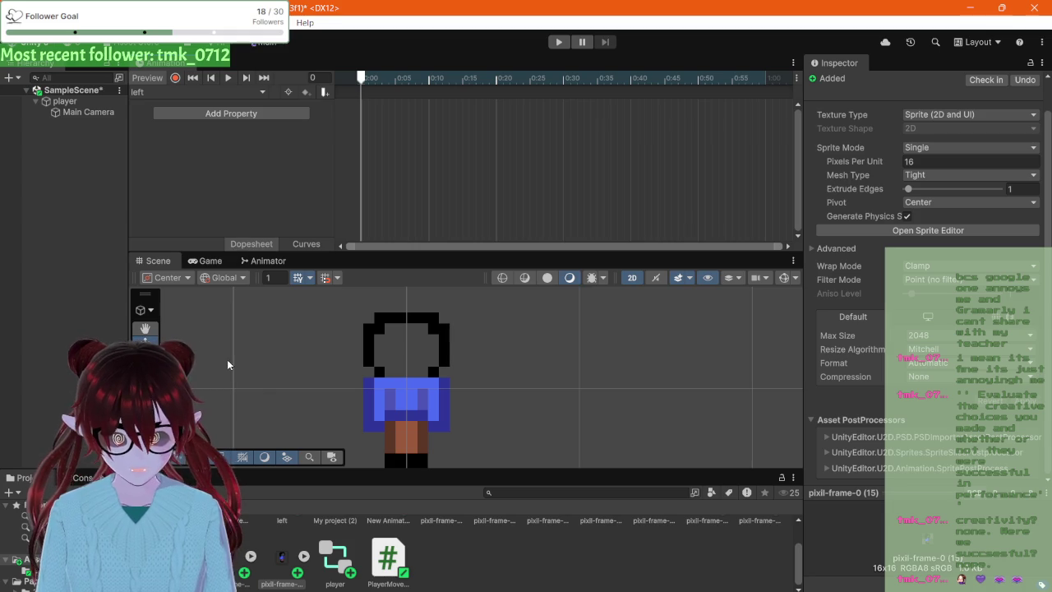
left_click(461, 559)
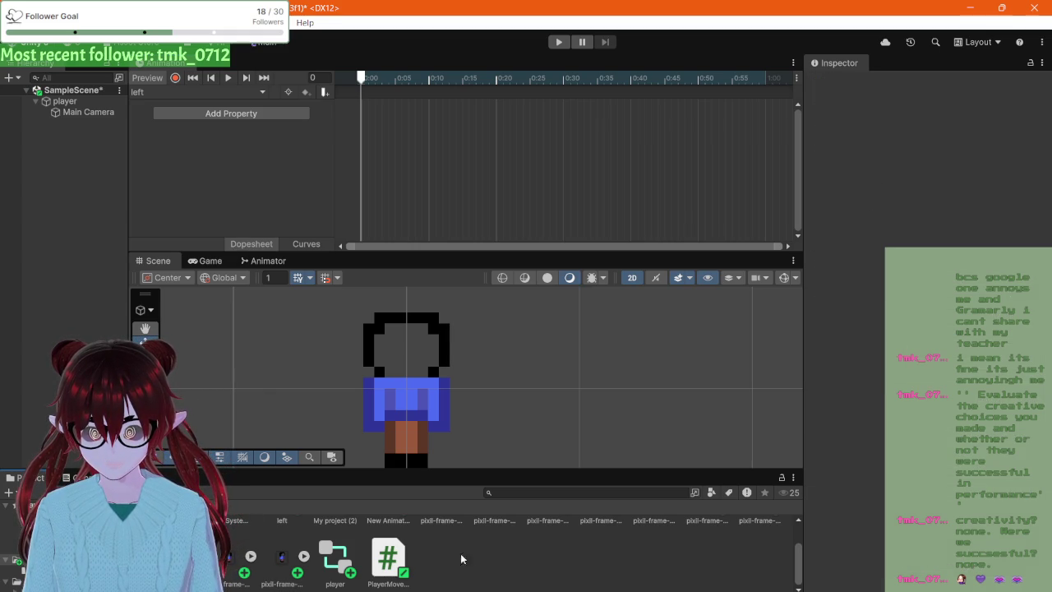
scroll(433, 503, "up", 1)
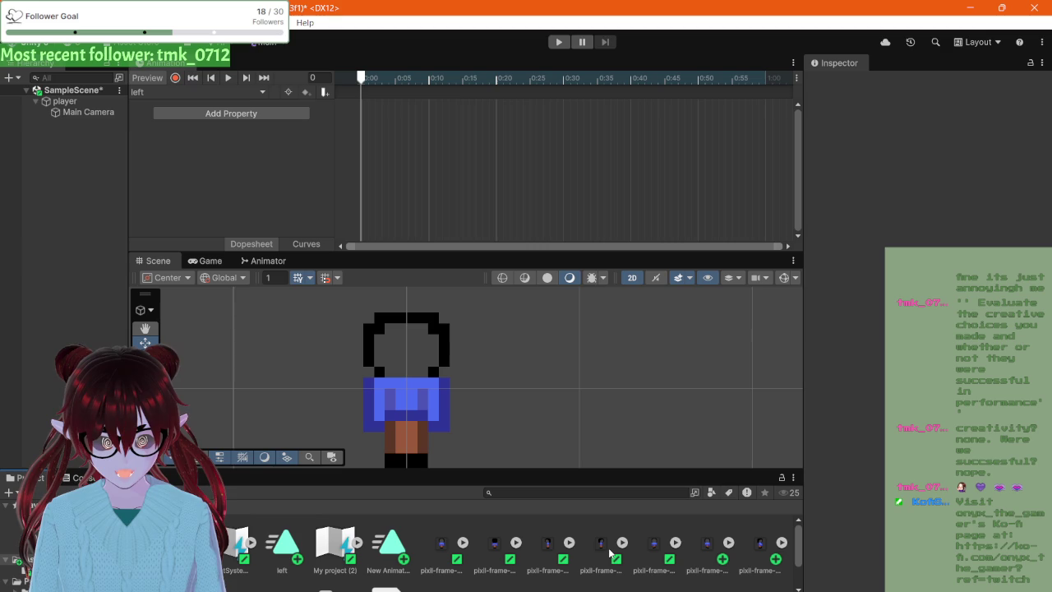
- Drag three pixil-frame sprites into the 'left' clip's dopesheet as player Sprite keyframes
left_click(538, 549)
scroll(537, 546, "down", 1)
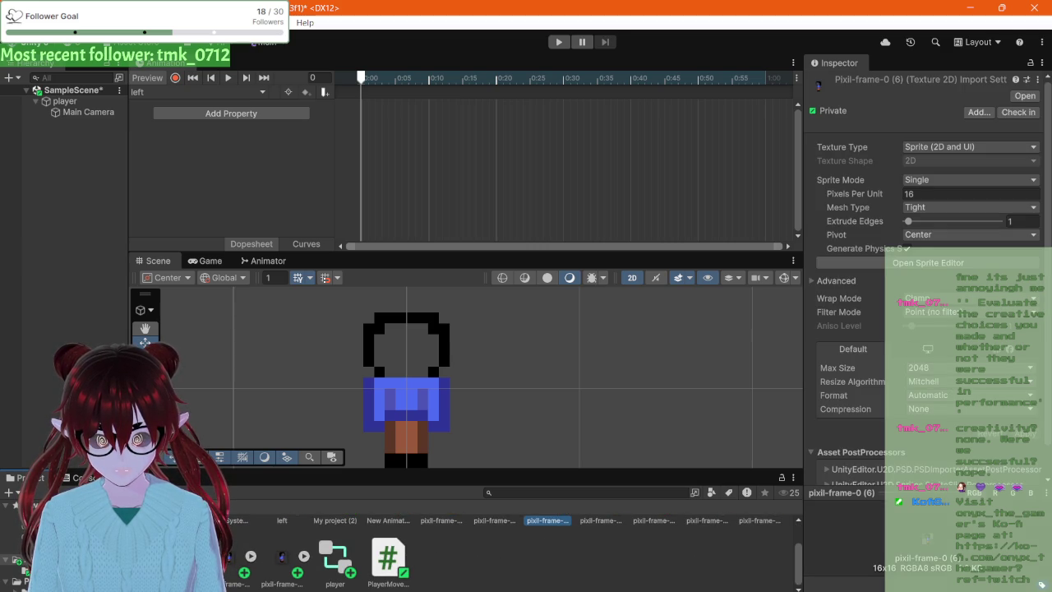
left_click(601, 521, "ctrl")
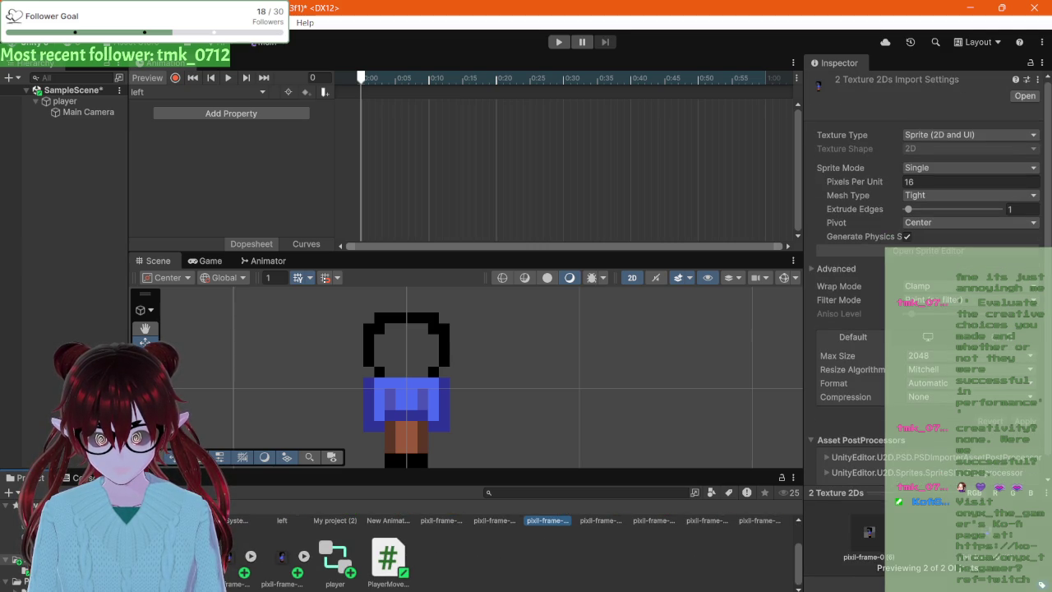
left_click(230, 570, "ctrl")
mouse_move(232, 567)
left_mouse_down()
mouse_move(370, 162)
mouse_move(370, 96)
mouse_move(369, 106)
left_mouse_up()
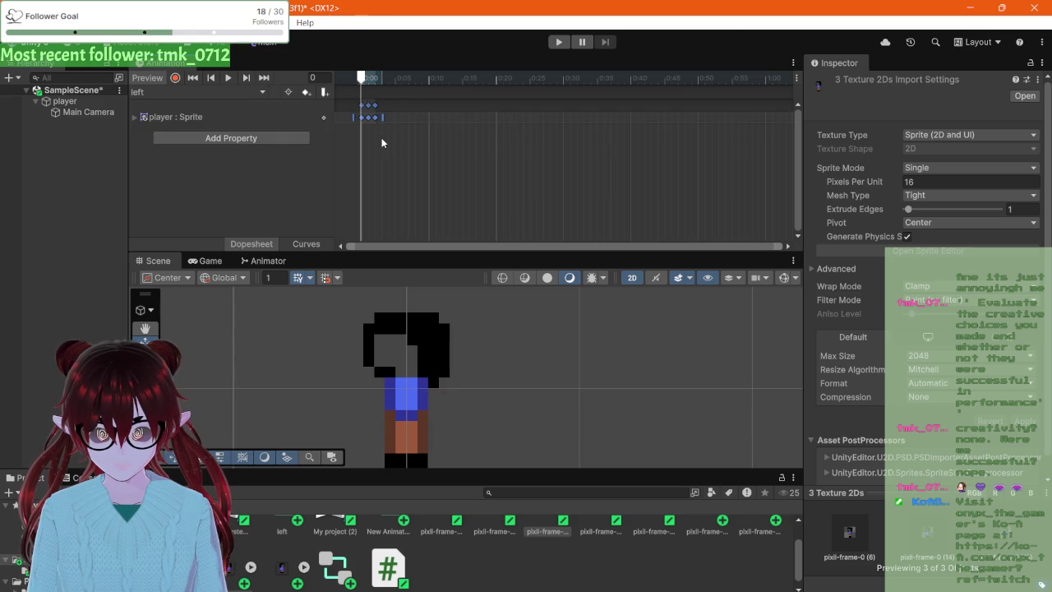
- Step through the three new keyframes to check each walk pose, then select the last keyframe
left_click(368, 78)
left_click(370, 81)
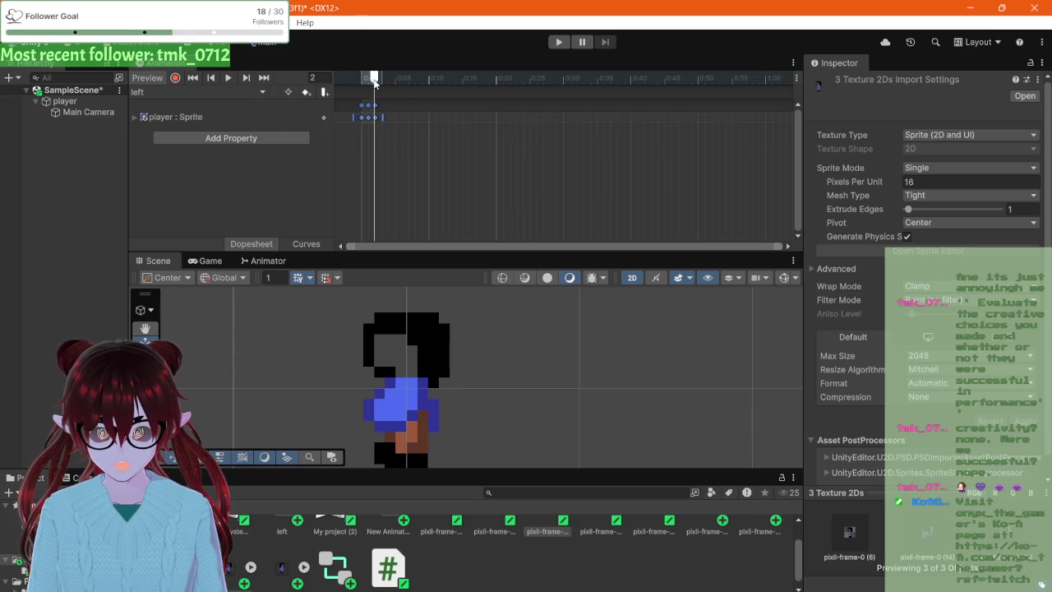
left_click(371, 85)
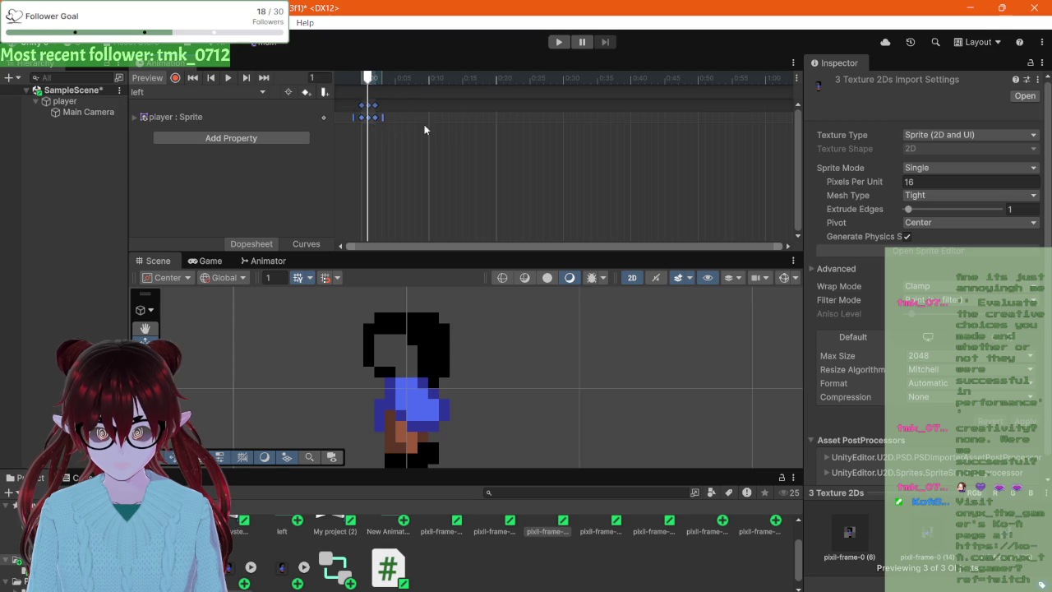
left_click(402, 126)
left_click(375, 115)
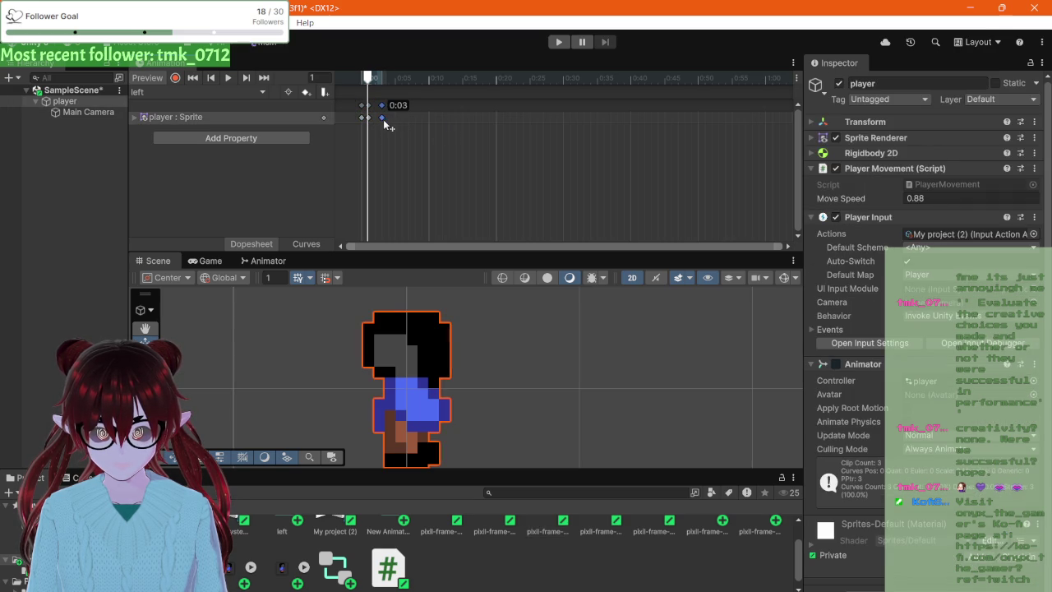
- Spread the sprite keyframes apart toward roughly 20-frame spacing and scrub to check poses
left_click_drag(375, 115, 383, 116)
scroll(438, 545, "up", 1)
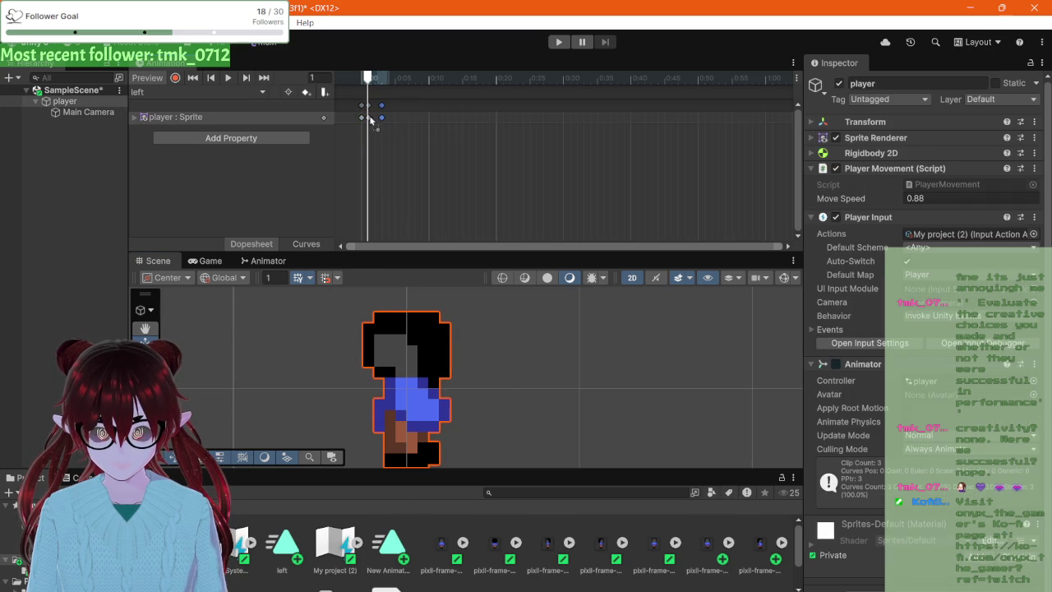
mouse_move(375, 121)
left_mouse_down()
mouse_move(577, 123)
mouse_move(796, 149)
mouse_move(747, 132)
left_mouse_up()
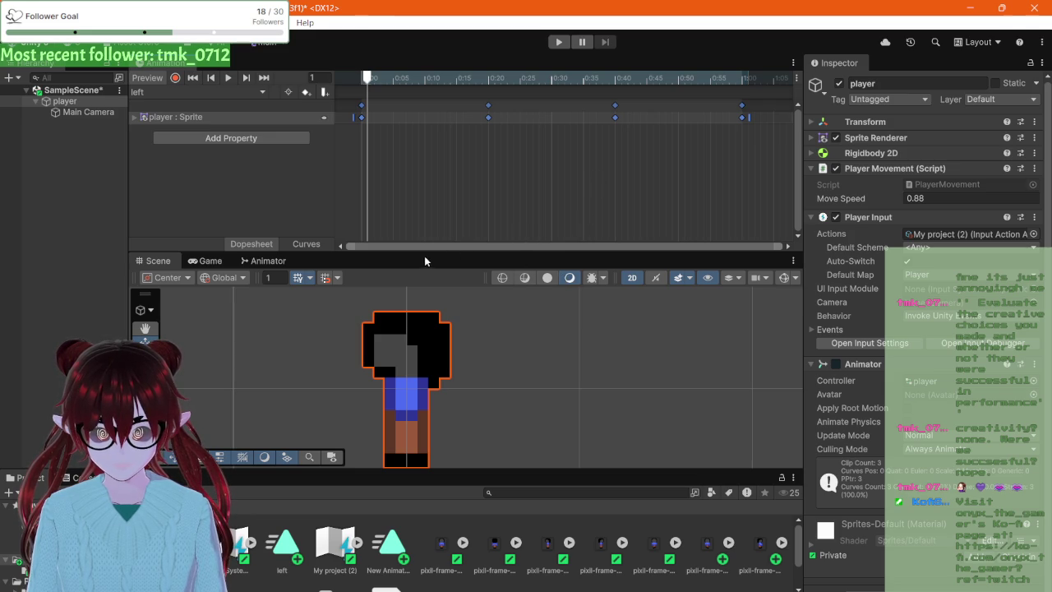
scroll(578, 164, "down", 4)
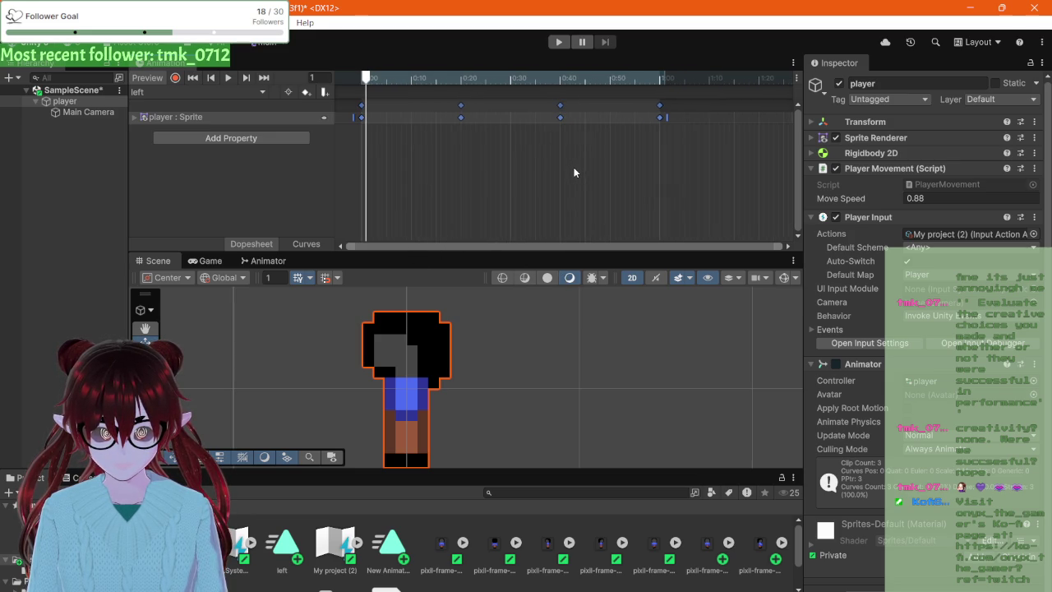
left_click(643, 139)
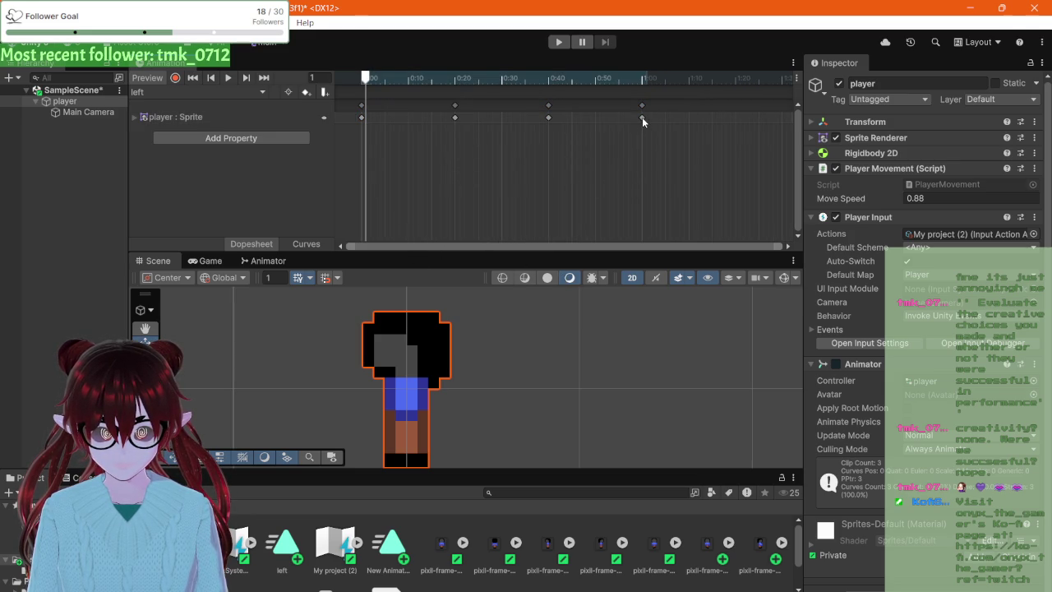
left_click(642, 118)
mouse_move(367, 77)
left_mouse_down()
mouse_move(666, 77)
mouse_move(494, 78)
mouse_move(466, 112)
mouse_move(649, 119)
mouse_move(462, 123)
left_mouse_up()
- Retime the later keyframes to about 0:40 and 1:00, scrubbing the playhead to preview the walk
left_click(643, 119)
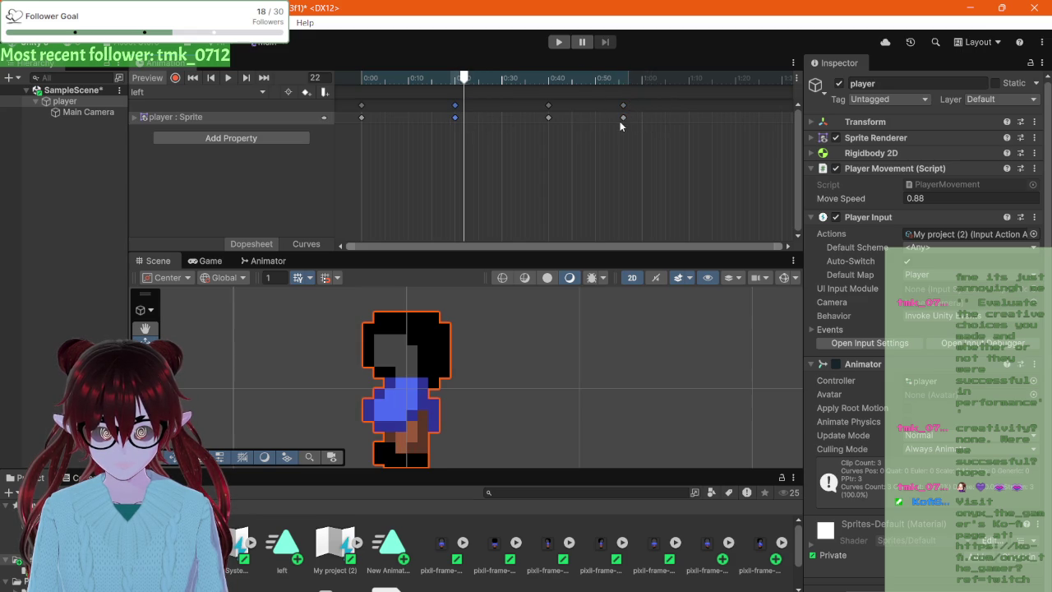
left_click_drag(623, 119, 643, 121)
mouse_move(469, 80)
left_mouse_down()
mouse_move(361, 79)
mouse_move(671, 83)
left_mouse_up()
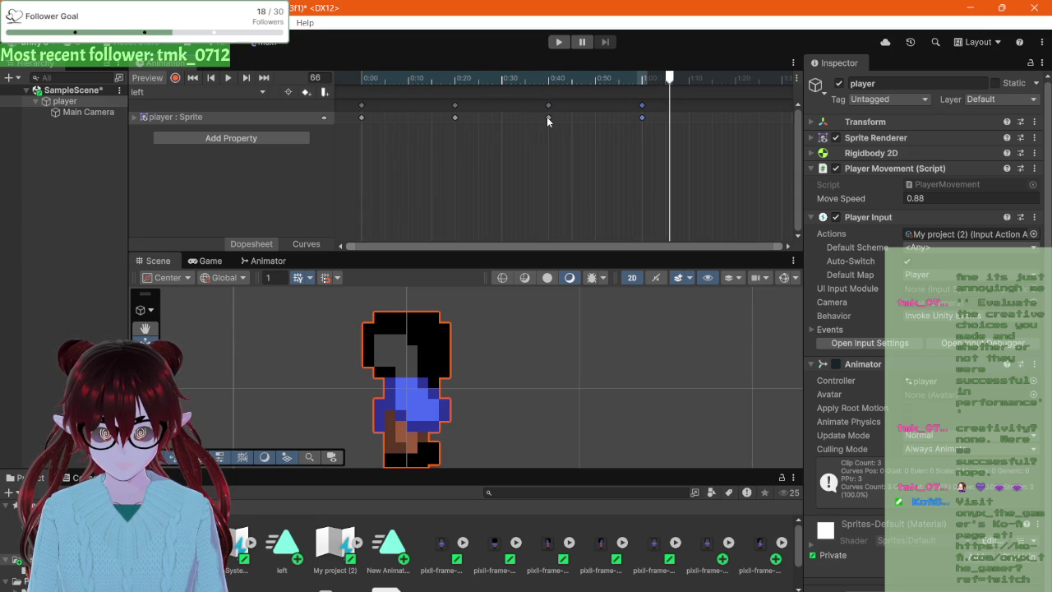
left_click_drag(548, 116, 642, 123)
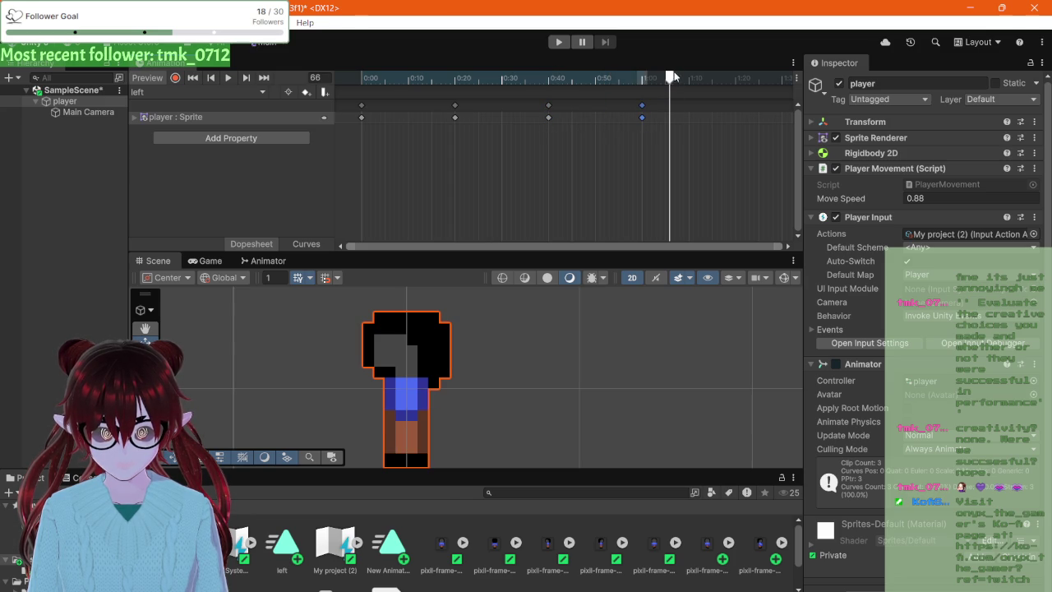
mouse_move(673, 76)
left_mouse_down()
mouse_move(361, 80)
mouse_move(692, 100)
left_mouse_up()
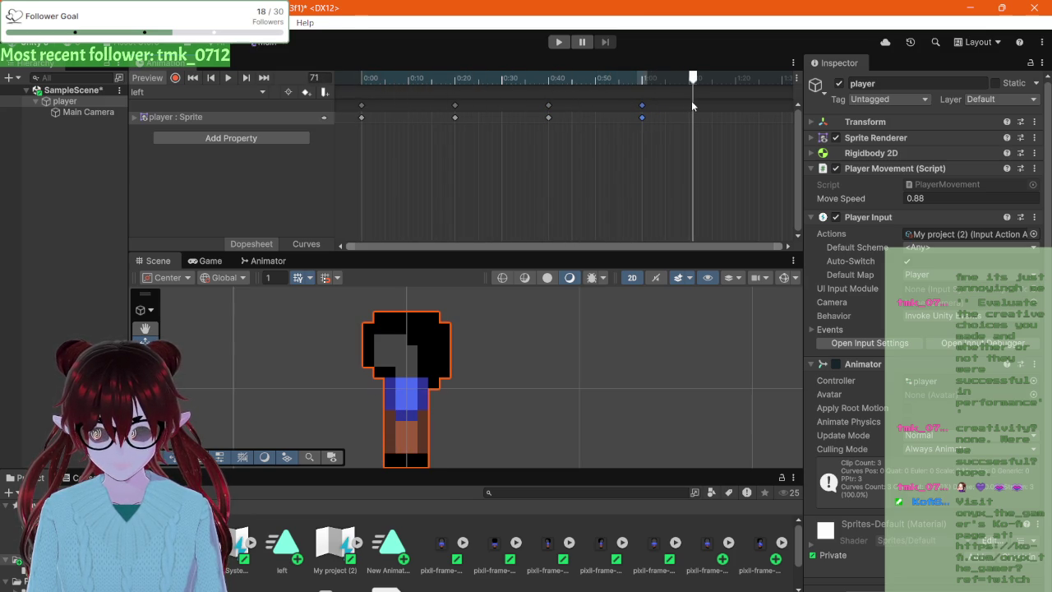
left_click_drag(548, 117, 606, 121)
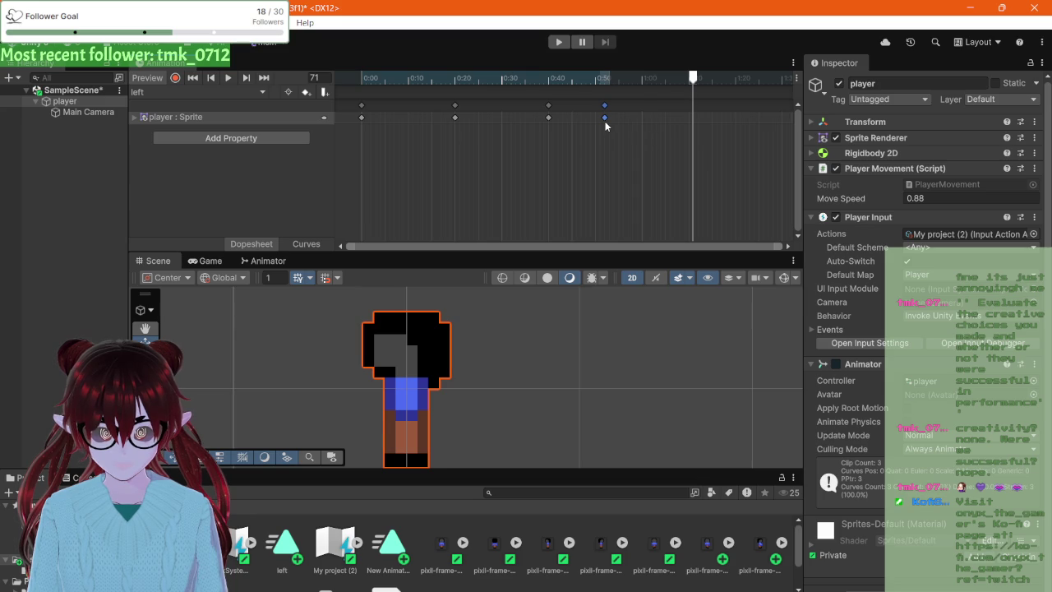
key("ctrl+z")
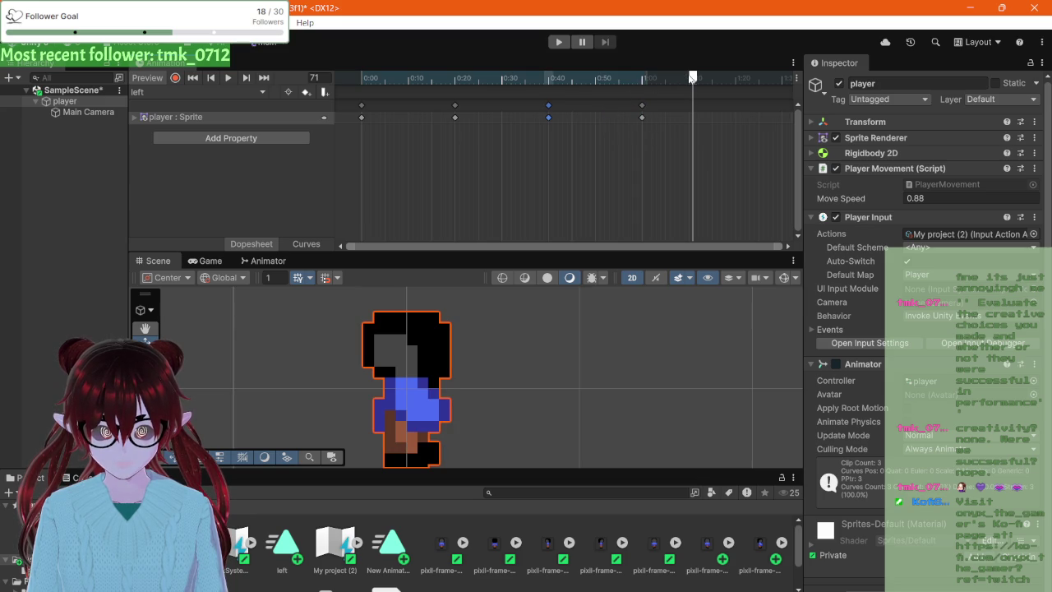
mouse_move(692, 76)
left_mouse_down()
mouse_move(348, 76)
mouse_move(723, 86)
mouse_move(642, 92)
left_mouse_up()
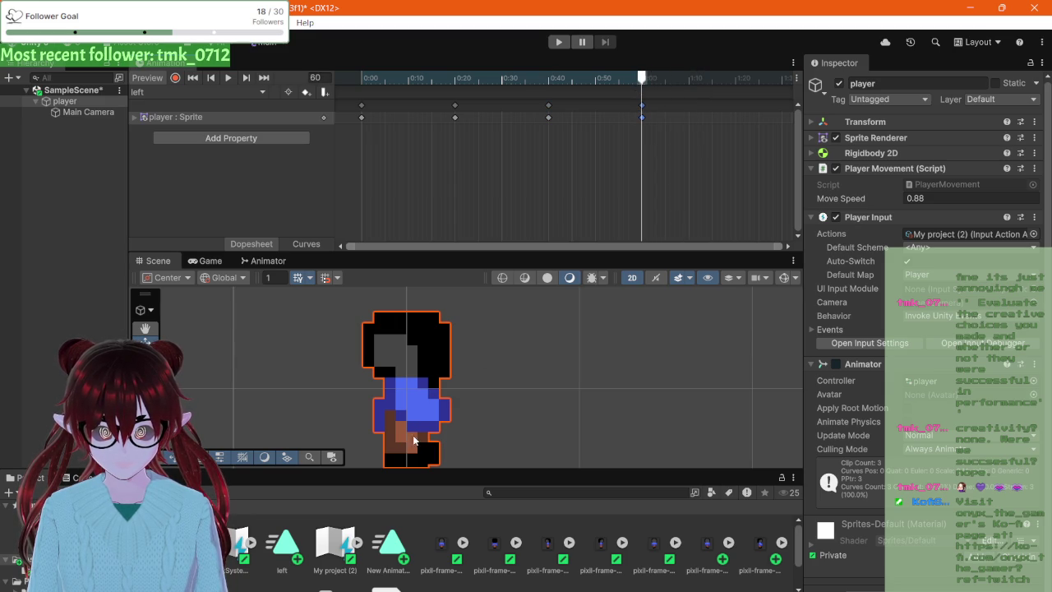
scroll(509, 547, "down", 1)
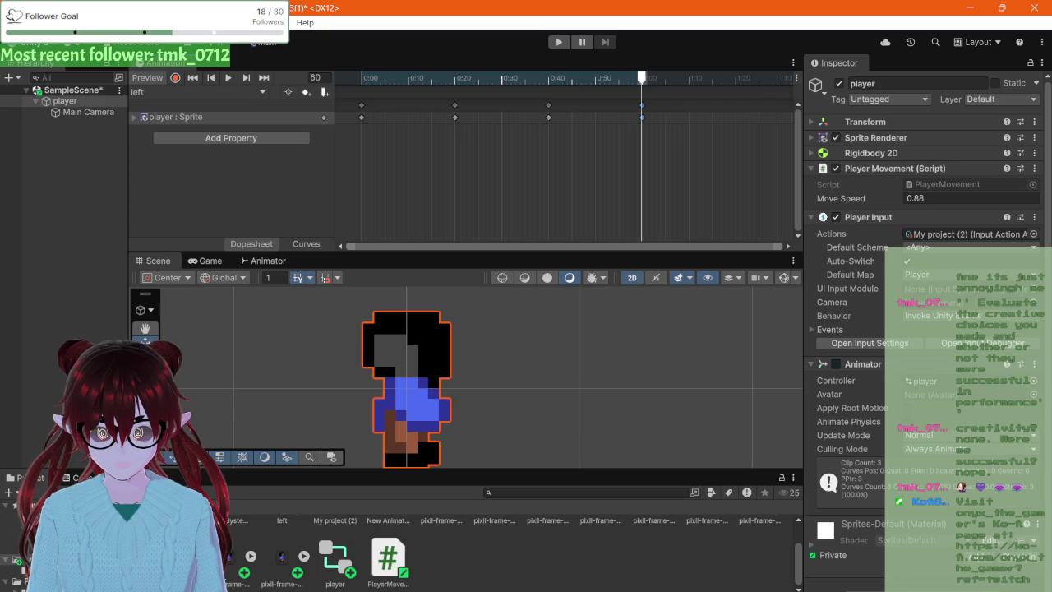
- Drop one more pixil-frame sprite after the last key, loop-preview the clip, then start Play mode
mouse_move(712, 521)
left_mouse_down()
mouse_move(592, 328)
mouse_move(739, 121)
left_mouse_up()
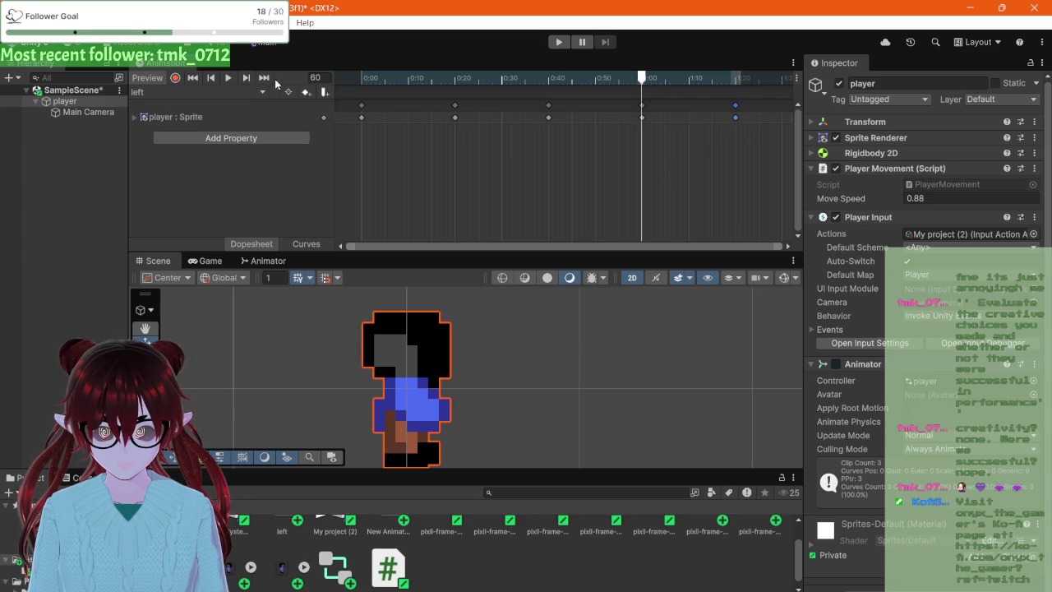
left_click(232, 78)
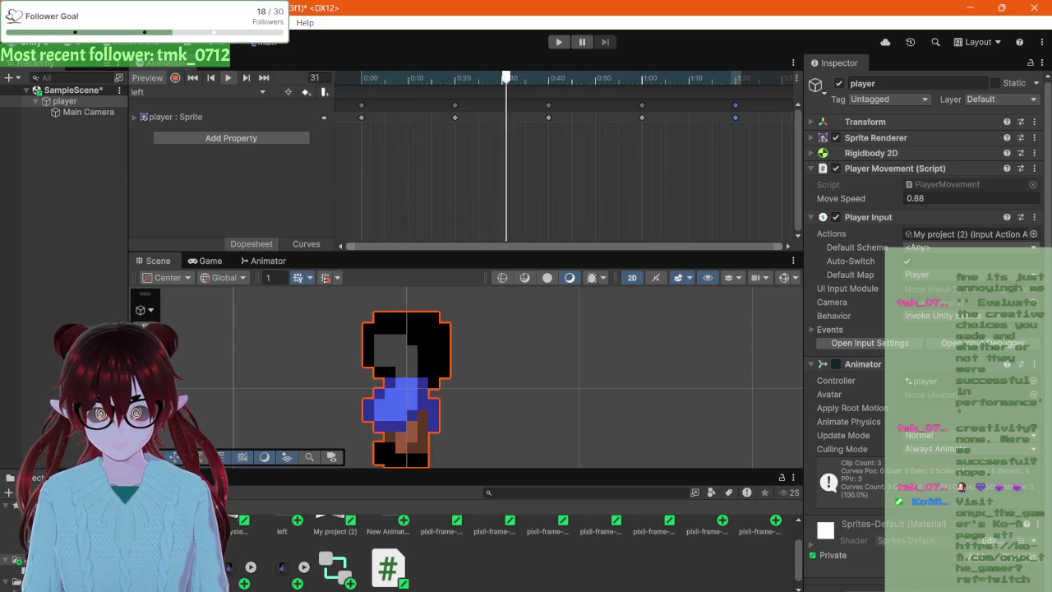
left_click(558, 42)
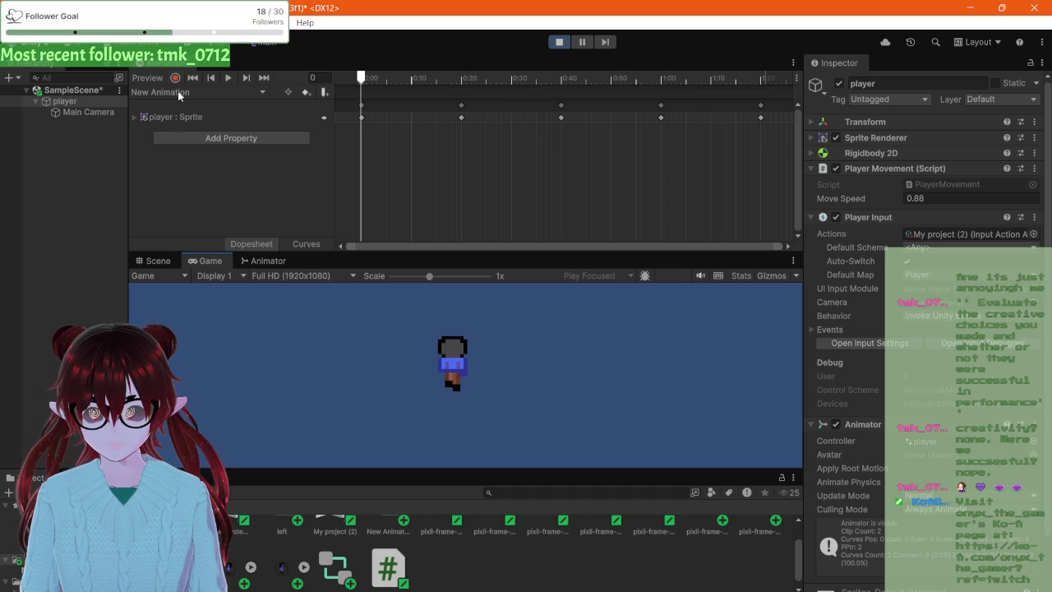
- Place an extra pixil-frame sprite into the Scene view while the game runs
left_click(173, 259)
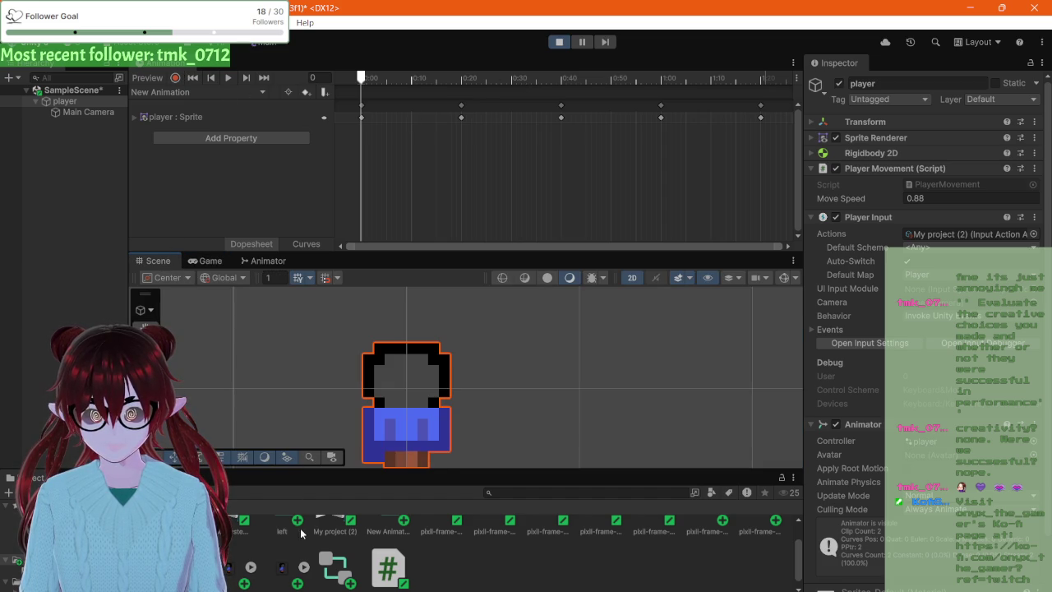
scroll(307, 544, "down", 1)
mouse_move(288, 556)
left_mouse_down()
mouse_move(373, 452)
mouse_move(553, 366)
left_mouse_up()
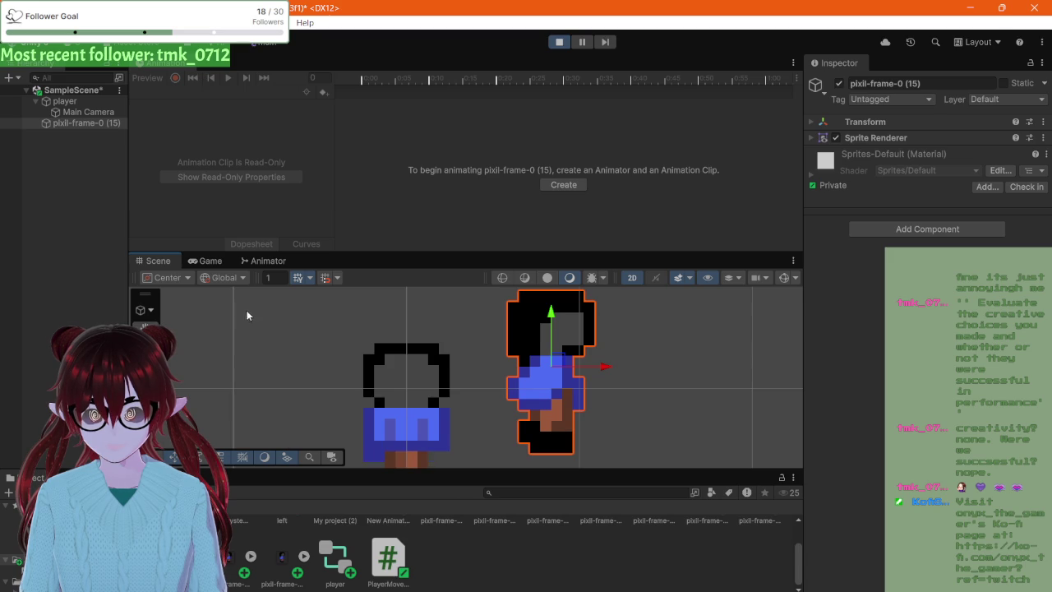
- Walk the player around with WASD in the Game view, then stop Play mode
left_click(206, 260)
key("a")
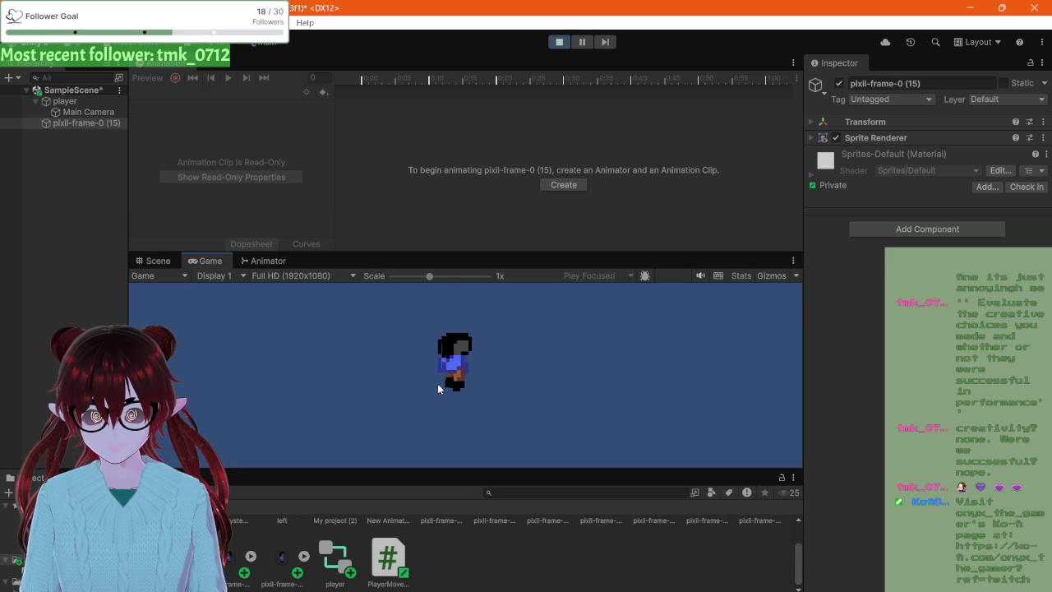
key("s")
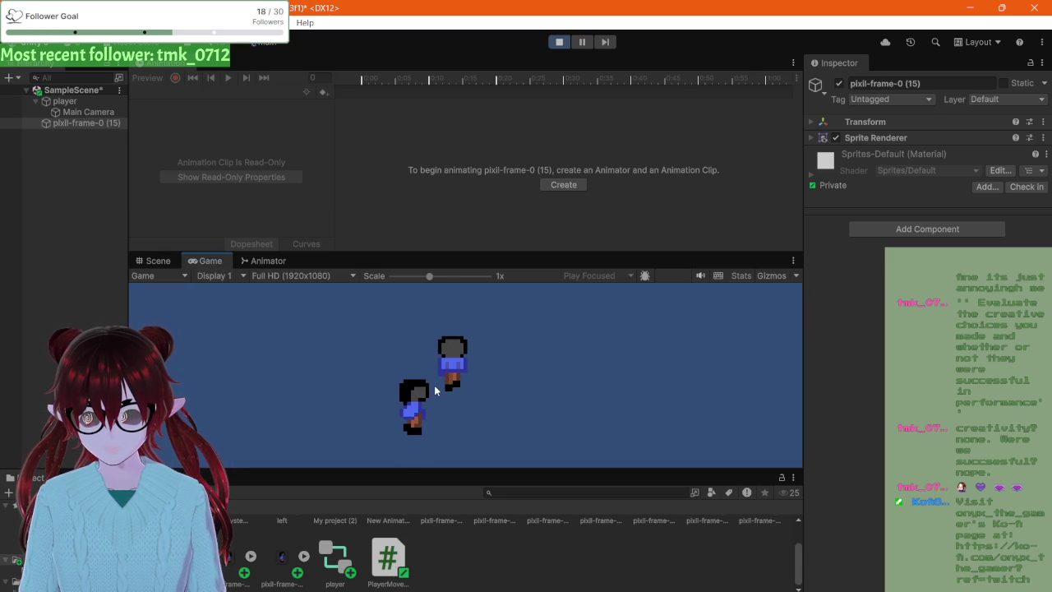
key("w")
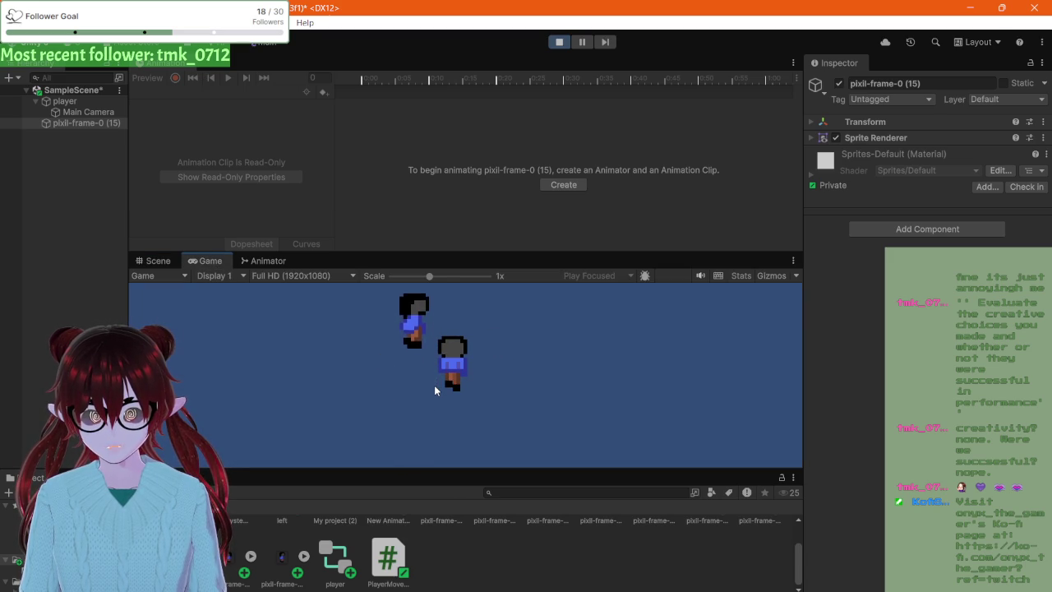
key("d")
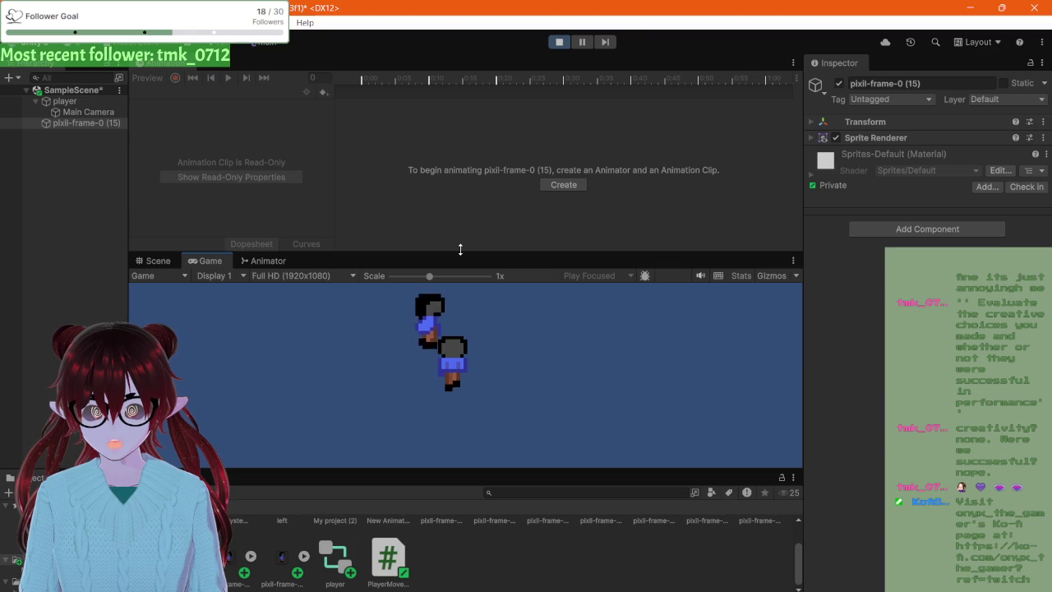
key("s")
key("d")
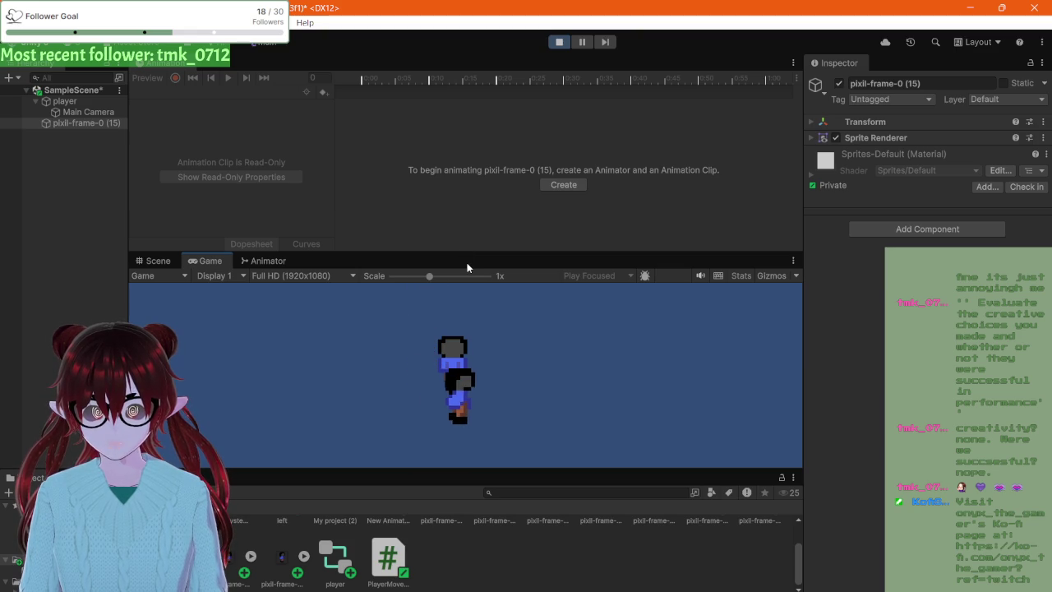
key("d")
key("w")
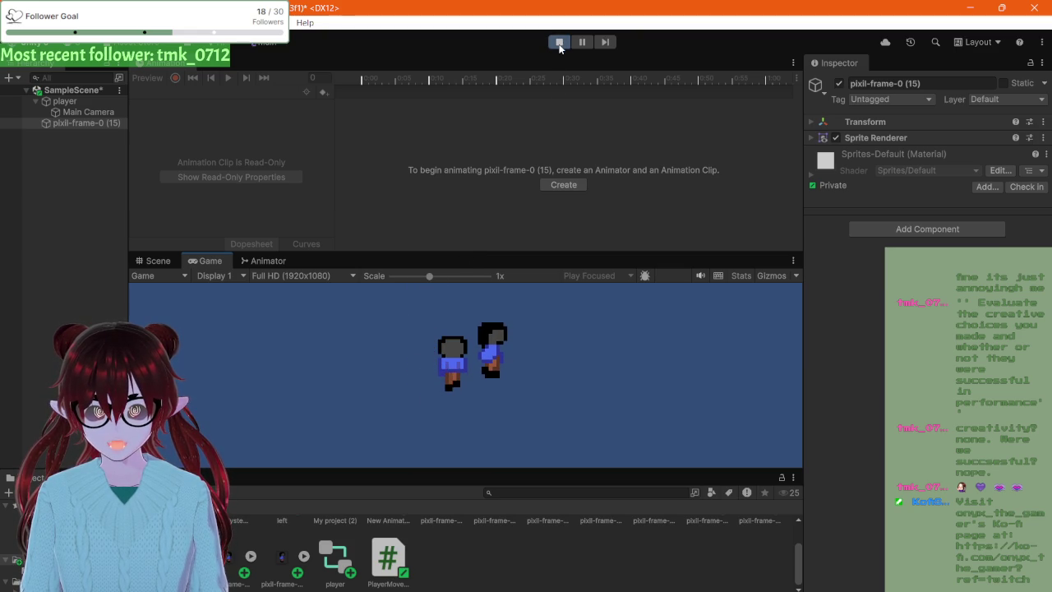
left_click(559, 44)
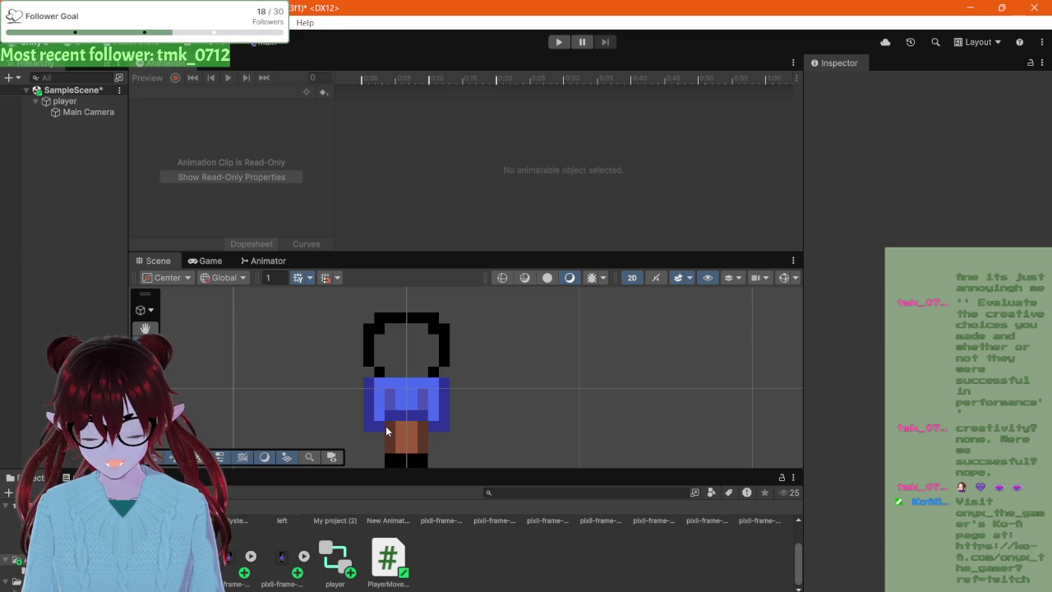
- Select the player, preview its 'left' clip in the Animation window, then run and stop Play mode
left_click(249, 263)
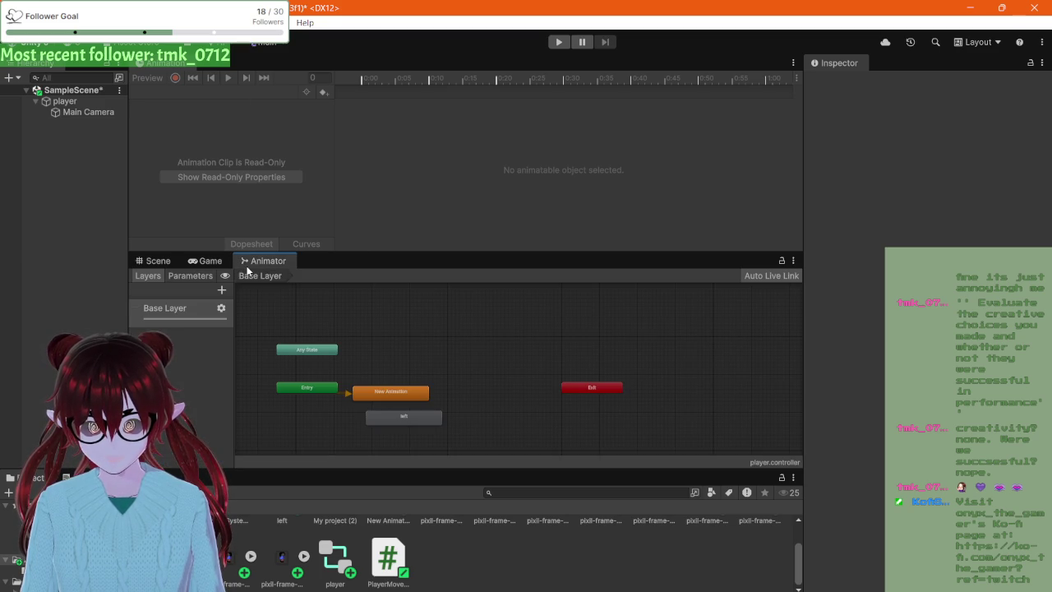
left_click(213, 263)
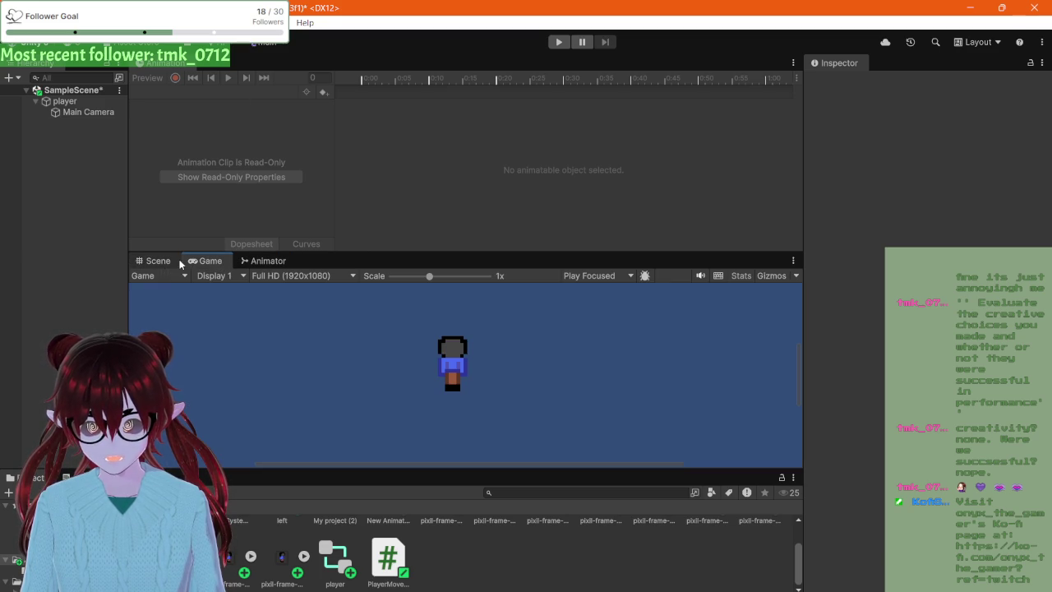
left_click(78, 100)
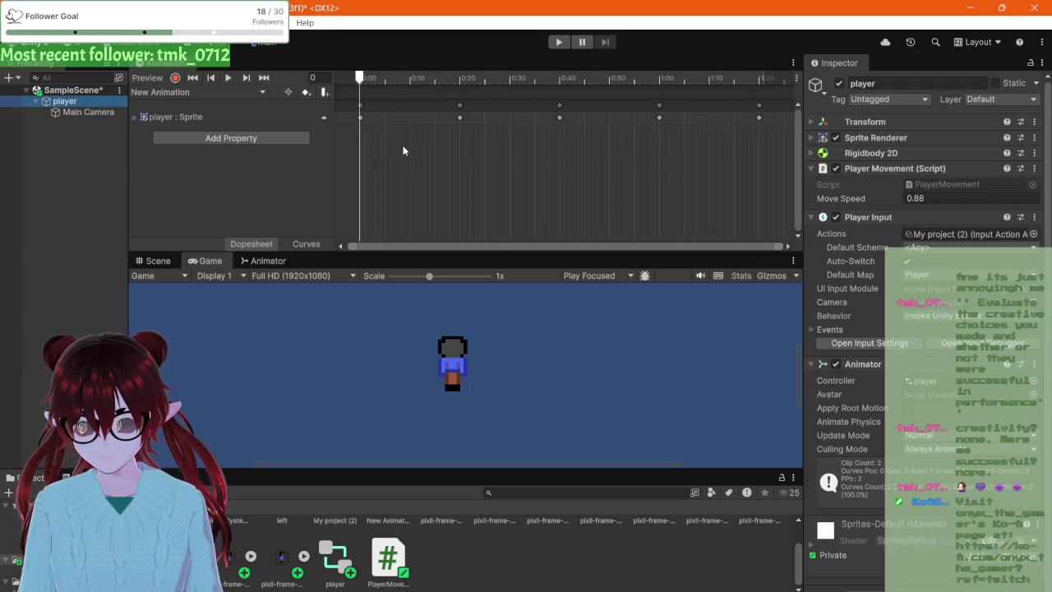
left_click(199, 93)
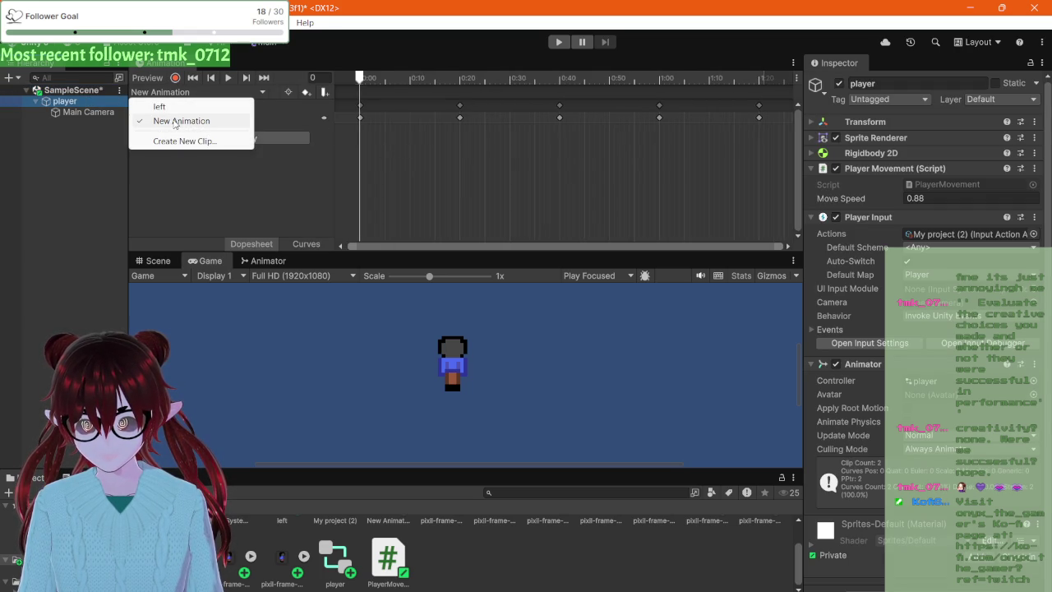
left_click(160, 107)
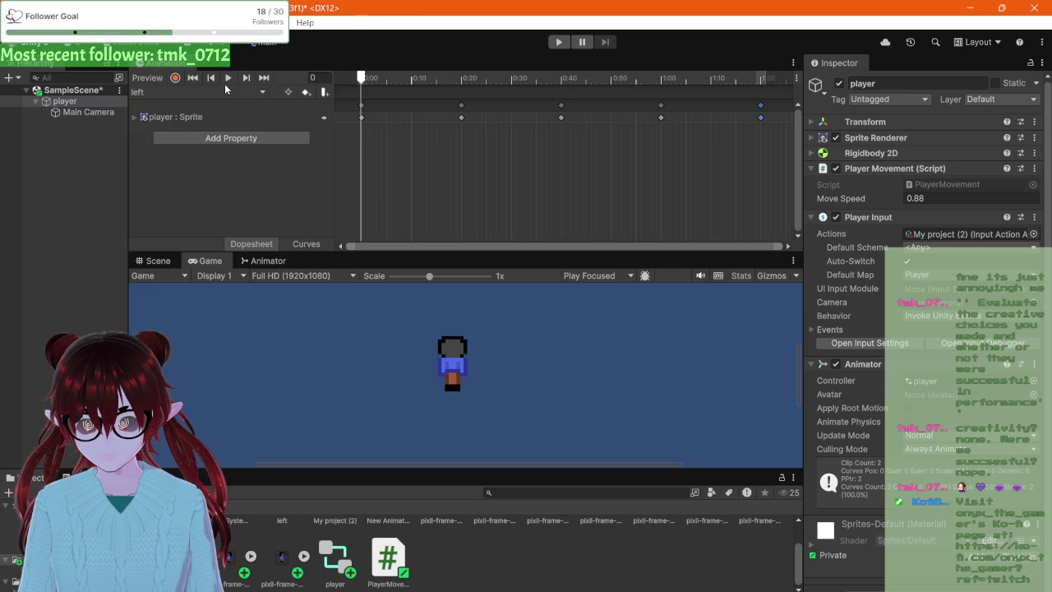
left_click(228, 82)
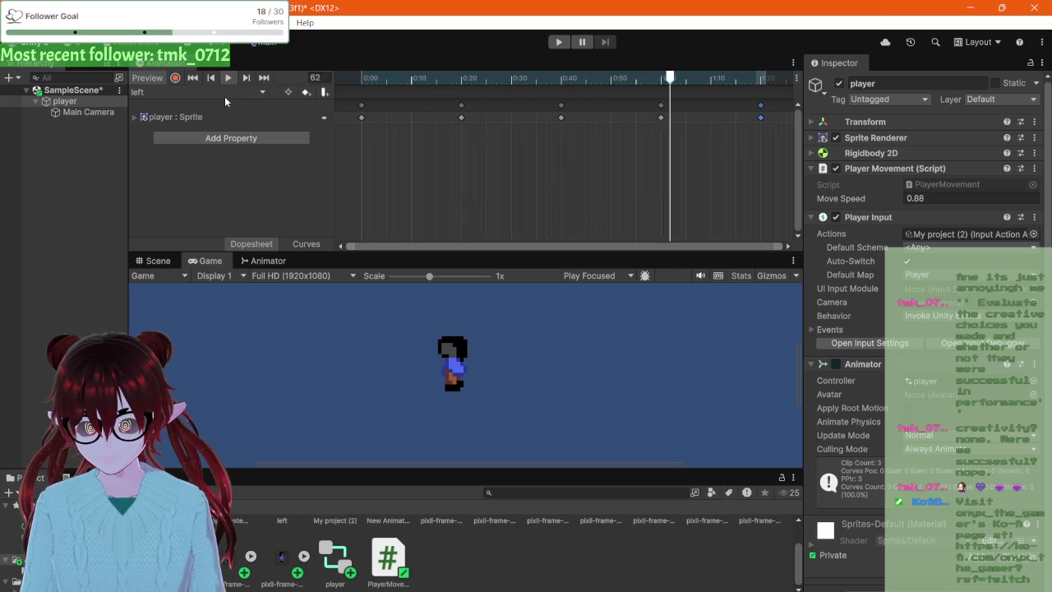
left_click(558, 41)
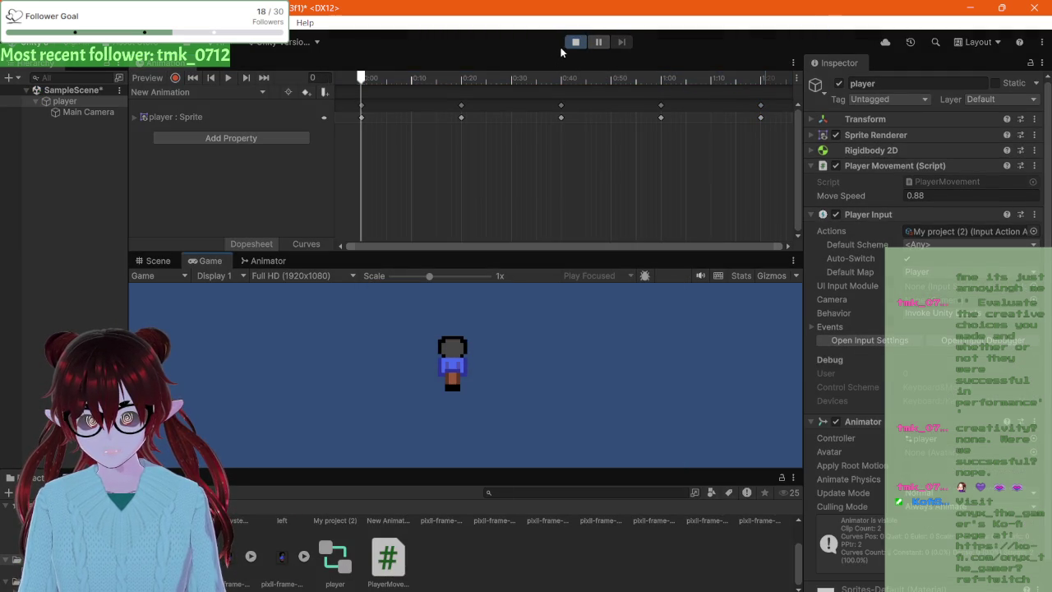
left_click(575, 42)
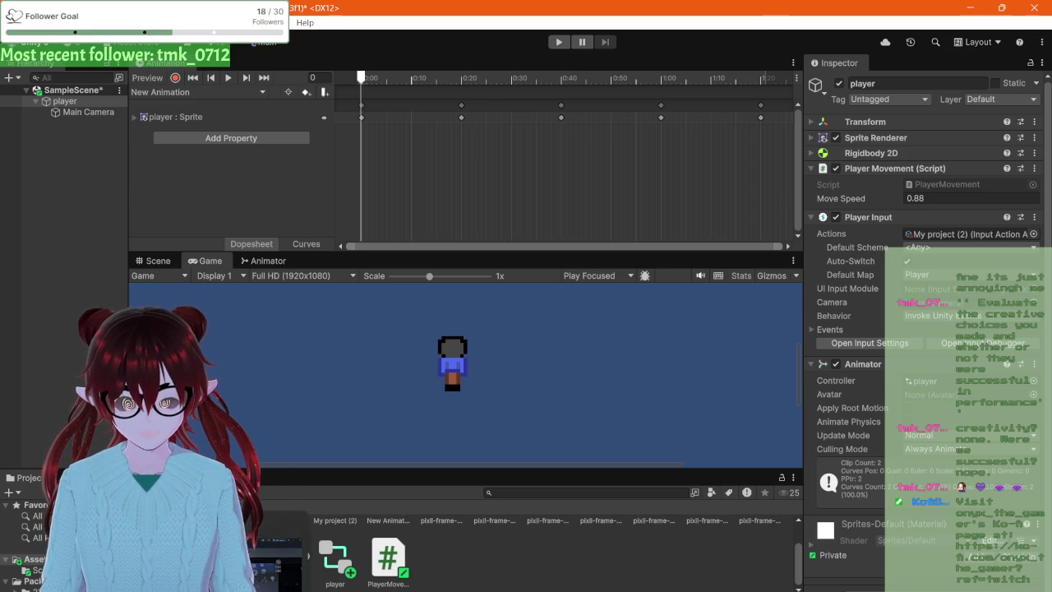
- Return to Pixilart in Chrome, dismiss the ad, and choose a dark grey drawing colour
left_click(298, 575)
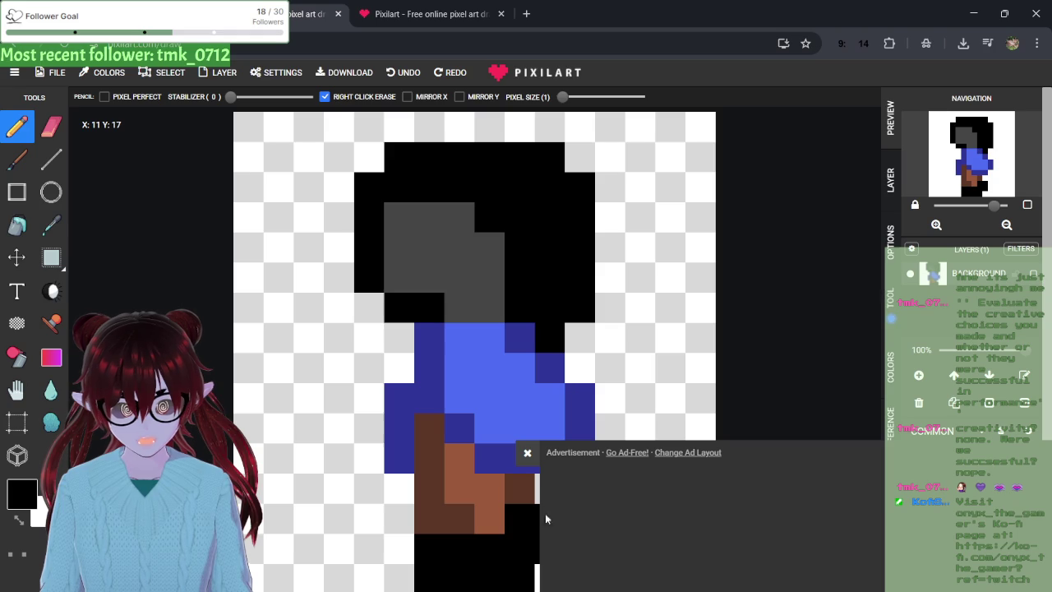
left_click(527, 453)
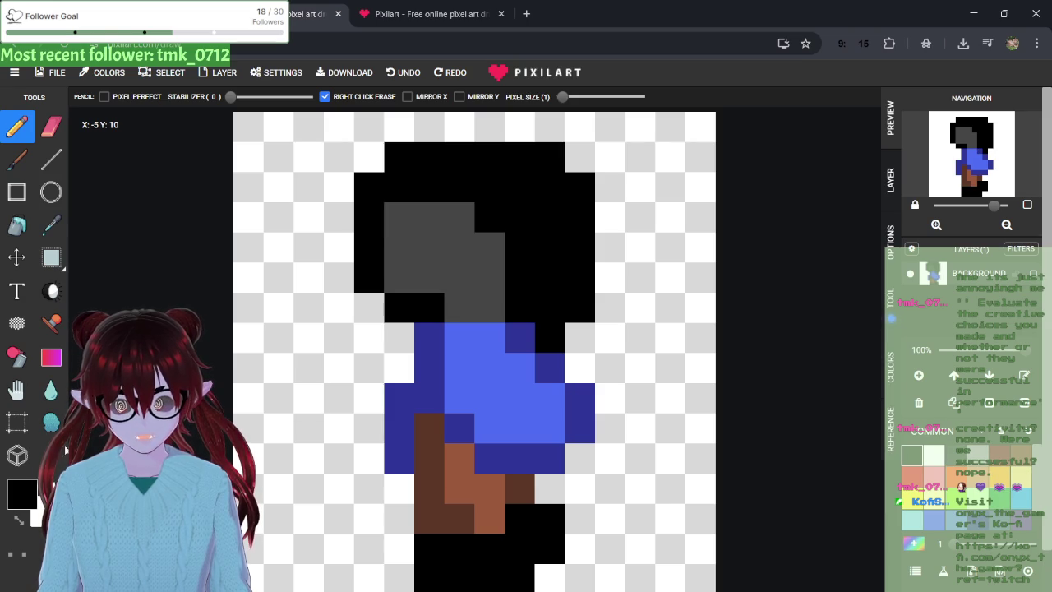
left_click(22, 493)
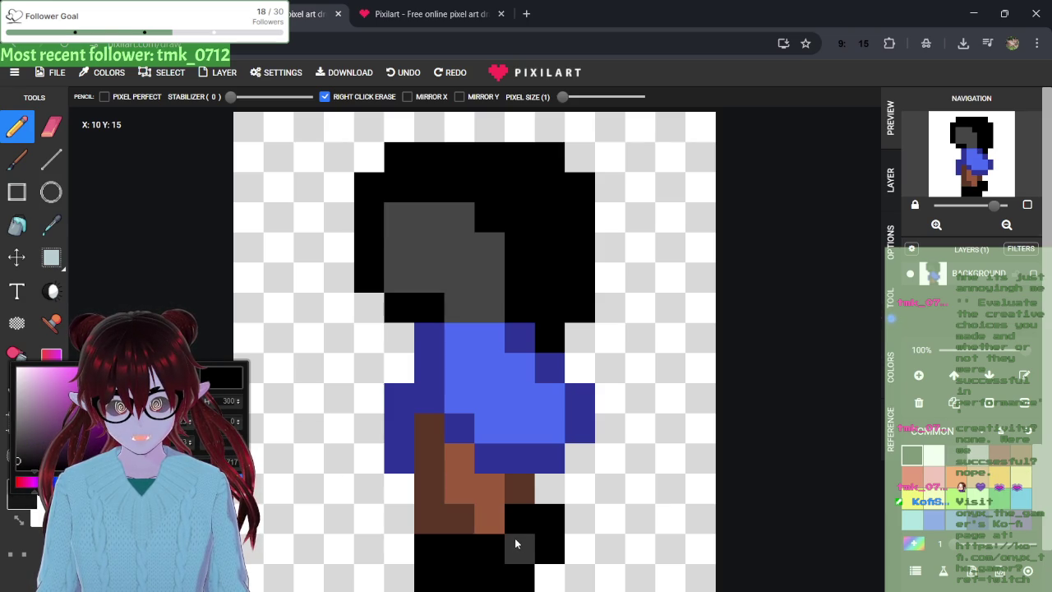
left_click(516, 544)
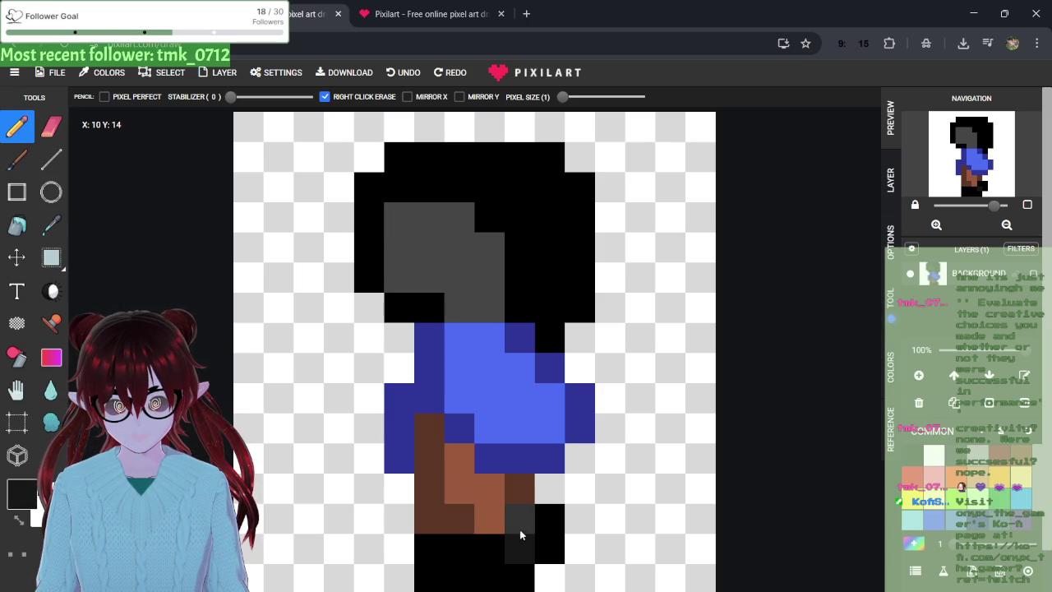
- Repaint the sprite's lower back leg pixels dark grey, undoing stray strokes
key("ctrl+z")
left_click(540, 557)
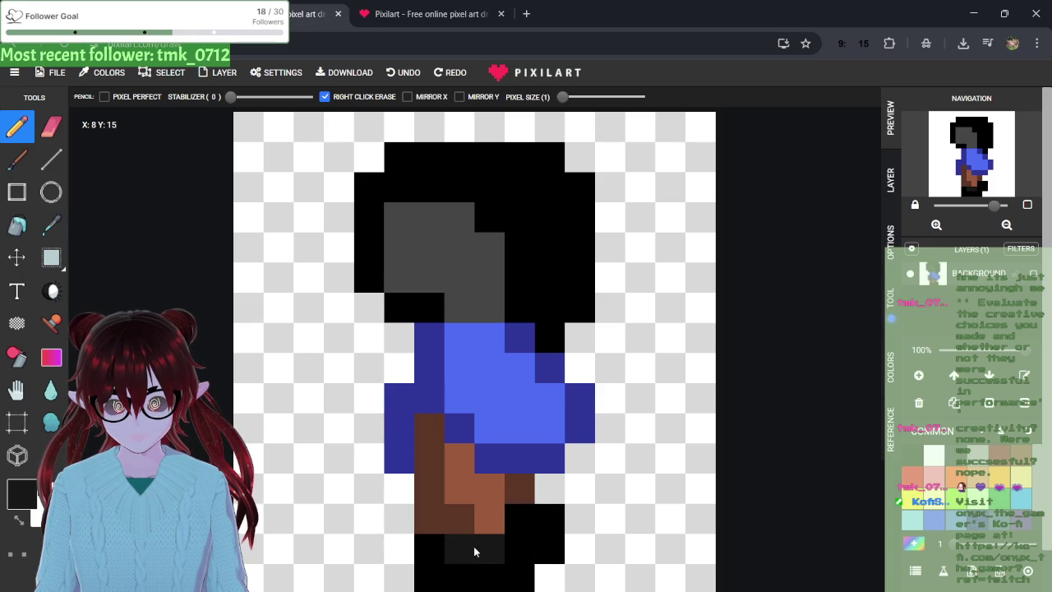
mouse_move(454, 558)
left_mouse_down()
mouse_move(449, 578)
mouse_move(512, 575)
mouse_move(497, 559)
mouse_move(533, 559)
mouse_move(430, 567)
mouse_move(468, 554)
left_mouse_up()
key("ctrl+z")
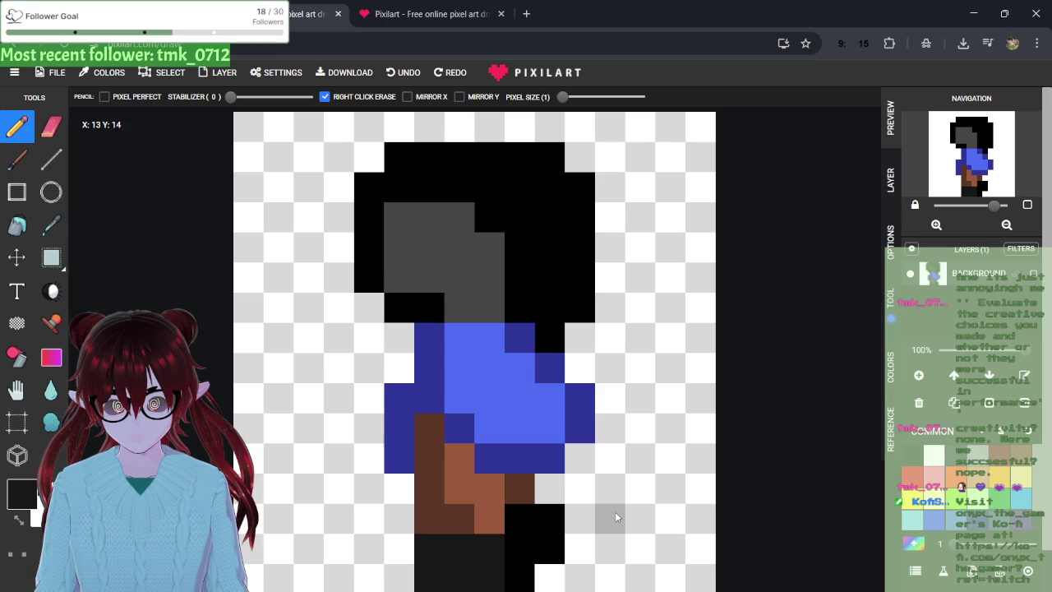
key("ctrl+z")
mouse_move(549, 518)
left_mouse_down()
mouse_move(526, 573)
mouse_move(547, 530)
left_mouse_up()
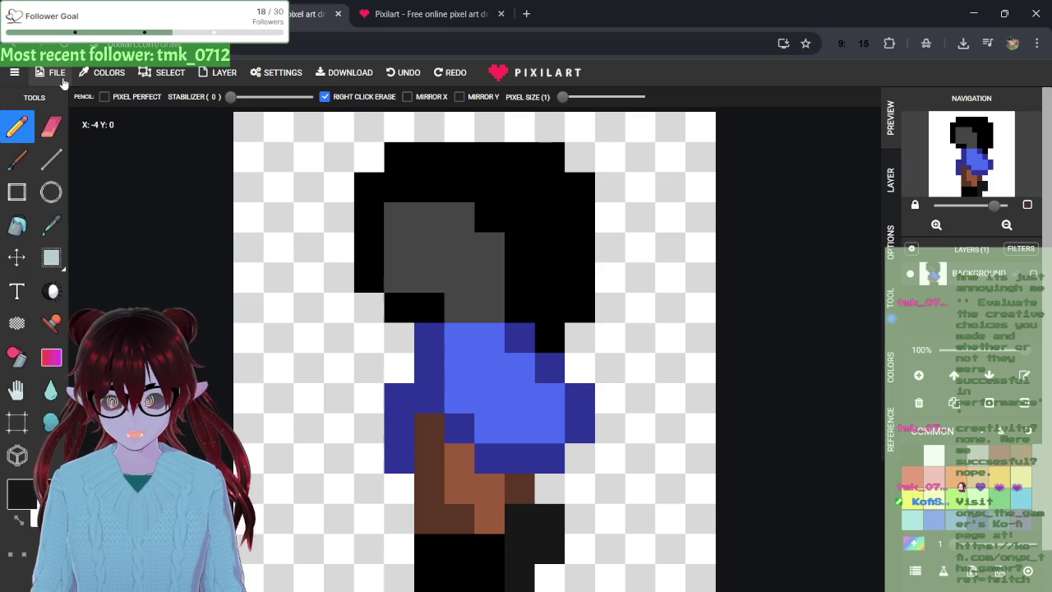
- Download the edited frame as pixil-frame-0 (16).png
left_click(331, 77)
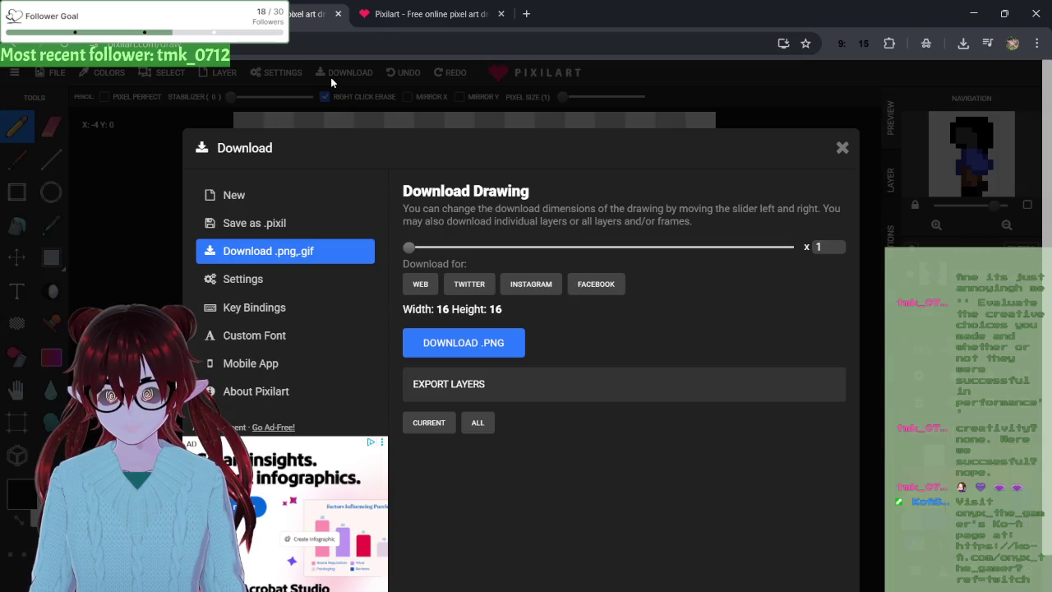
left_click(462, 341)
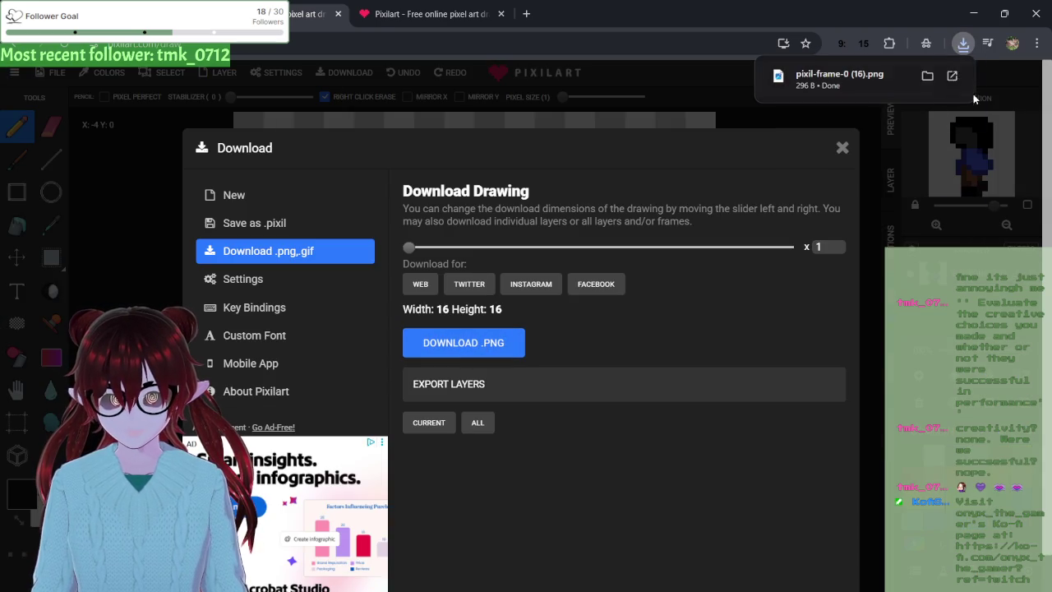
left_click(842, 150)
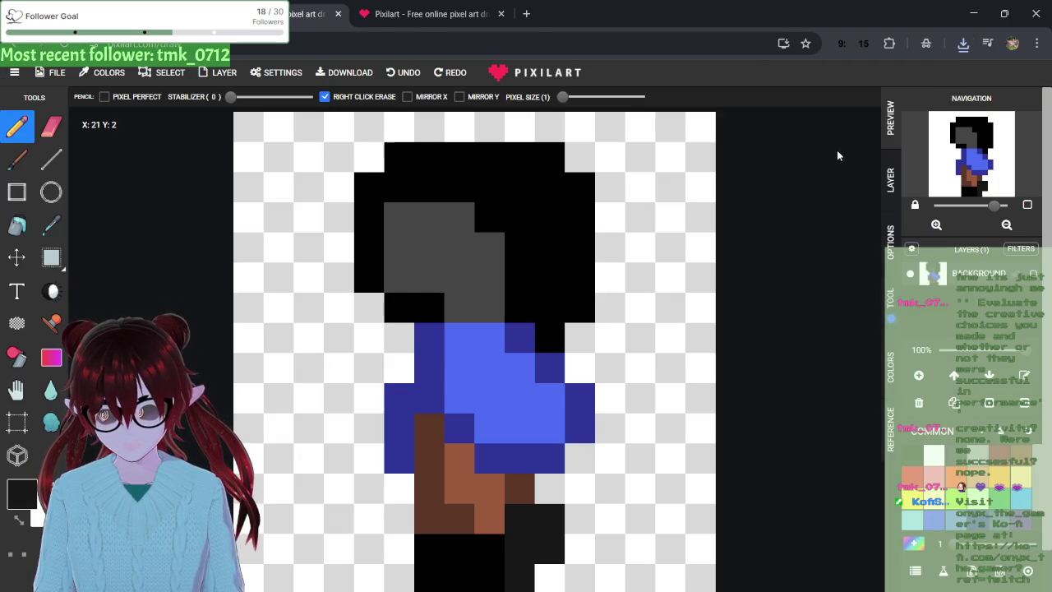
- Compare the two Pixilart frame tabs, eyedrop black from the canvas, and return to the first drawing
left_click(375, 7)
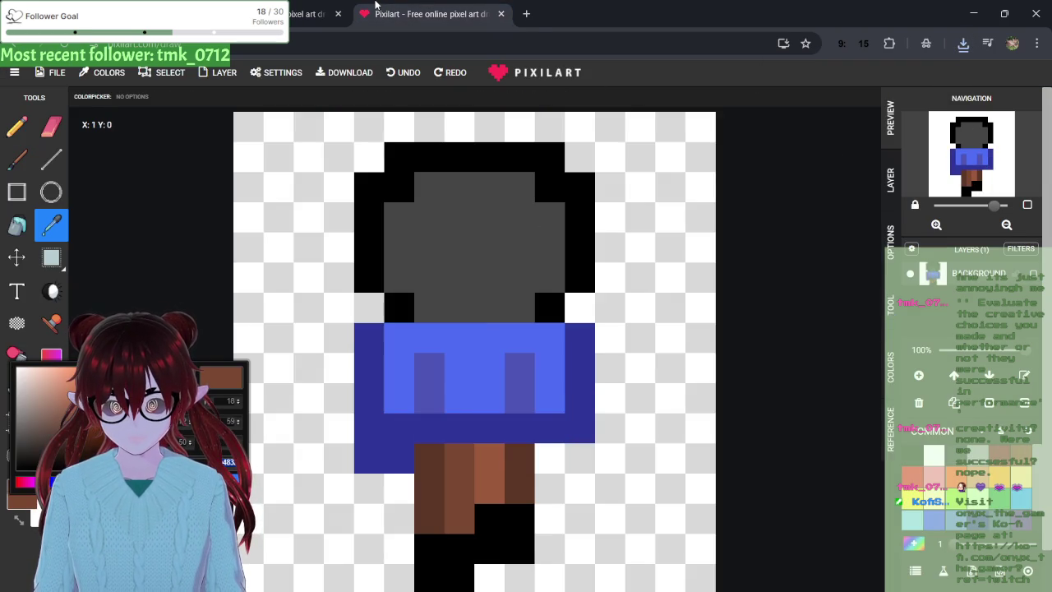
left_click(294, 5)
left_click(370, 10)
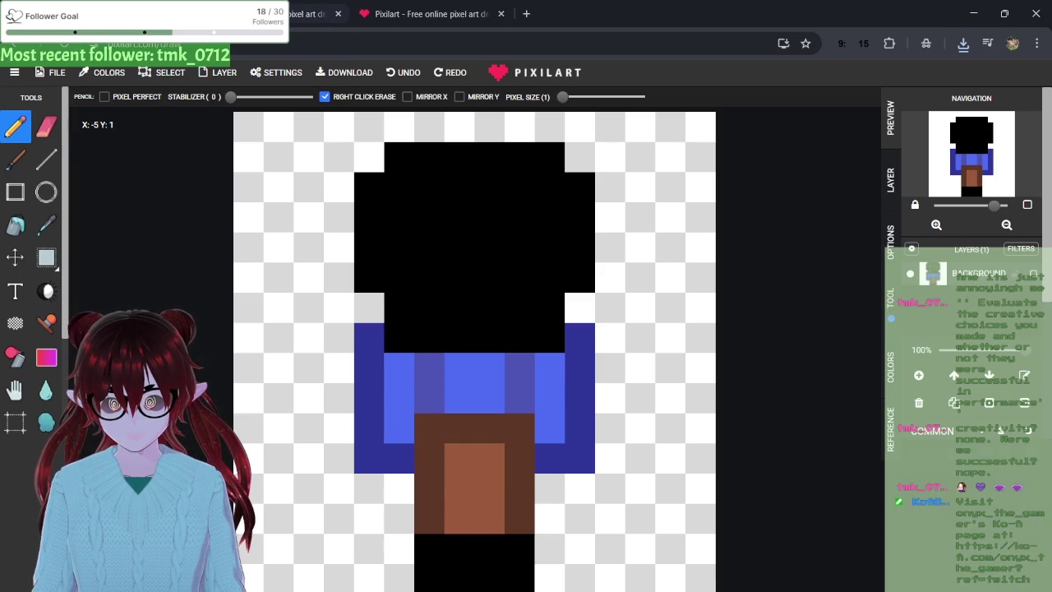
left_click(304, 10)
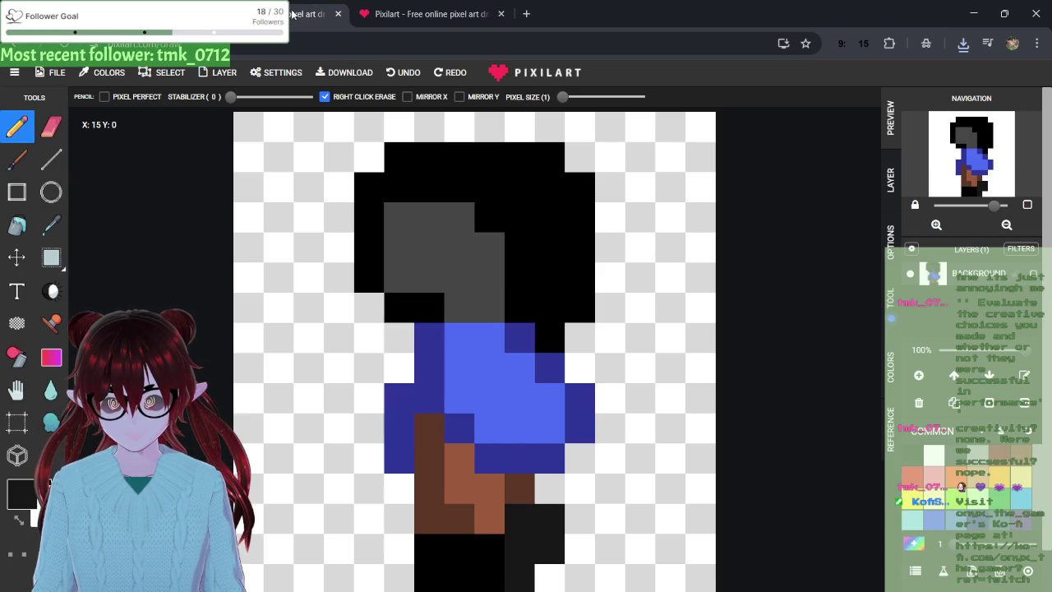
left_click(370, 13)
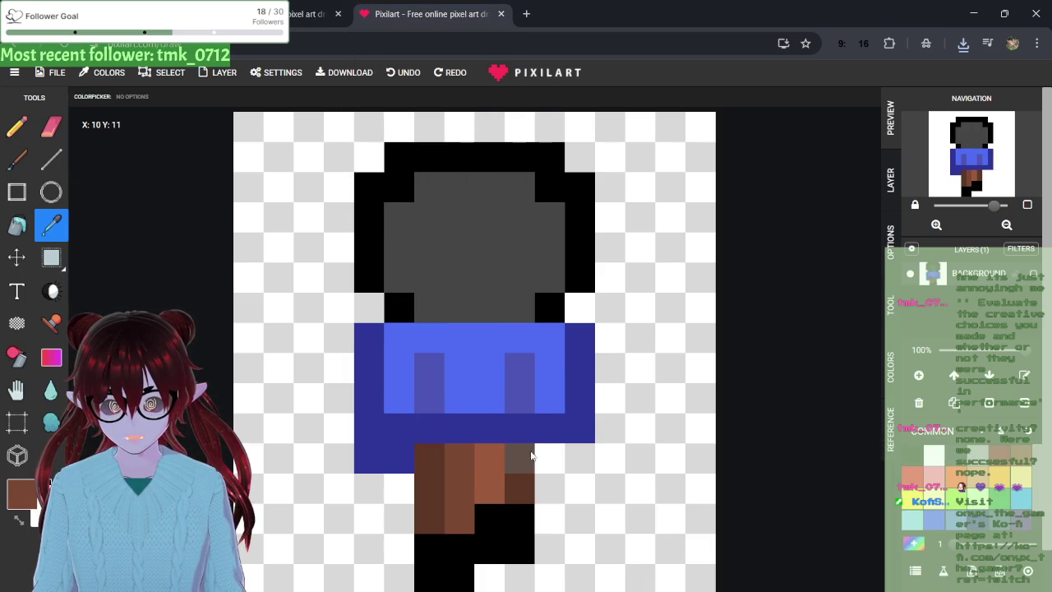
left_click(498, 514)
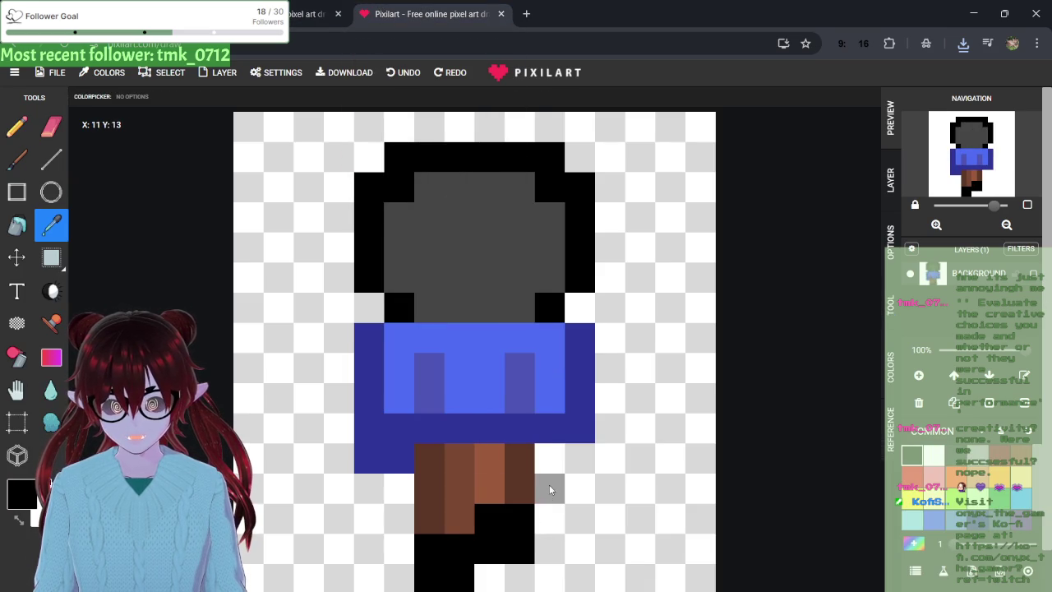
left_click(326, 6)
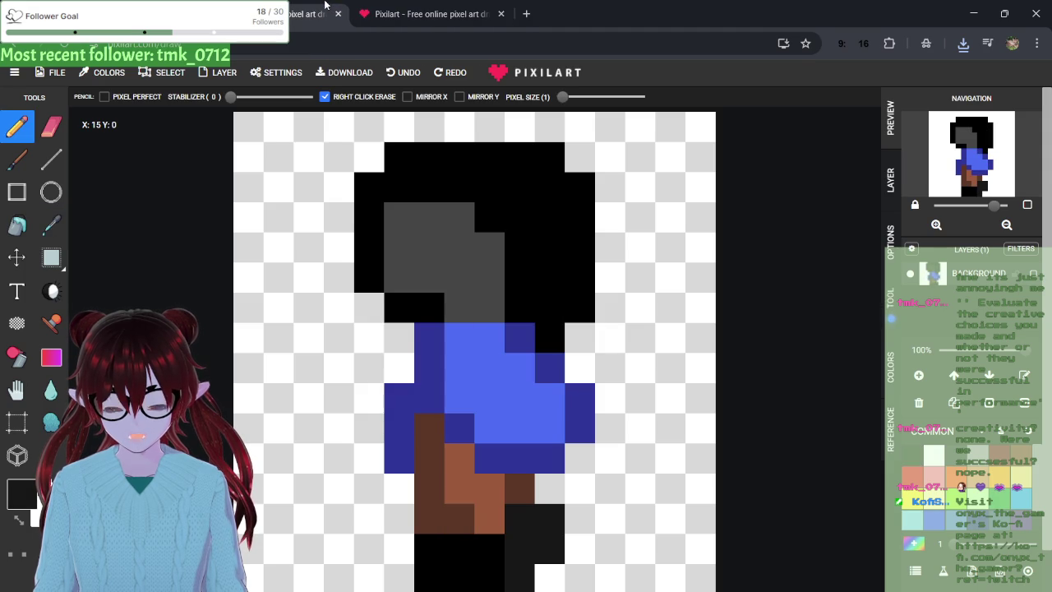
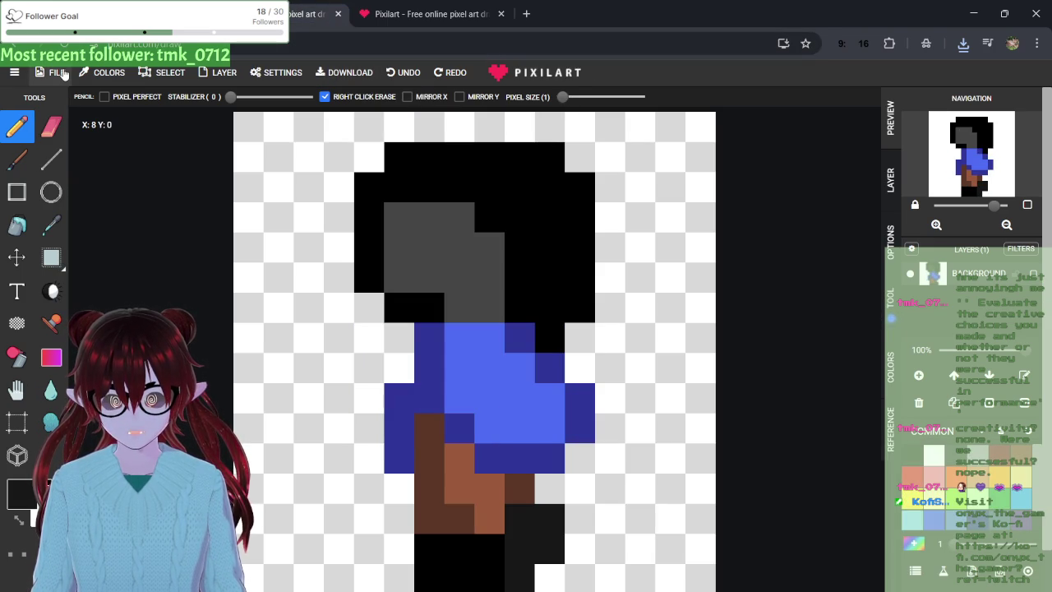
- Duplicate the Pixilart page and start a blank 16x16 drawing
right_click(468, 12)
left_click(505, 128)
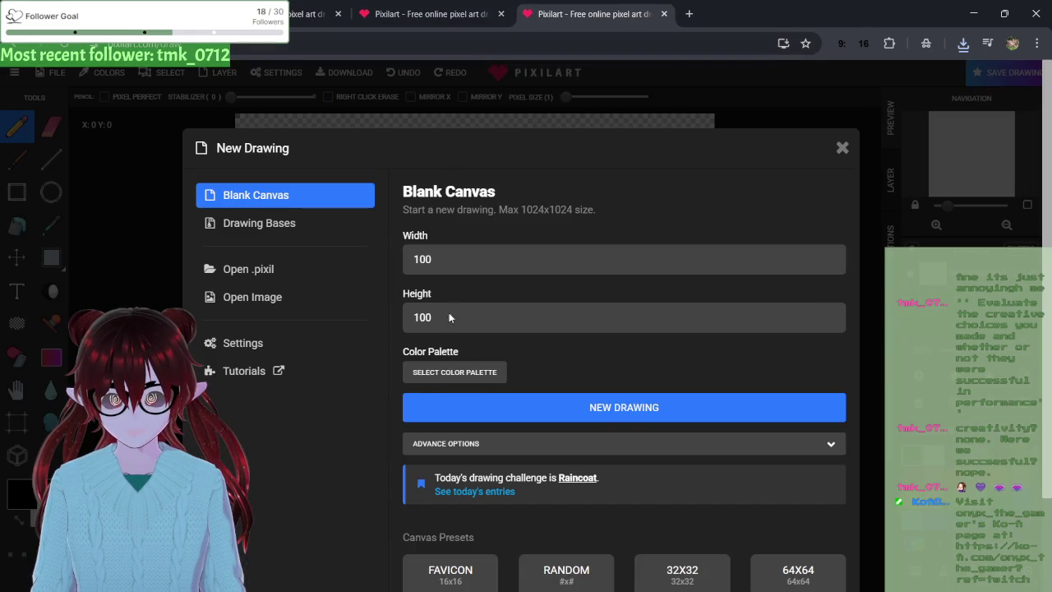
left_click(462, 575)
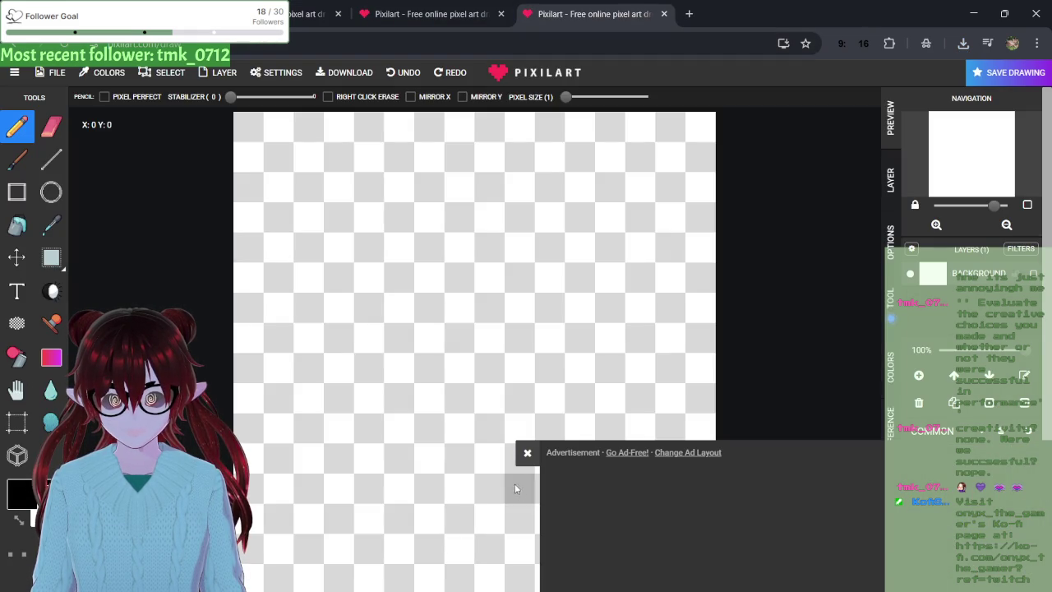
- Open the image pixil-frame-0 (14) as the drawing instead of a .pixil project
left_click(51, 73)
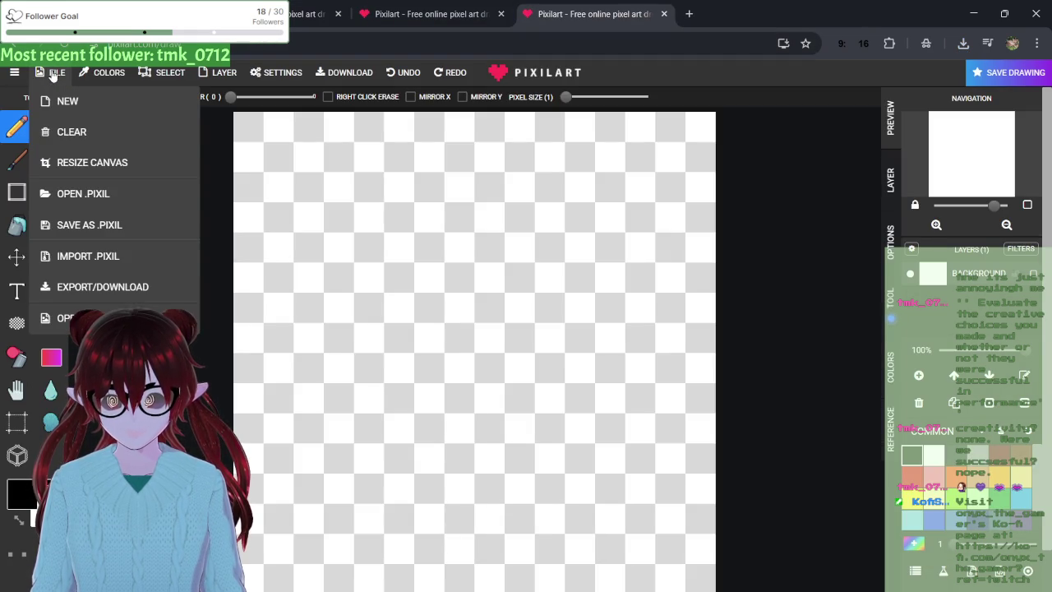
left_click(79, 251)
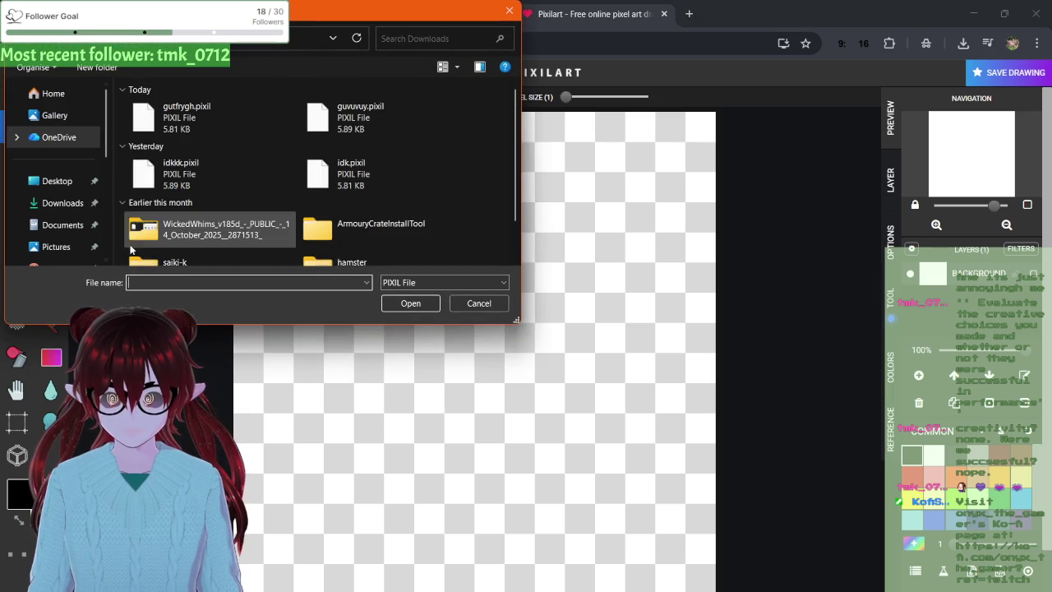
left_click(465, 306)
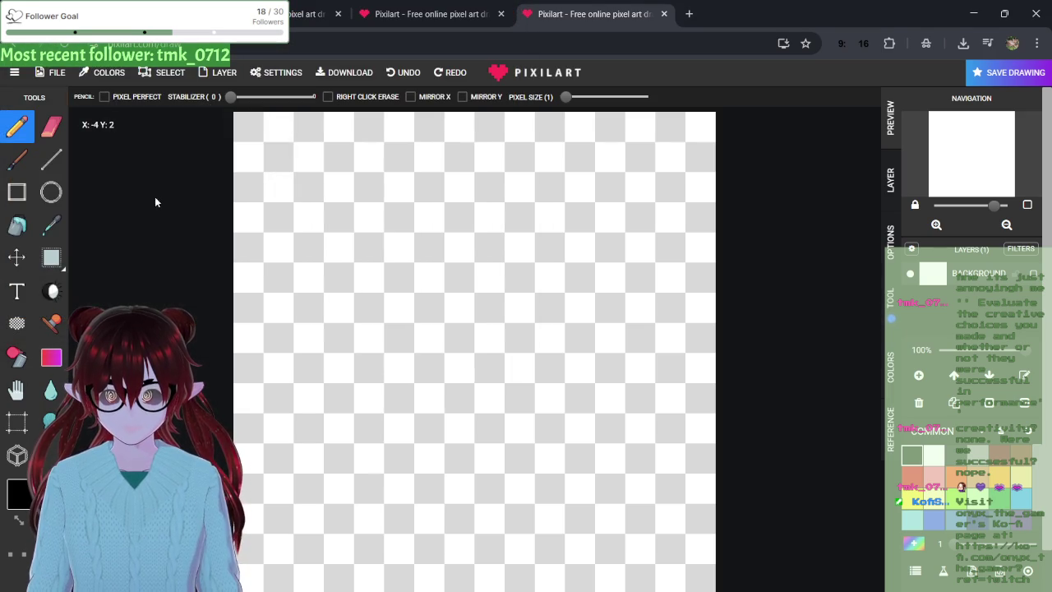
left_click(51, 72)
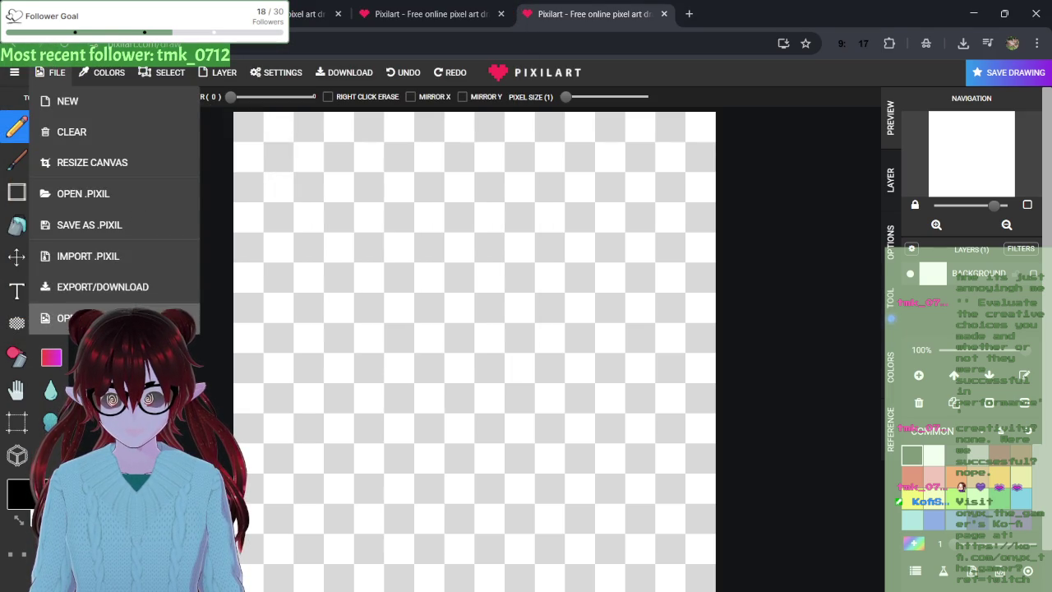
left_click(78, 319)
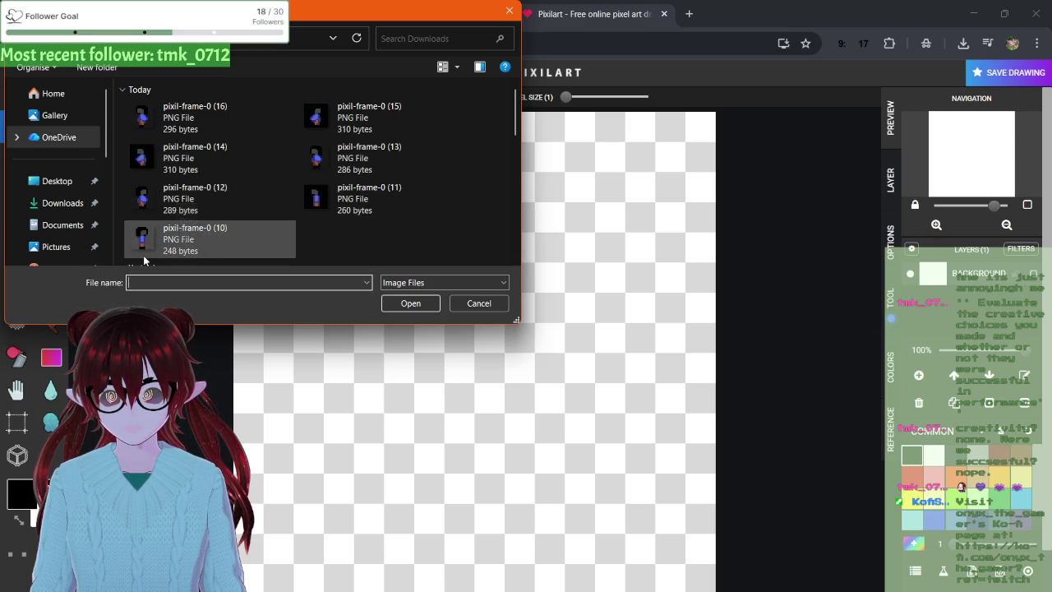
left_click(147, 164)
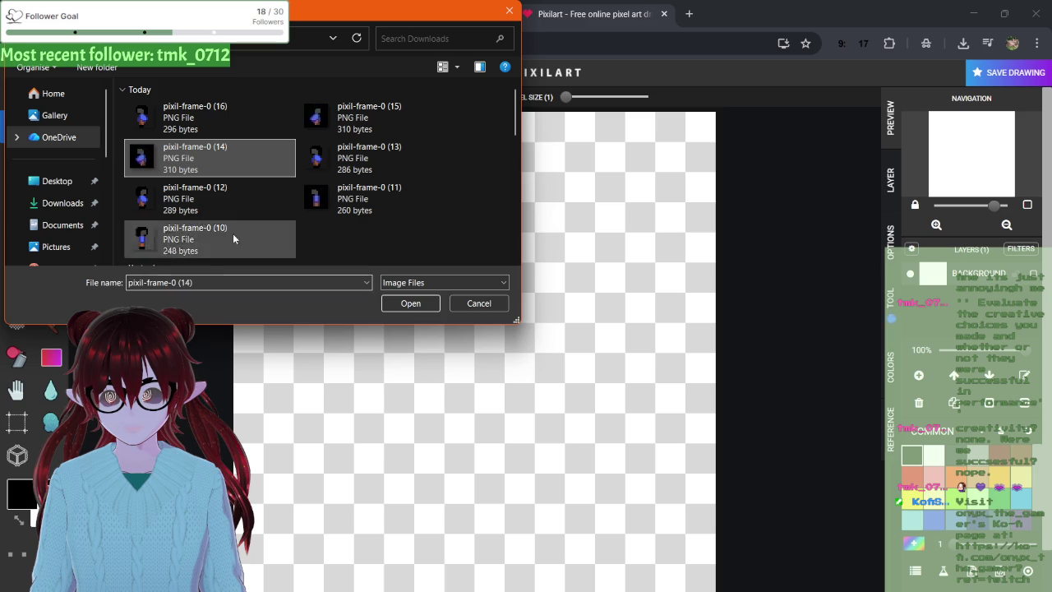
left_click(409, 304)
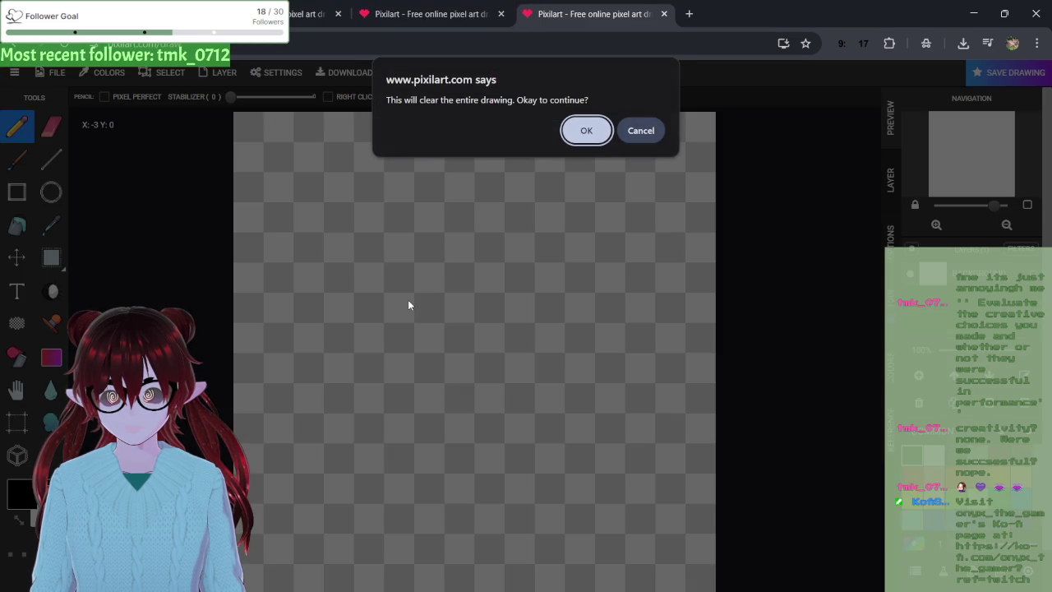
- Confirm clearing the canvas so the sprite loads, and dismiss the covering advert
left_click(587, 143)
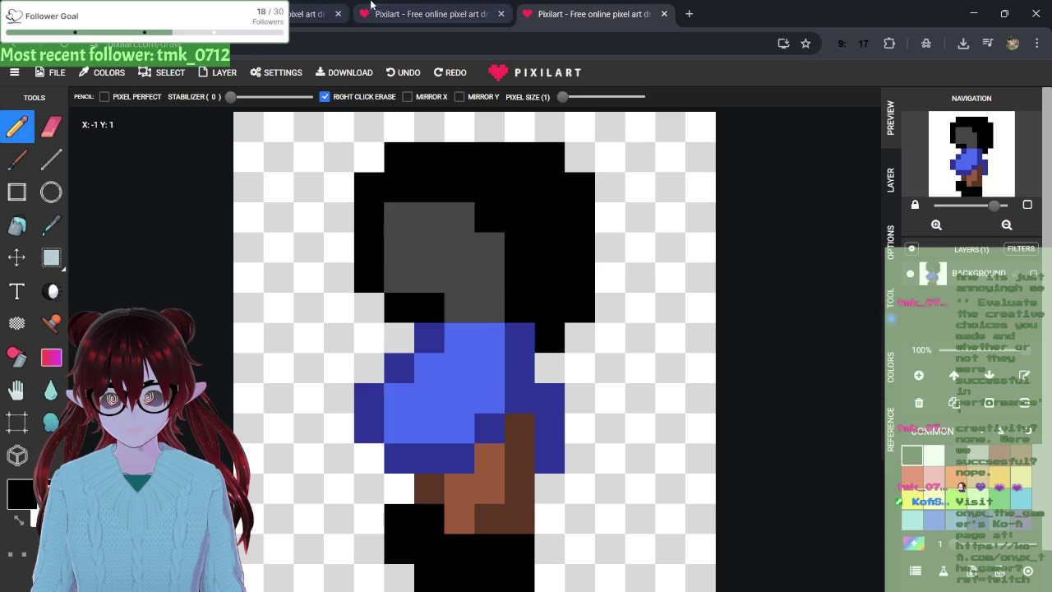
key("ctrl+Tab")
key("ctrl+Tab")
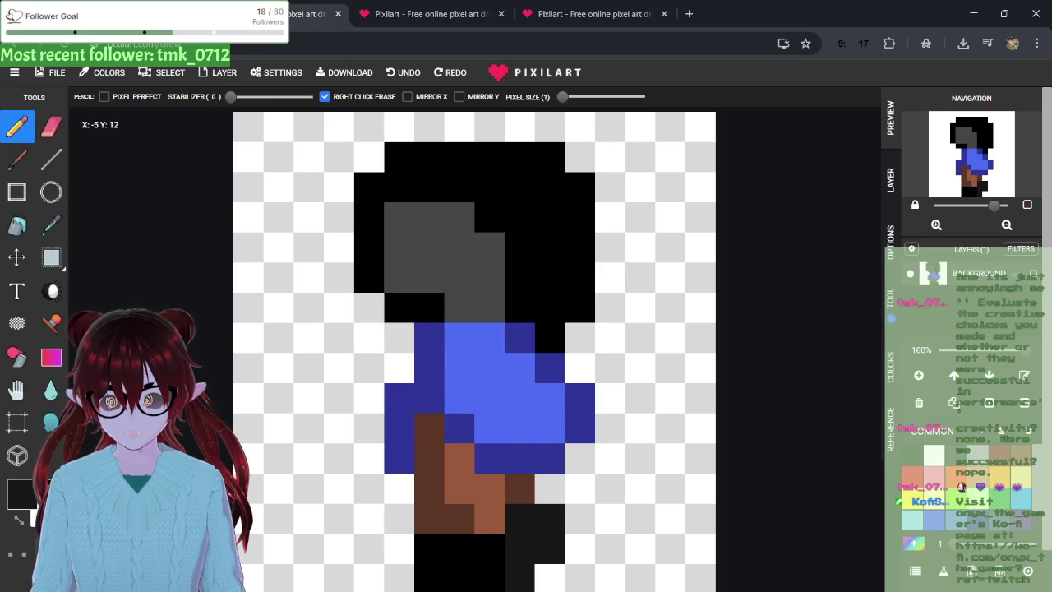
left_click(527, 452)
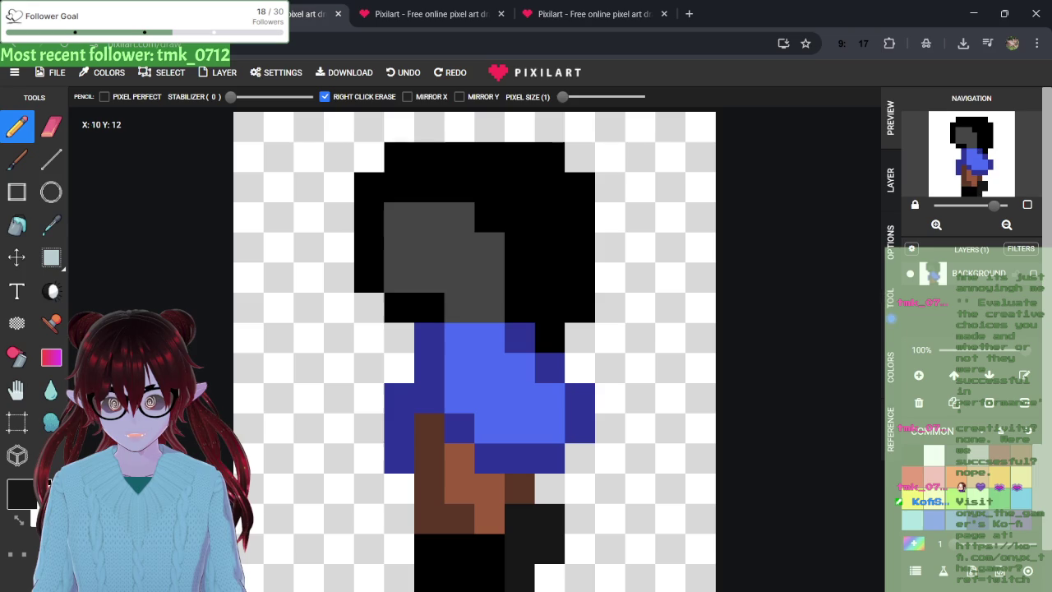
- Touch up the sprite: pixels X:4 Y:8 and X:10 Y:12 dark brown, one leg pixel dark grey
left_click(23, 498)
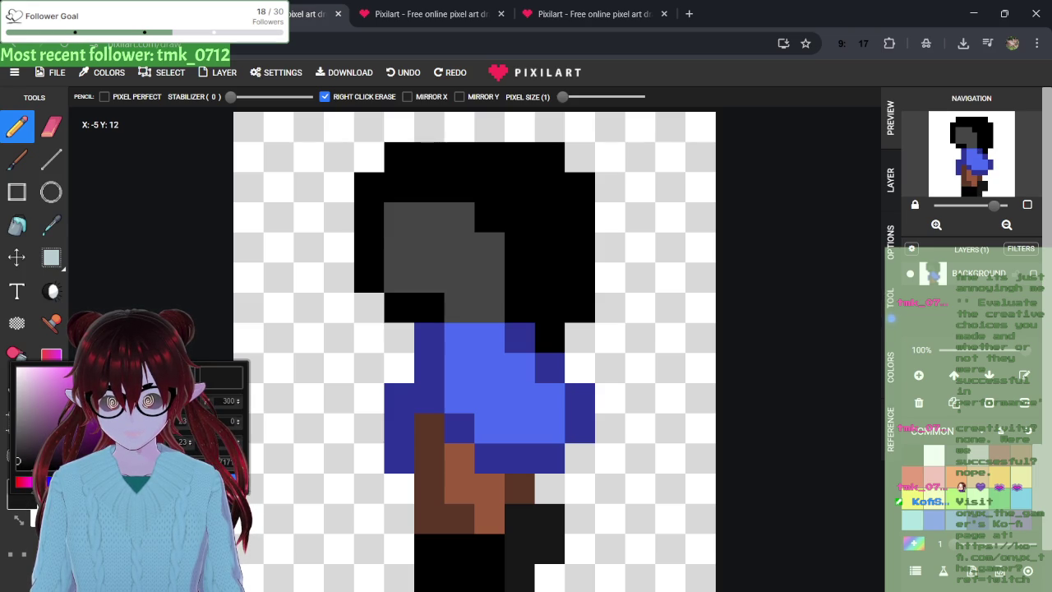
left_click(592, 14)
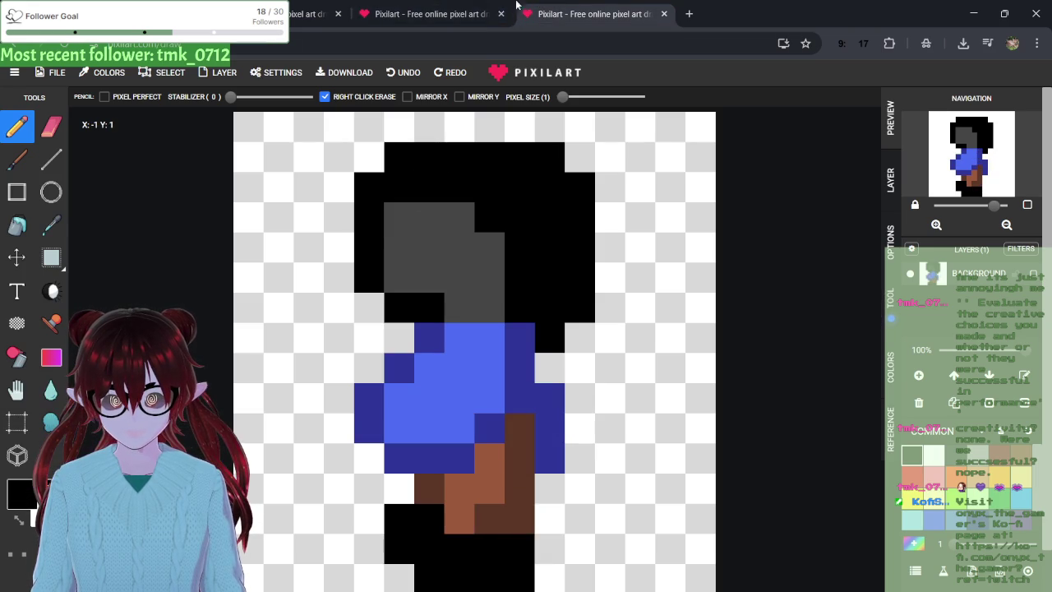
left_click(24, 493)
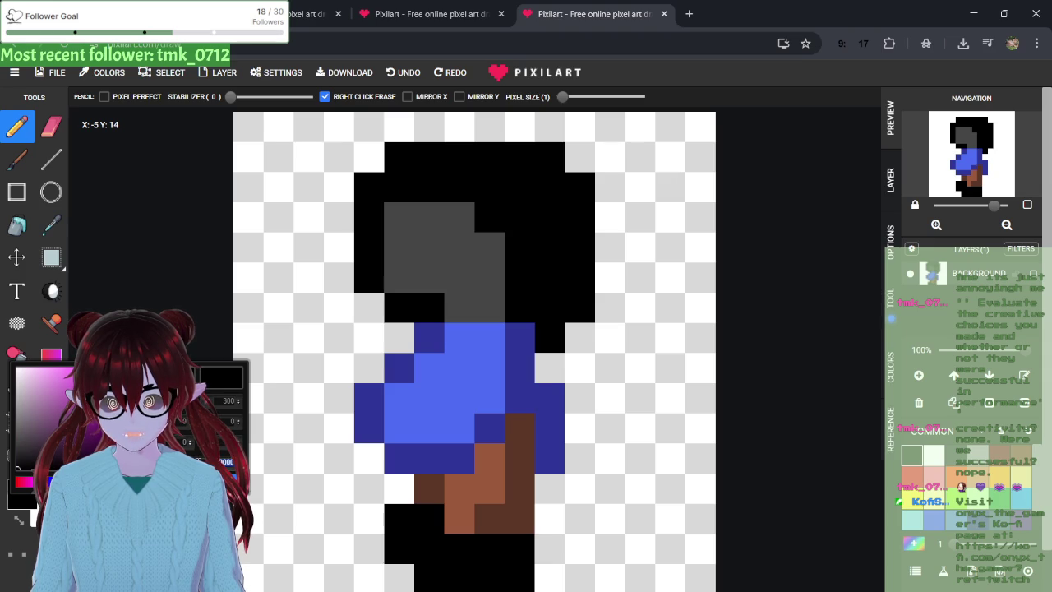
key("Escape")
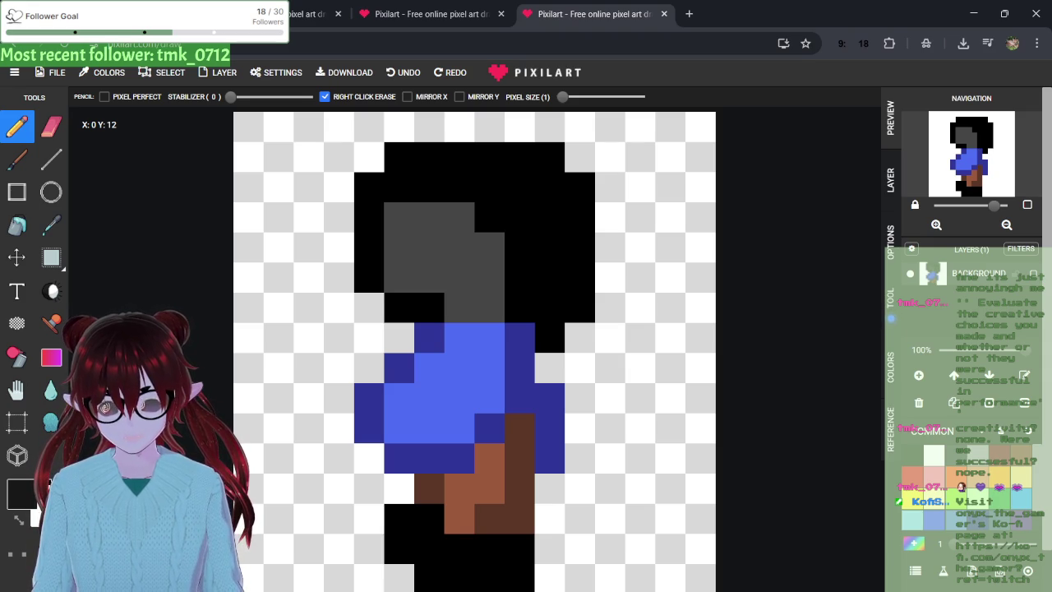
left_click(431, 497)
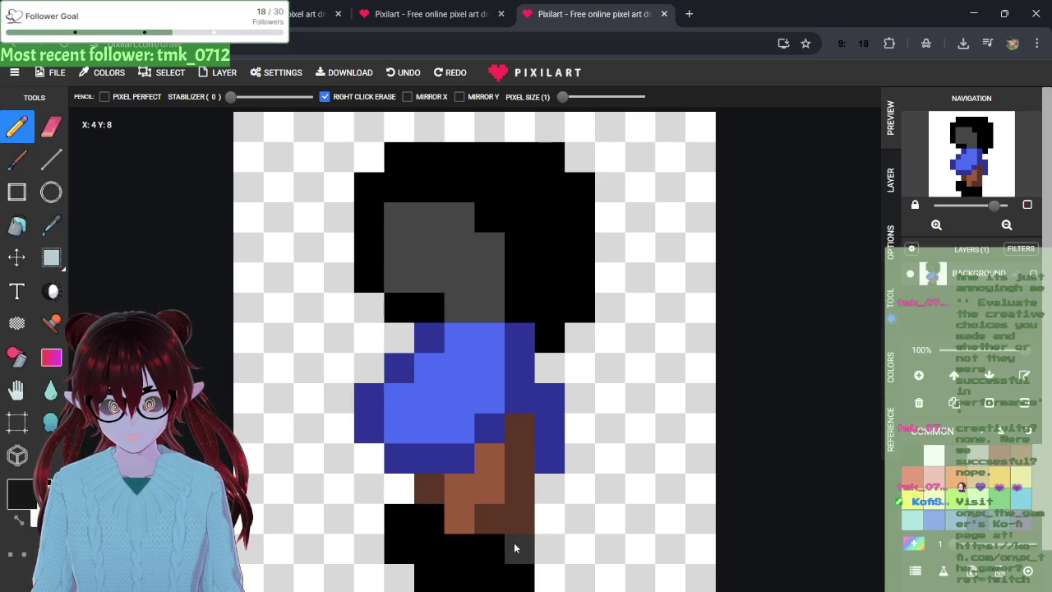
left_click(487, 577)
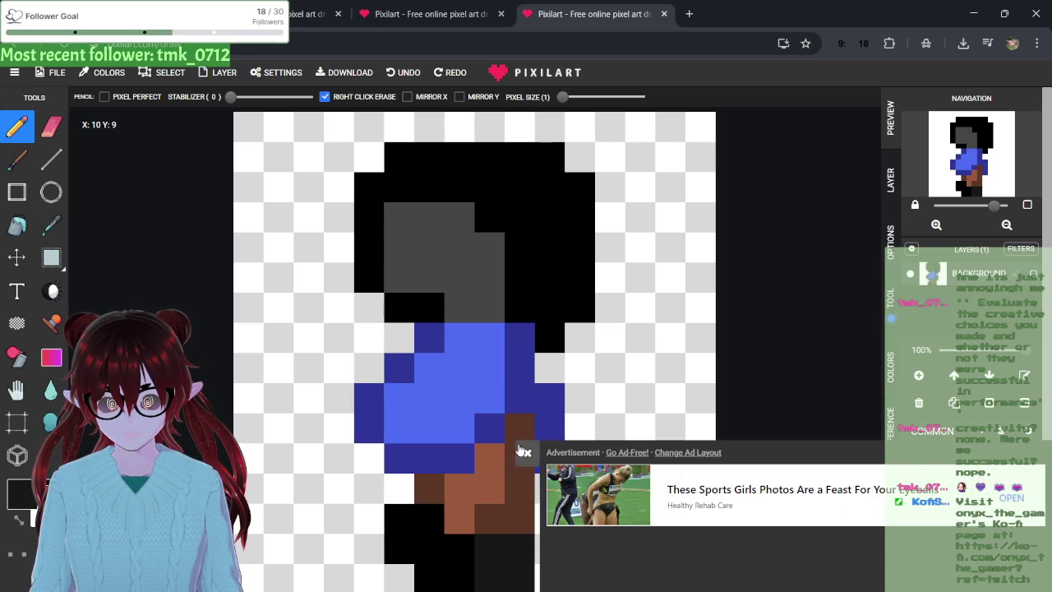
left_click(529, 451)
left_click(529, 456)
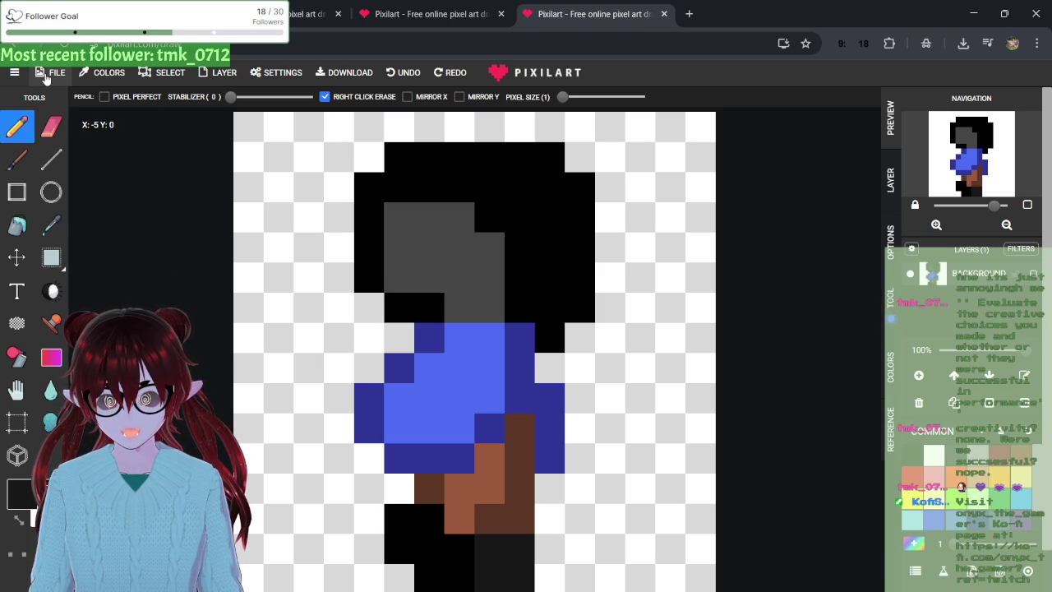
- Download the drawing as a 16x16 PNG and open pixil-frame-0 (16).png from Chrome's downloads
left_click(46, 75)
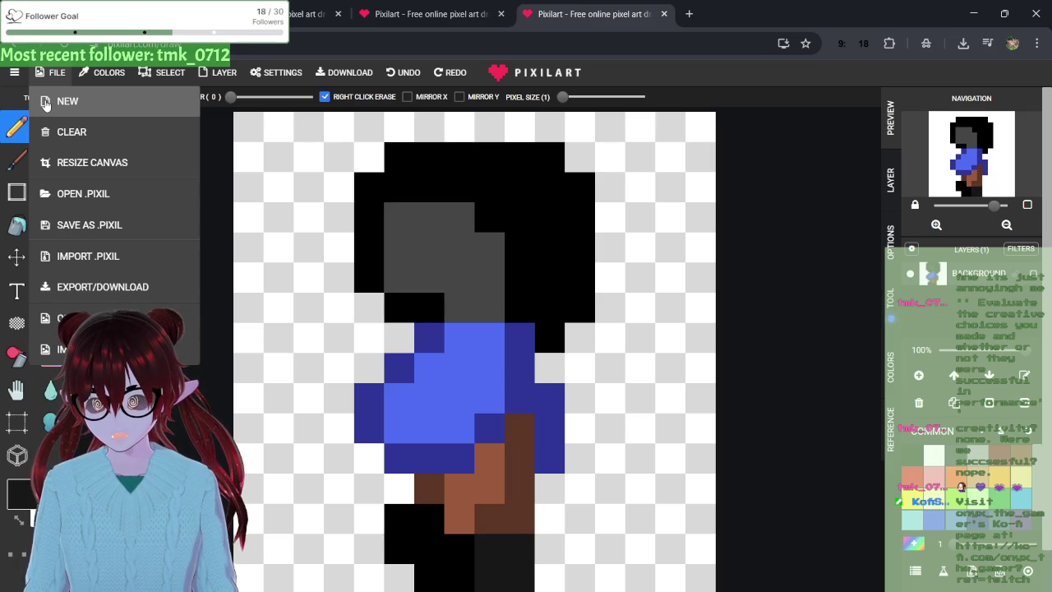
left_click(361, 73)
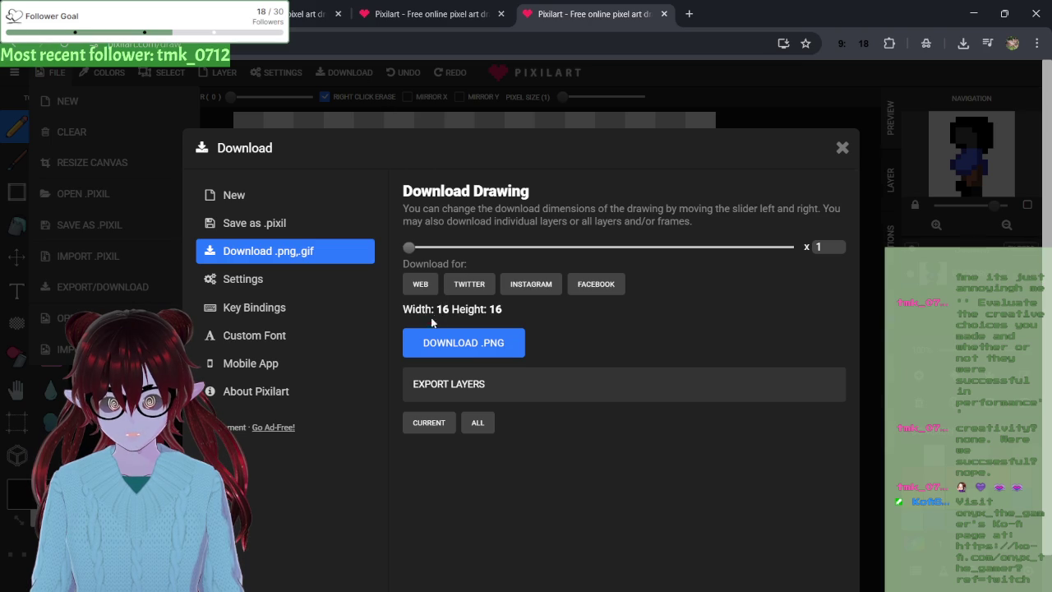
left_click(435, 344)
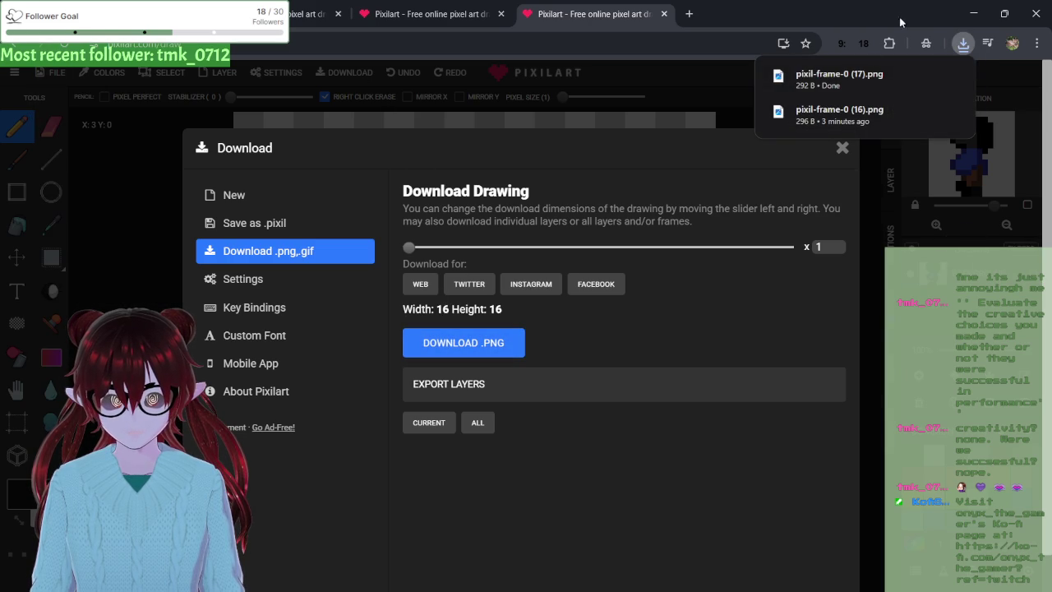
left_click(839, 114)
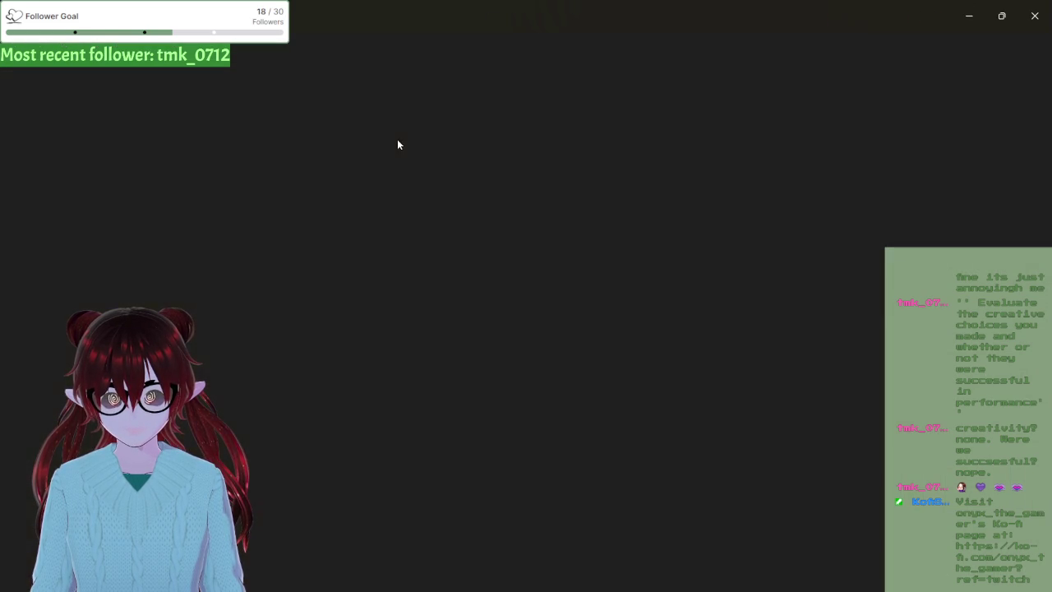
- Flip the sprite horizontally, save a copy named pixil-frame-0 (18), and minimise Photos
key("ctrl+e")
left_click(724, 583)
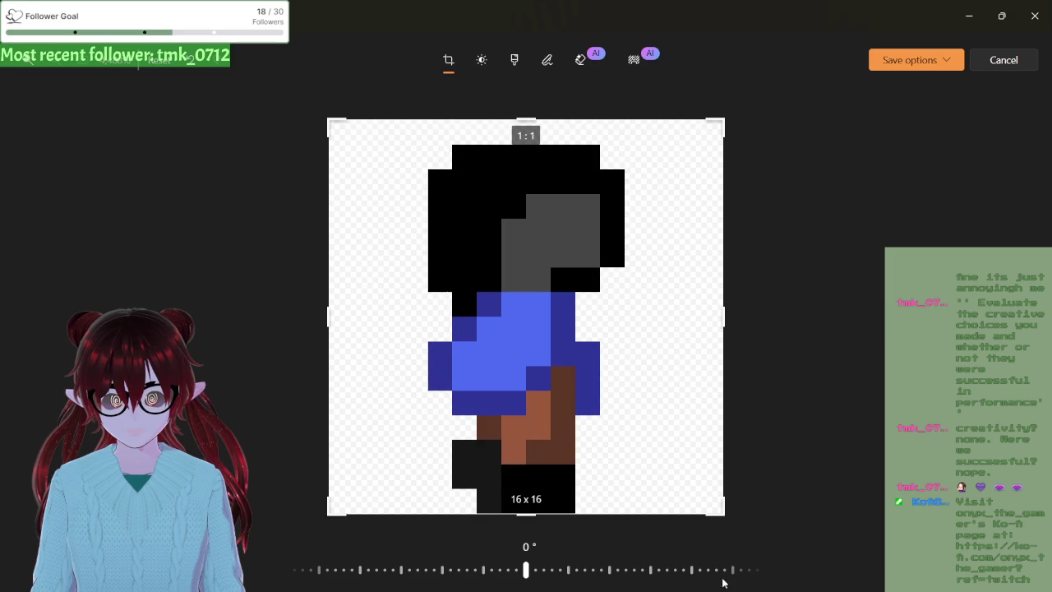
left_click(904, 65)
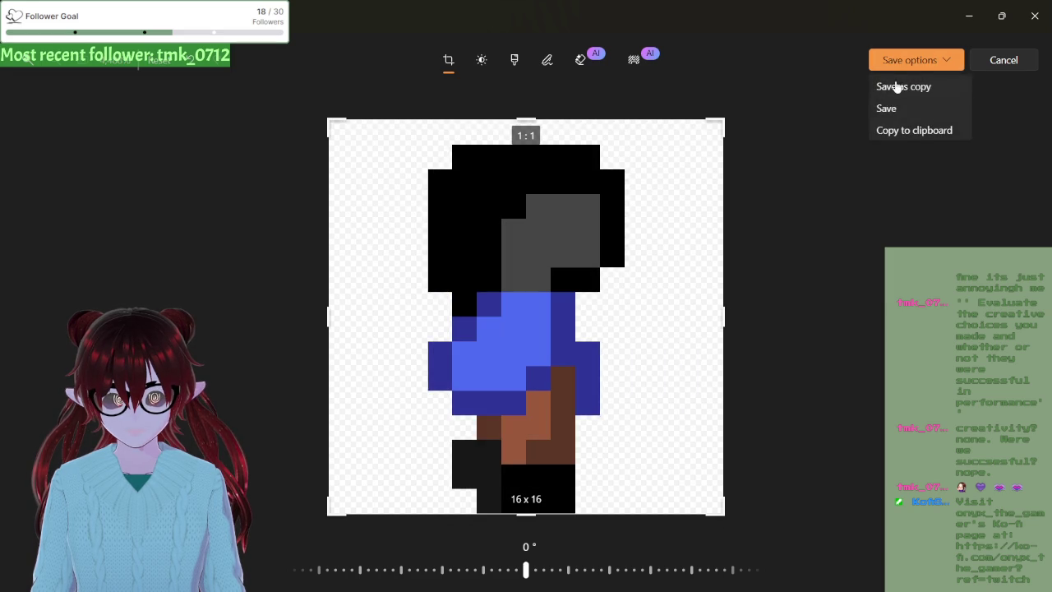
left_click(899, 87)
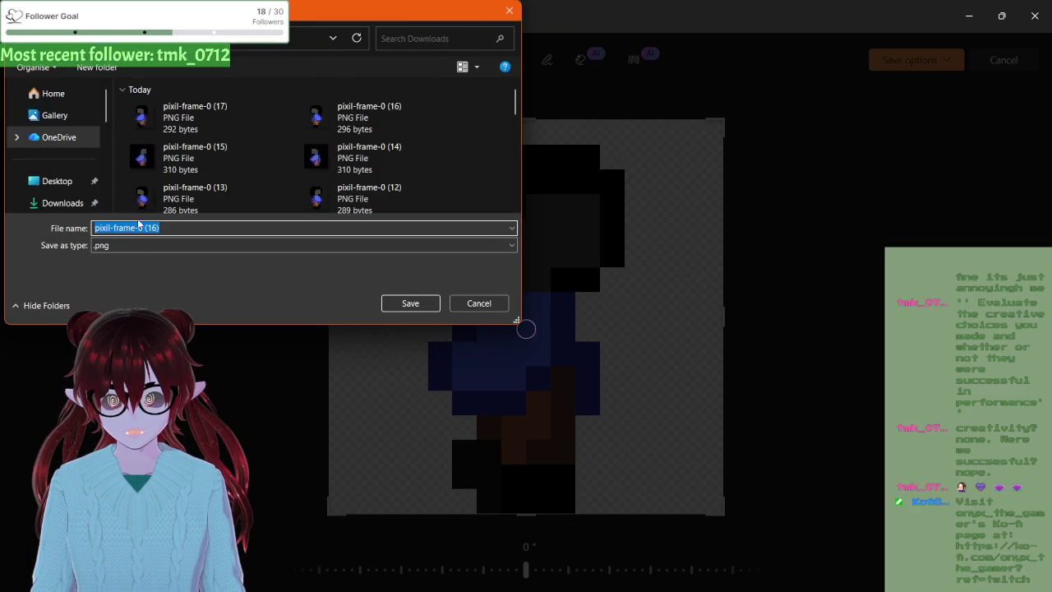
left_click(156, 227)
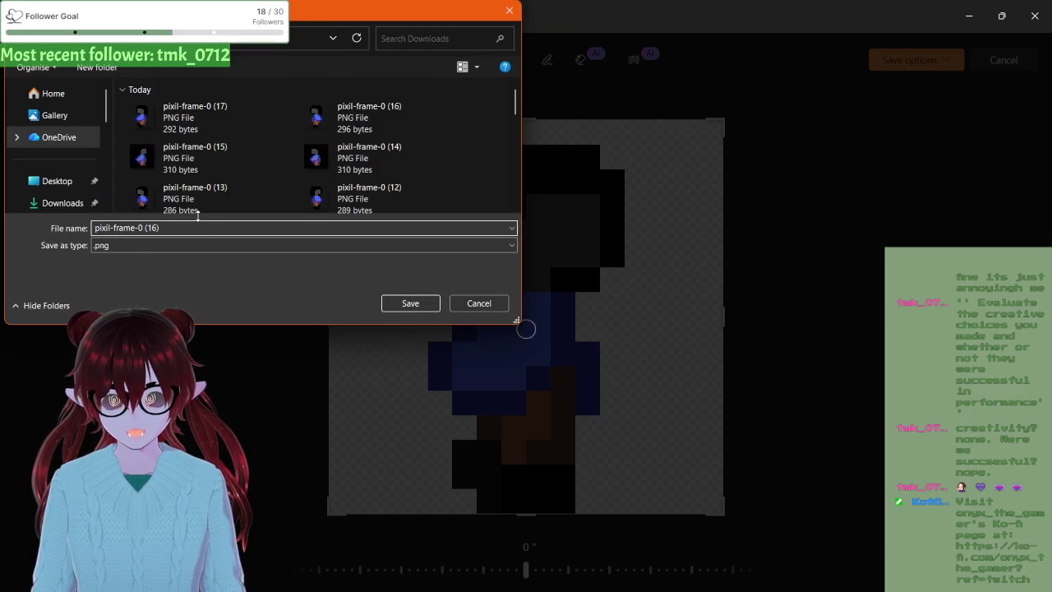
key("BackSpace")
type("8")
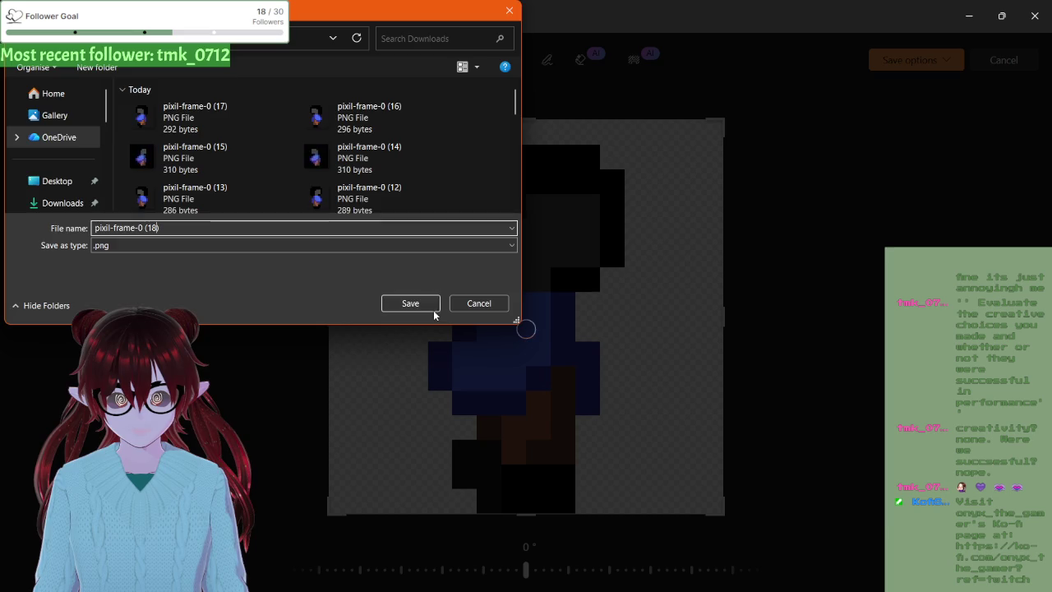
left_click(409, 303)
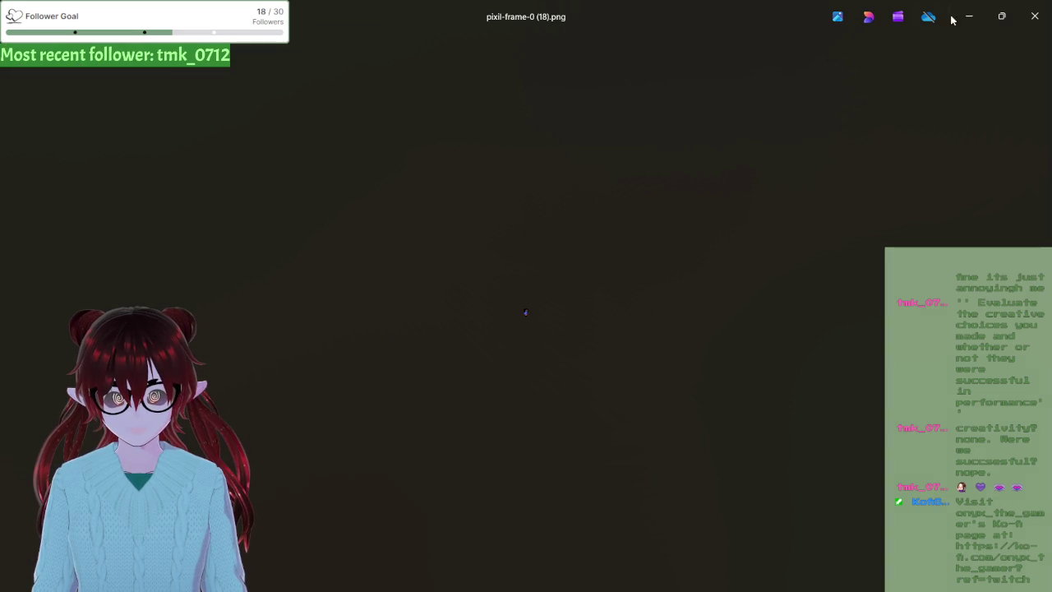
left_click(971, 16)
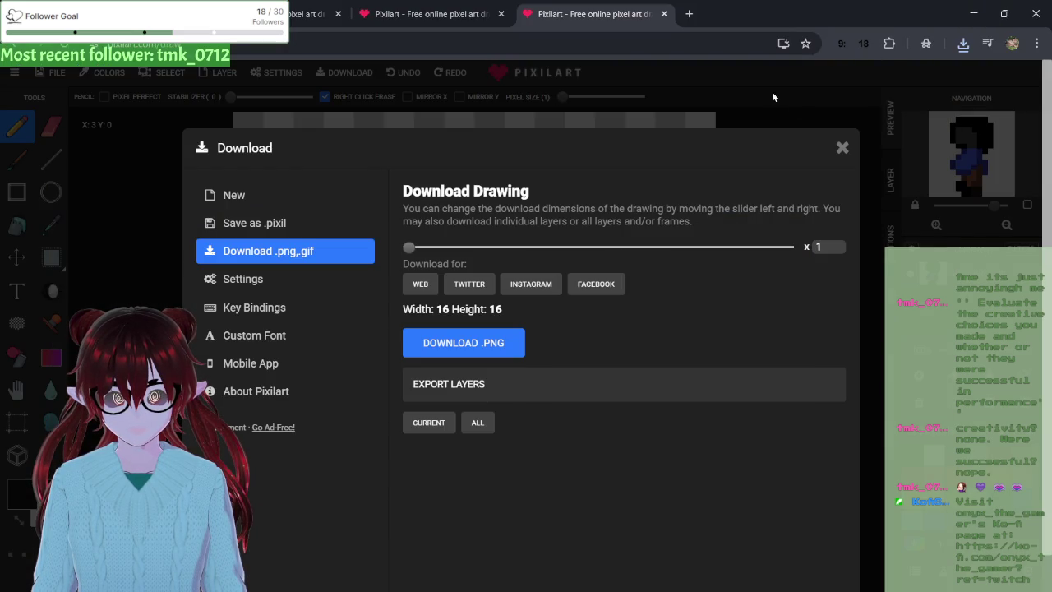
- Open pixil-frame-0 (17).png from recent downloads and mirror it horizontally
left_click(964, 43)
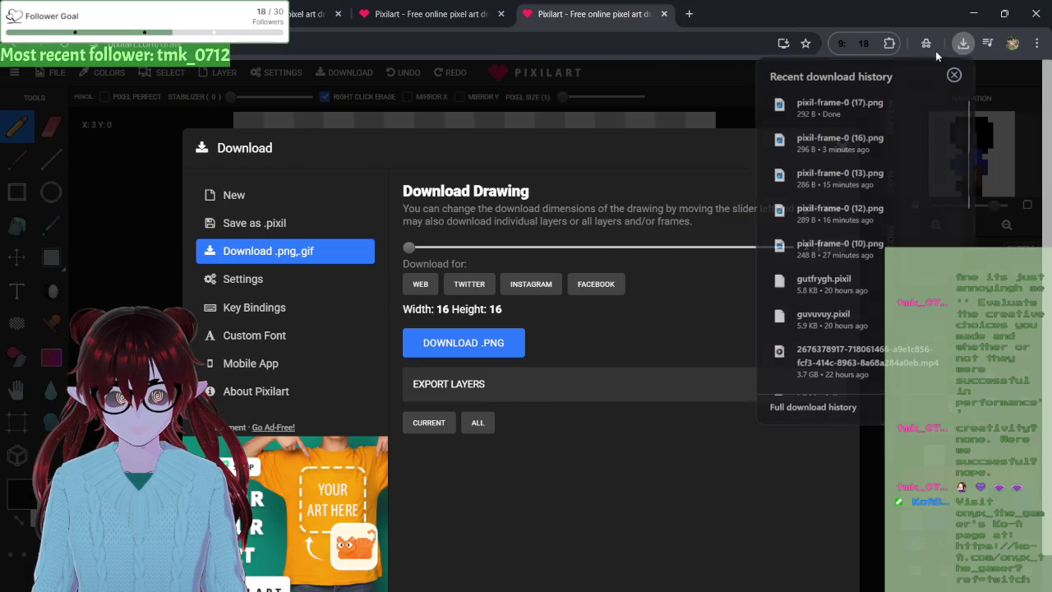
left_click(827, 108)
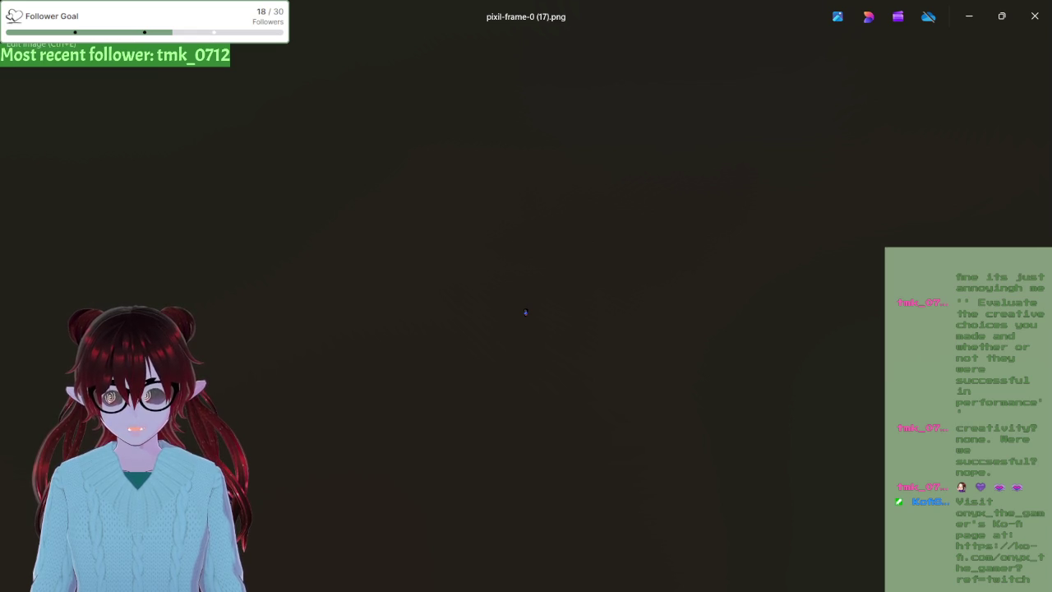
left_click(18, 59)
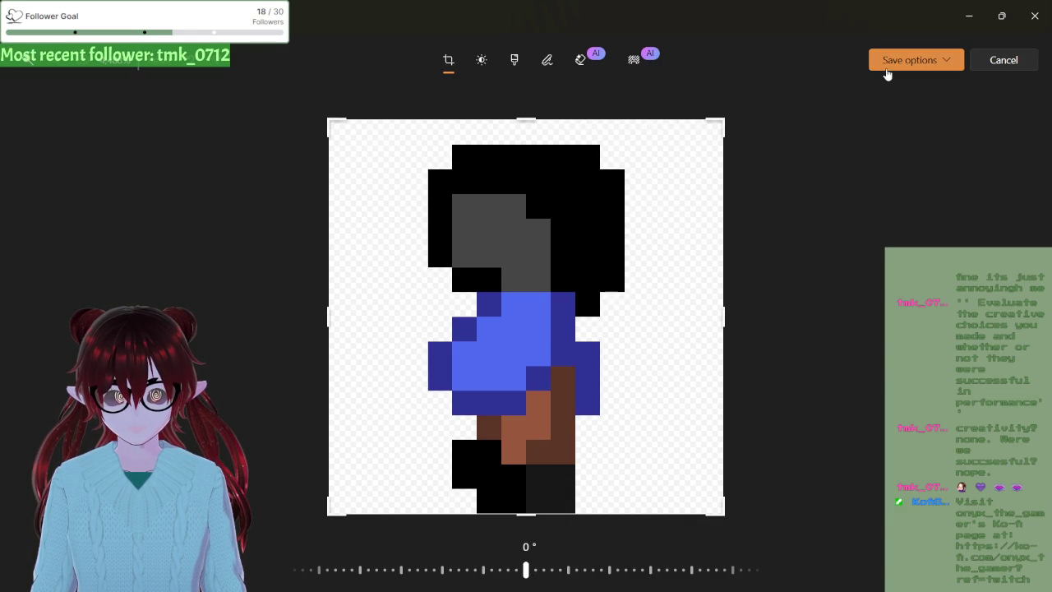
left_click(767, 585)
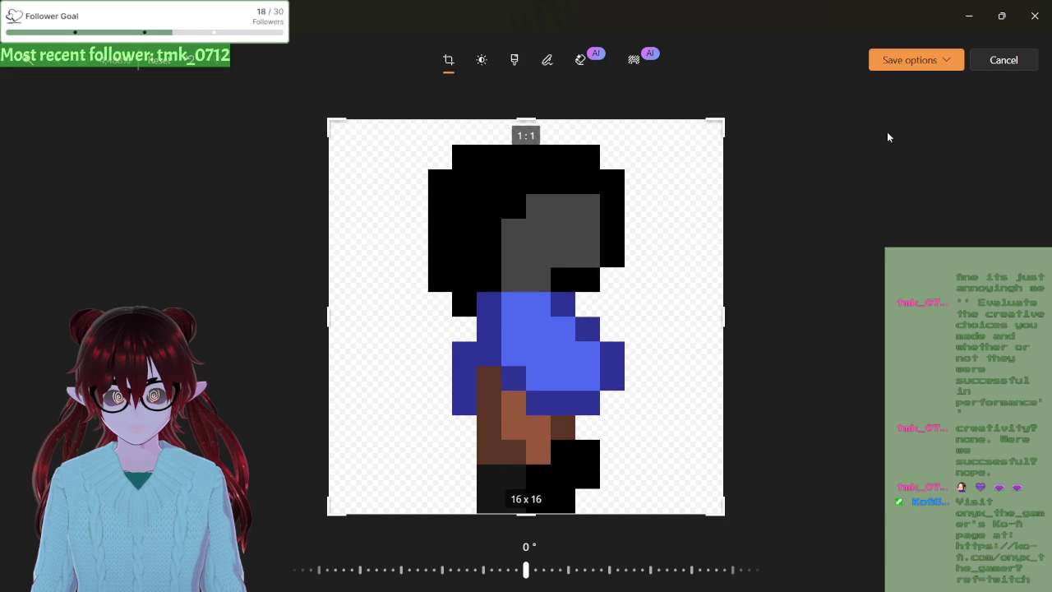
- Save the mirrored sprite as a new copy pixil-frame-0 (19) without replacing, then close Photos
left_click(908, 60)
left_click(892, 85)
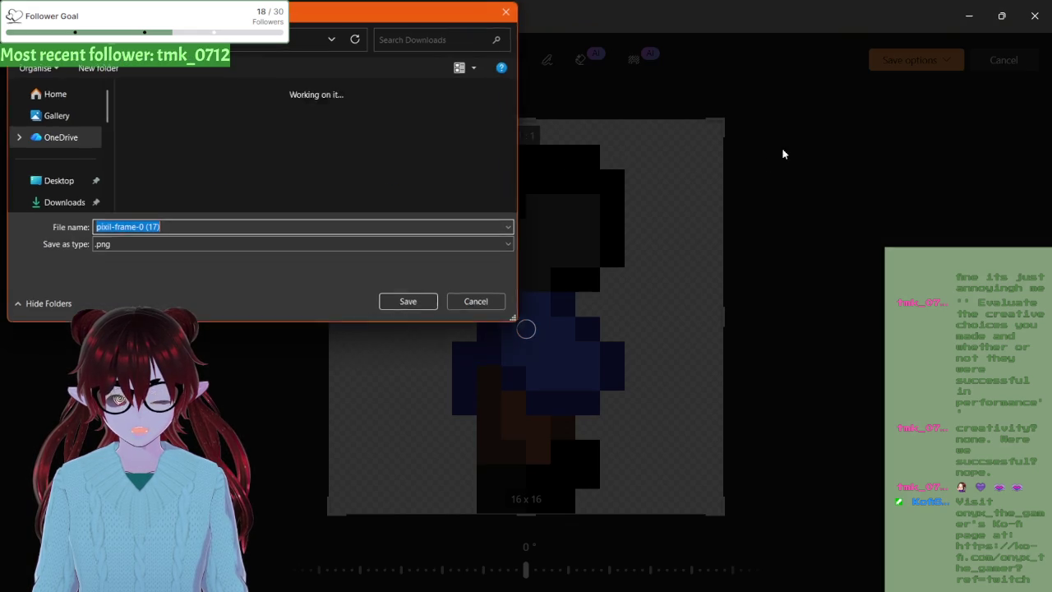
left_click(409, 303)
left_click(245, 248)
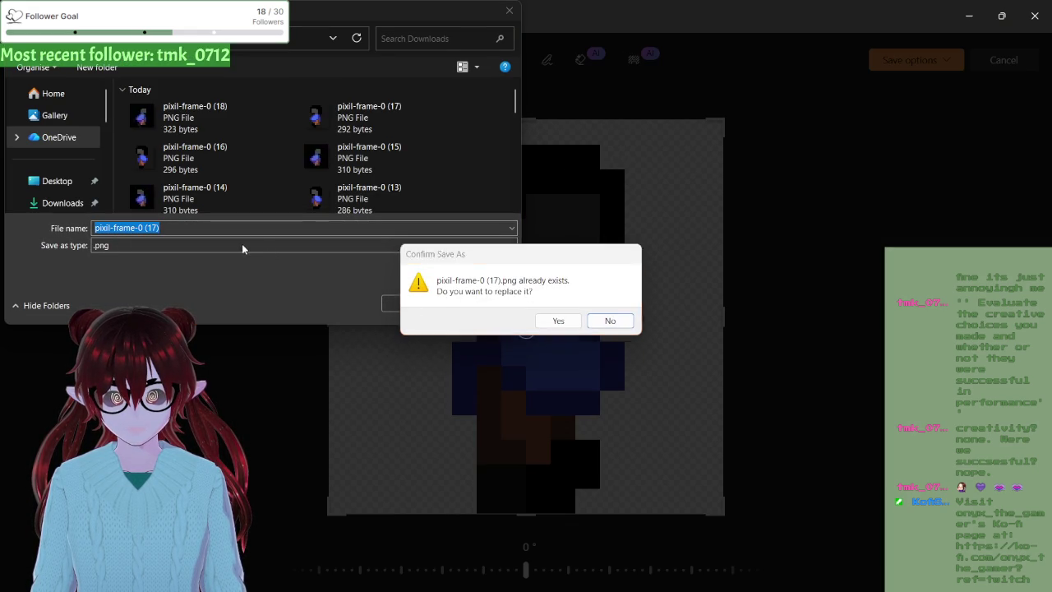
left_click(602, 321)
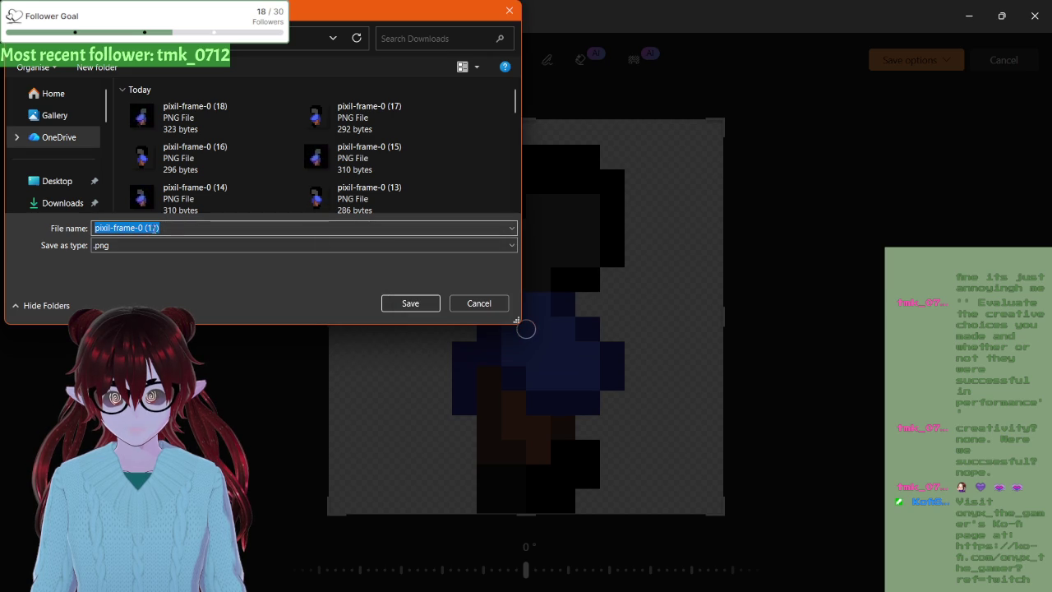
key("Home")
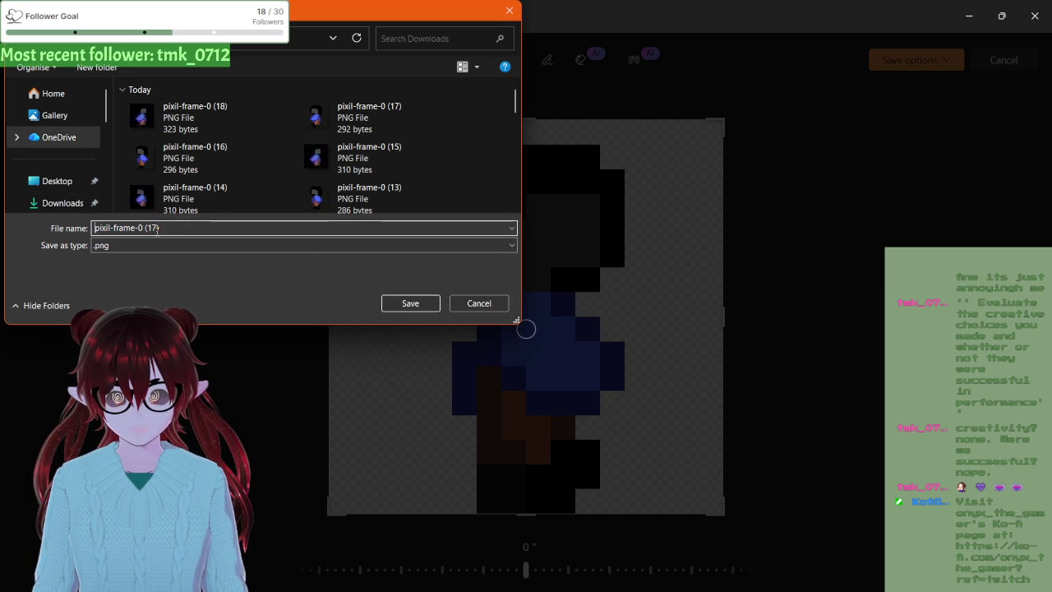
key("Right")
key("Right")
key("Right")
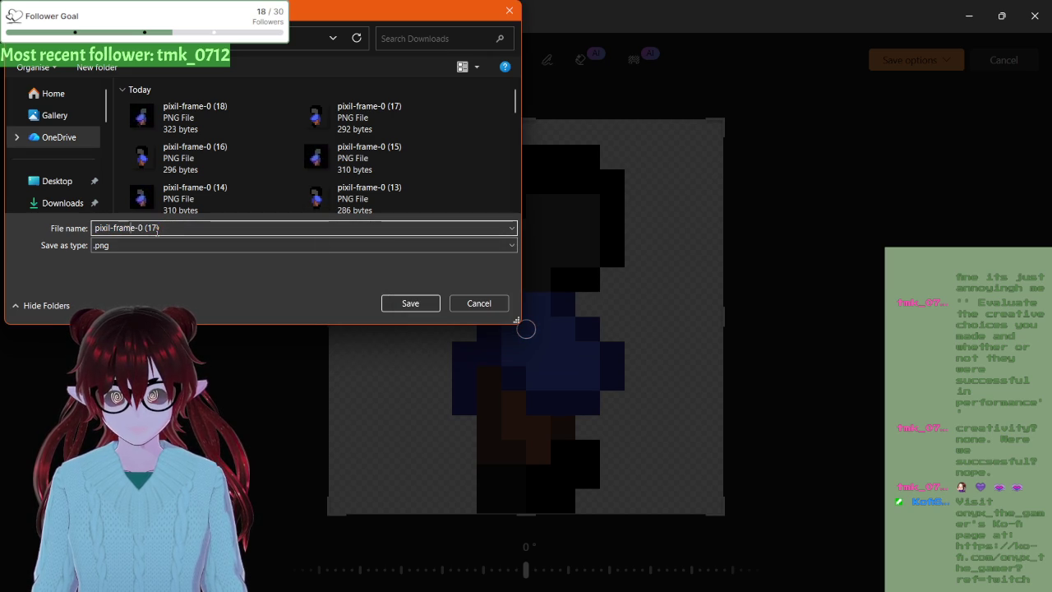
key("BackSpace")
type("9")
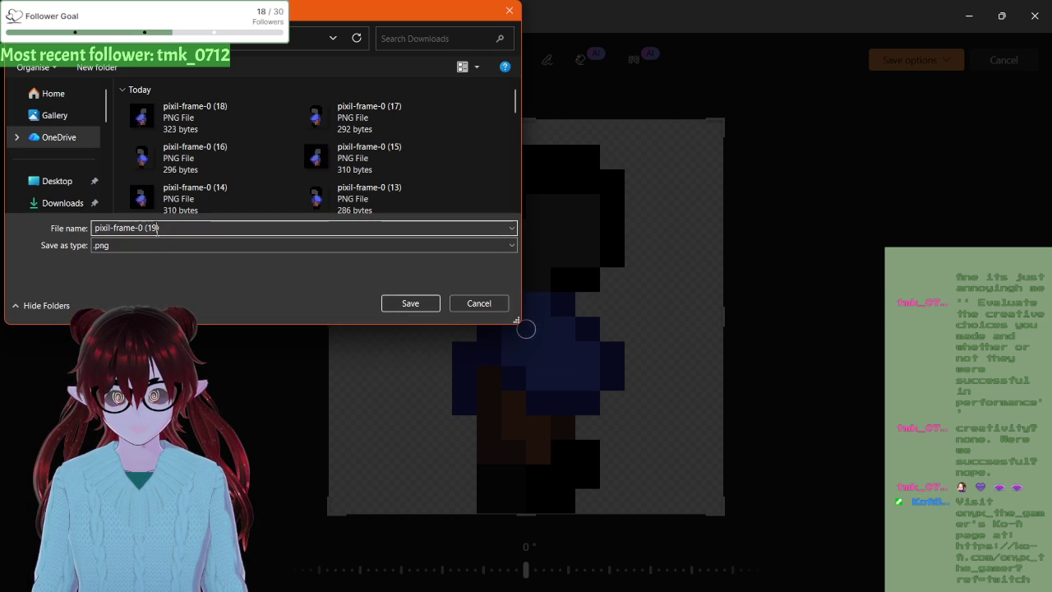
left_click(423, 308)
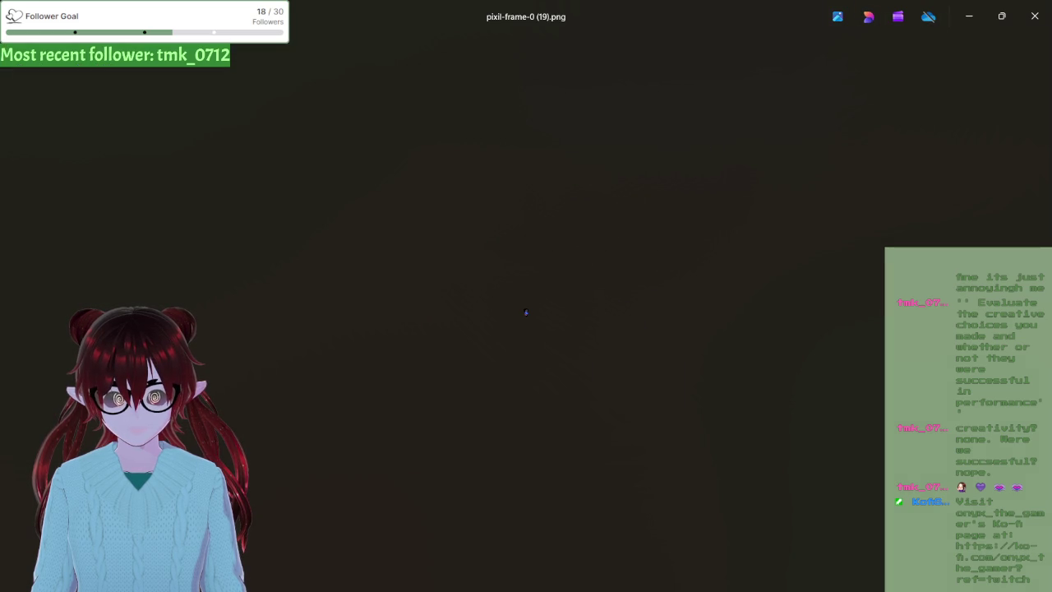
key("alt+F4")
key("super+d")
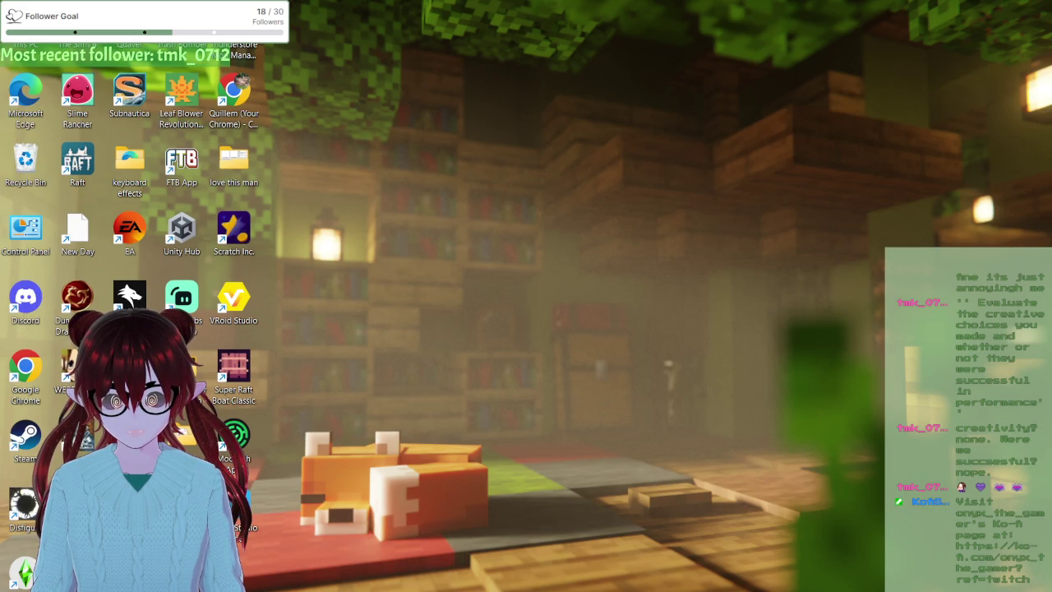
- Switch from VS Code to Unity and select pixil-frame-0 (12) among the Project assets
mouse_move(503, 591)
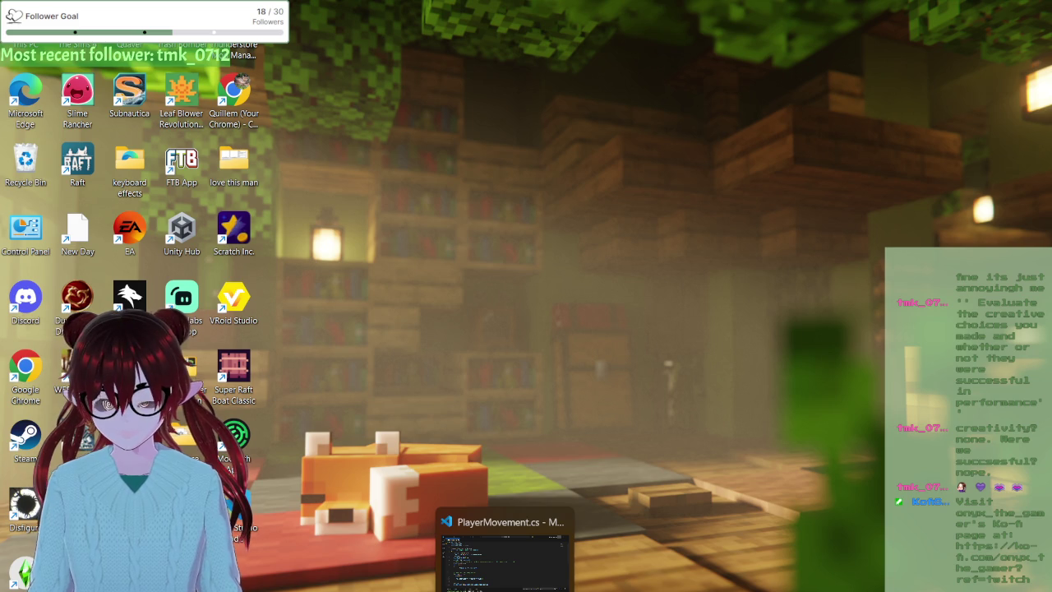
left_click(503, 559)
left_click(503, 591)
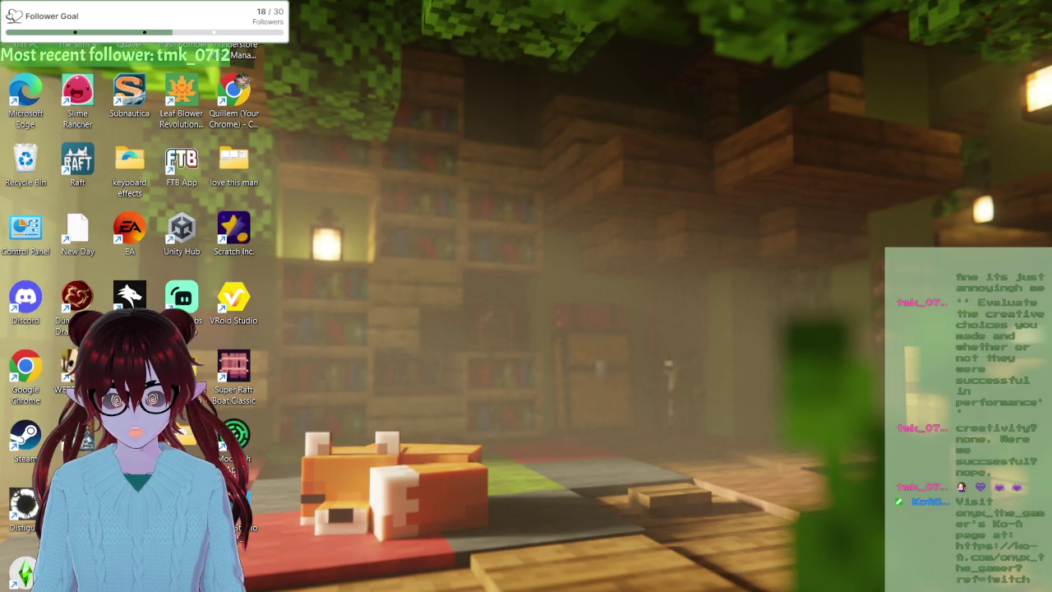
left_click(542, 591)
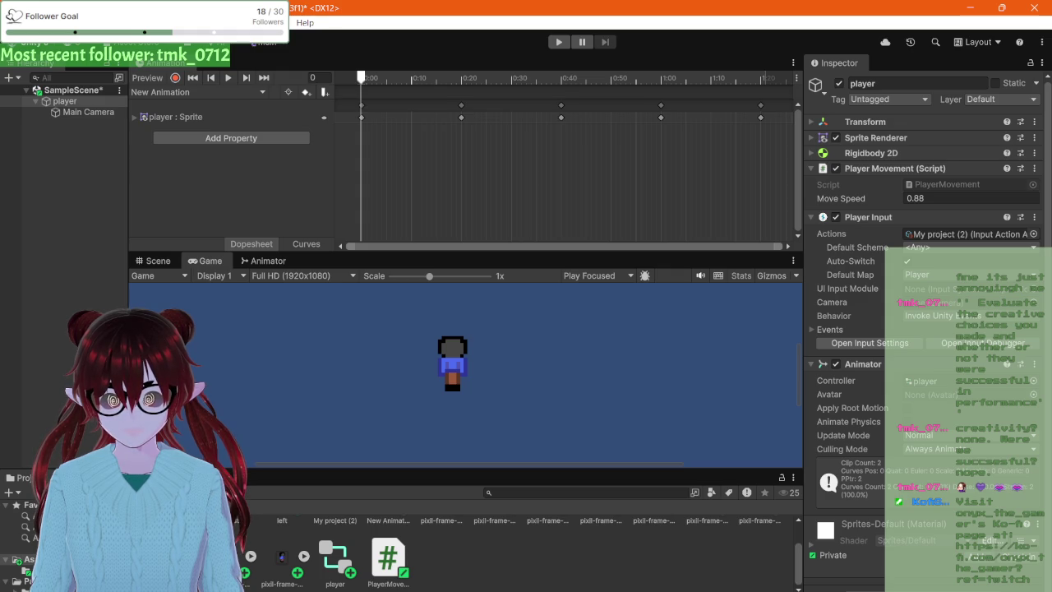
left_click(284, 560)
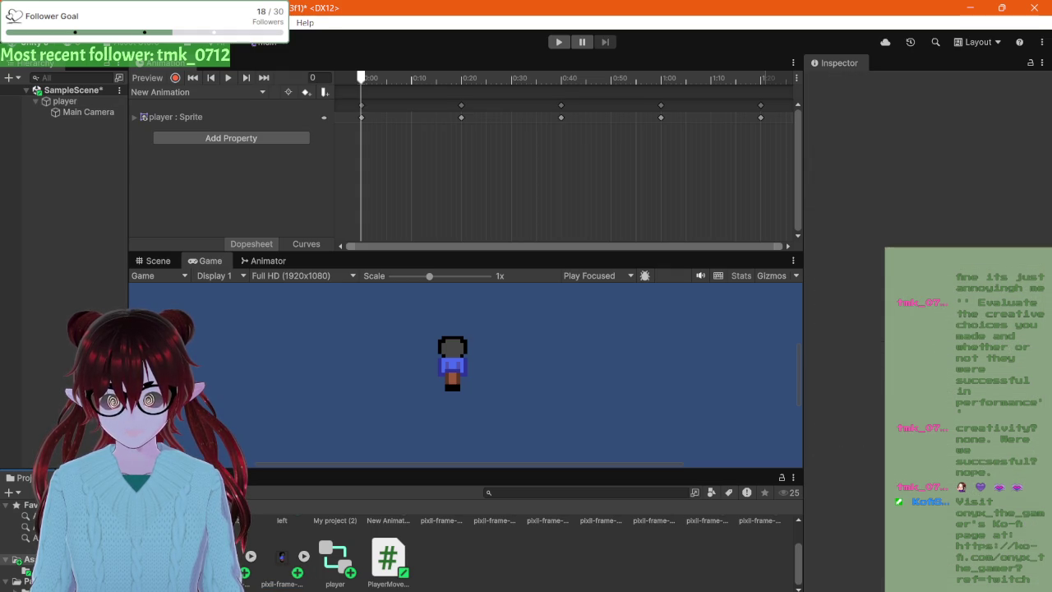
left_click(765, 547)
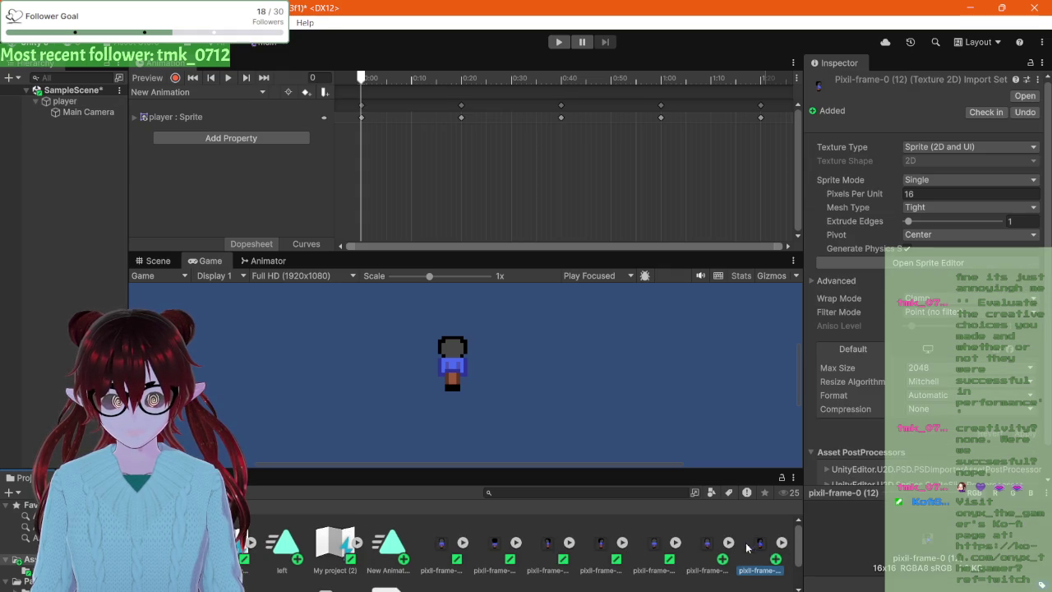
scroll(381, 573, "down", 2)
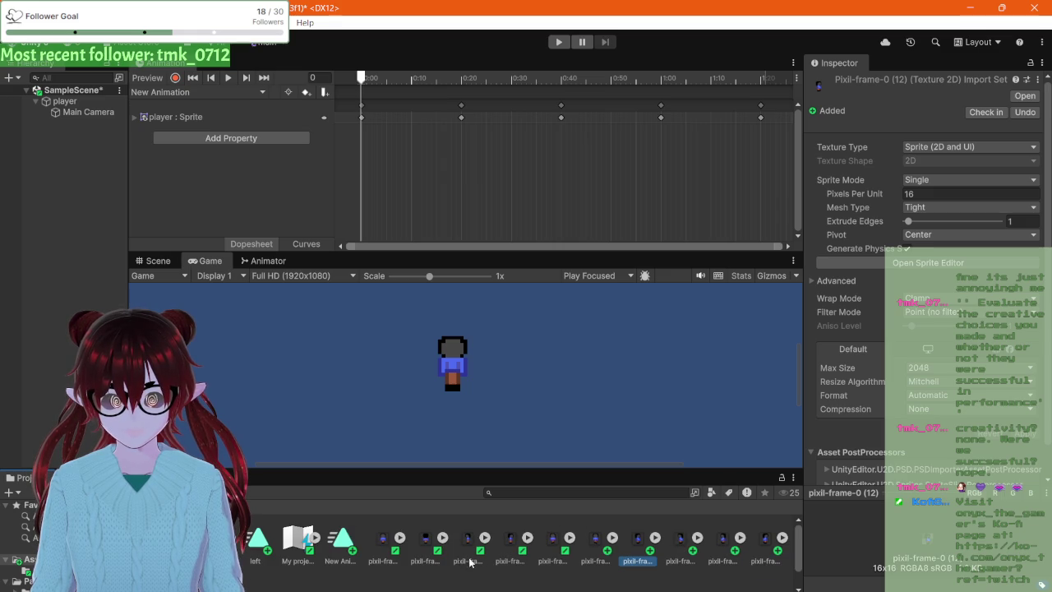
- Select four pixil-frame sprites, including frames (12), (13) and (14), and delete them
scroll(588, 549, "down", 1)
left_click(623, 551, "shift")
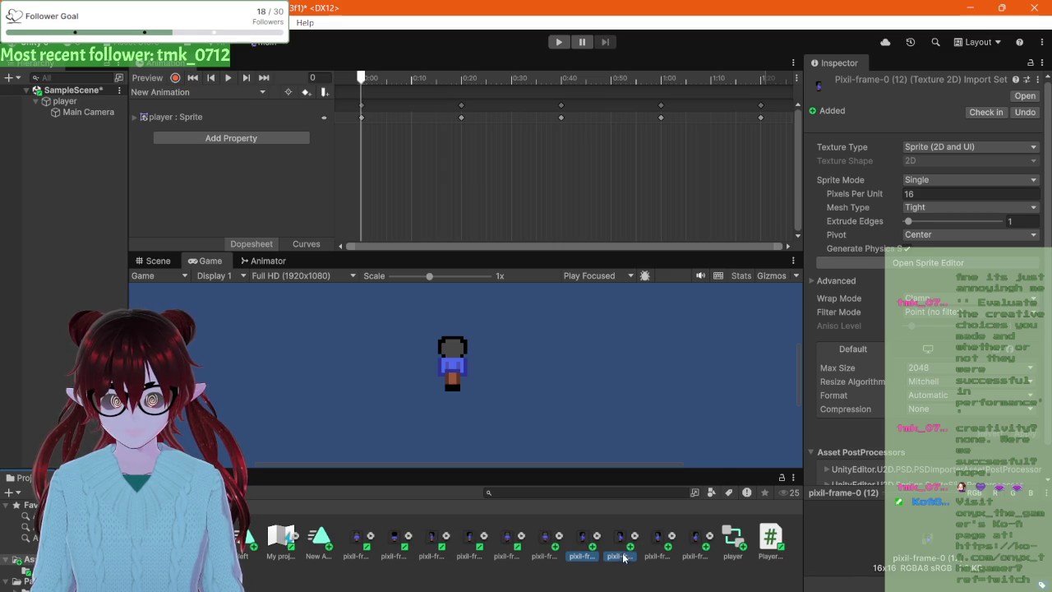
left_click(673, 555, "shift")
left_click(694, 555, "shift")
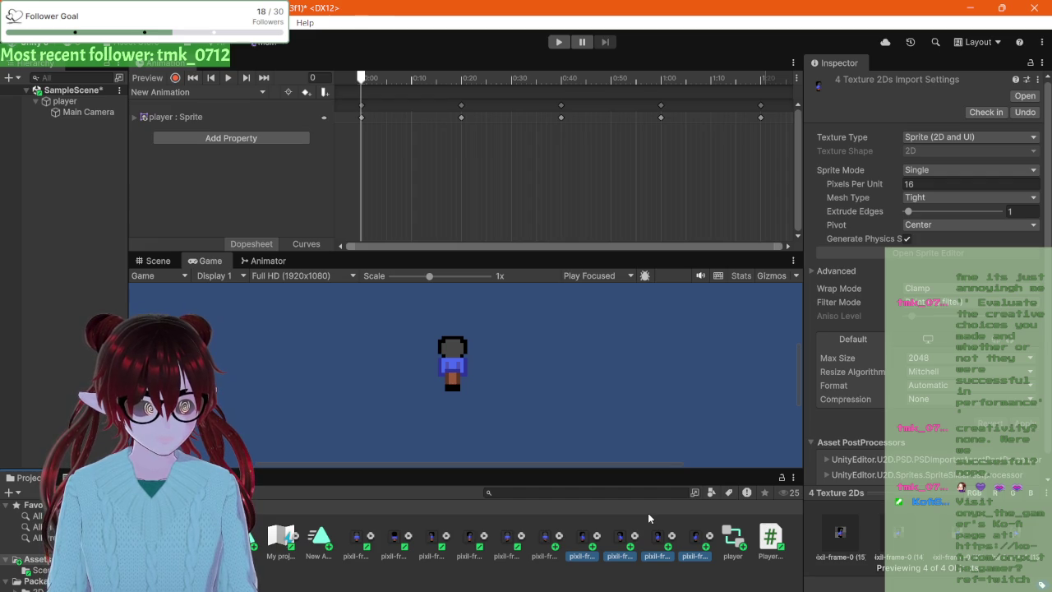
key("Delete")
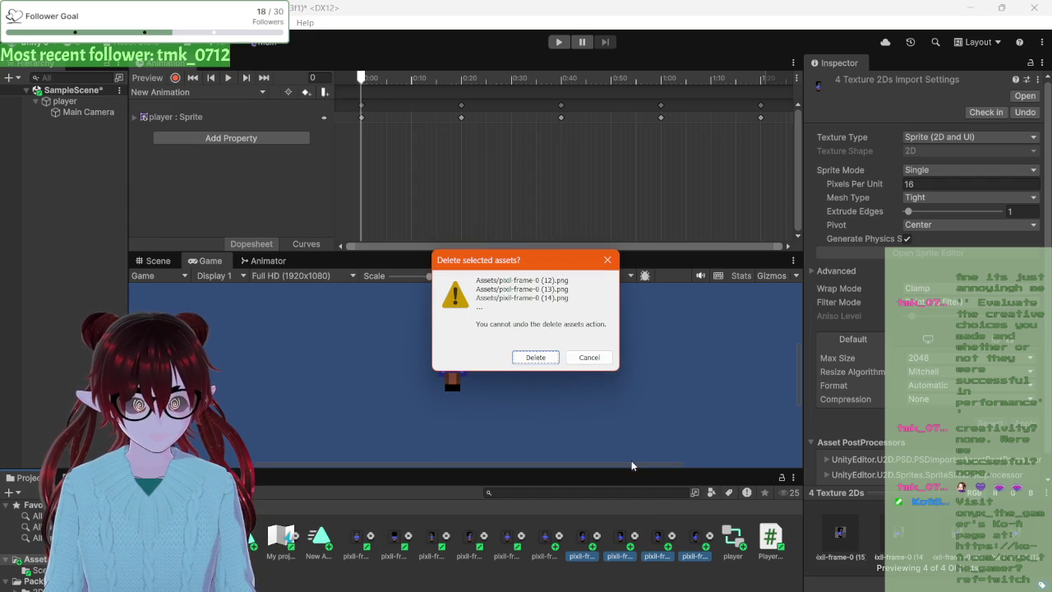
left_click(536, 358)
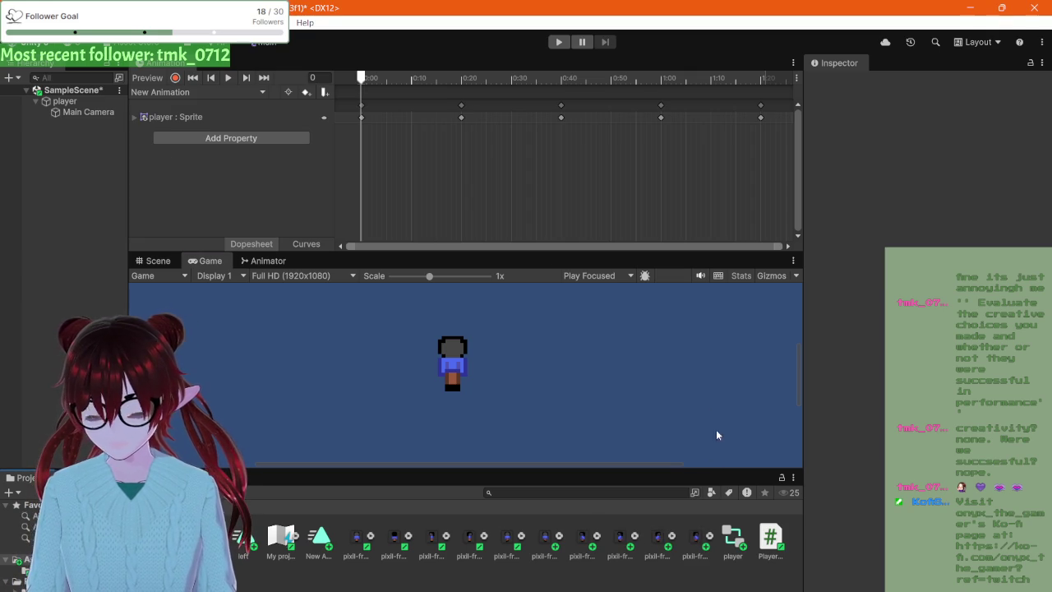
- Inspect the new pixil-frame sprites, then select three frames starting with pixil-frame-0 (6)
left_click(697, 549)
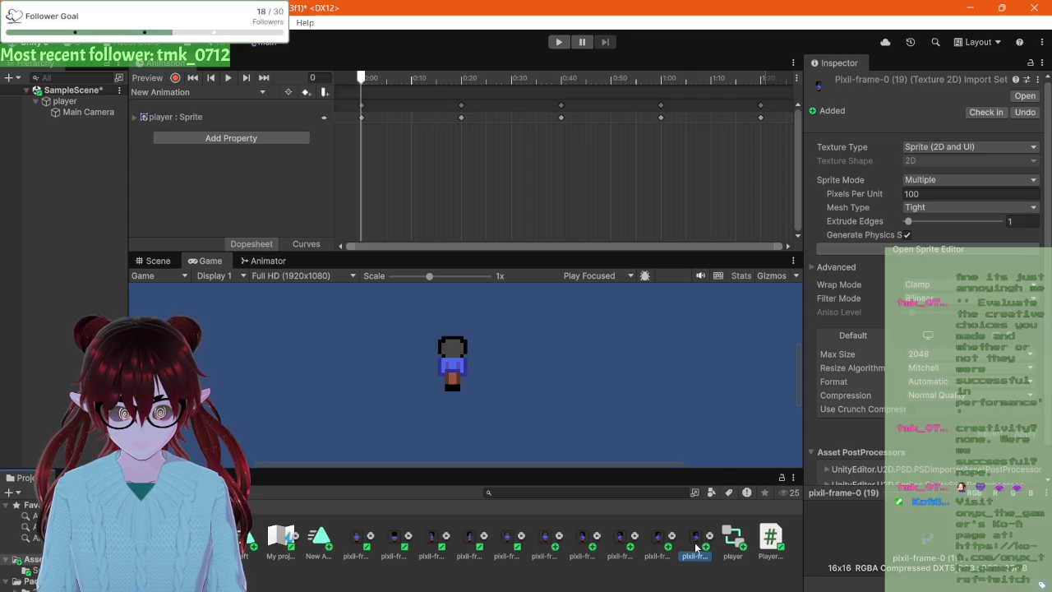
left_click(664, 550)
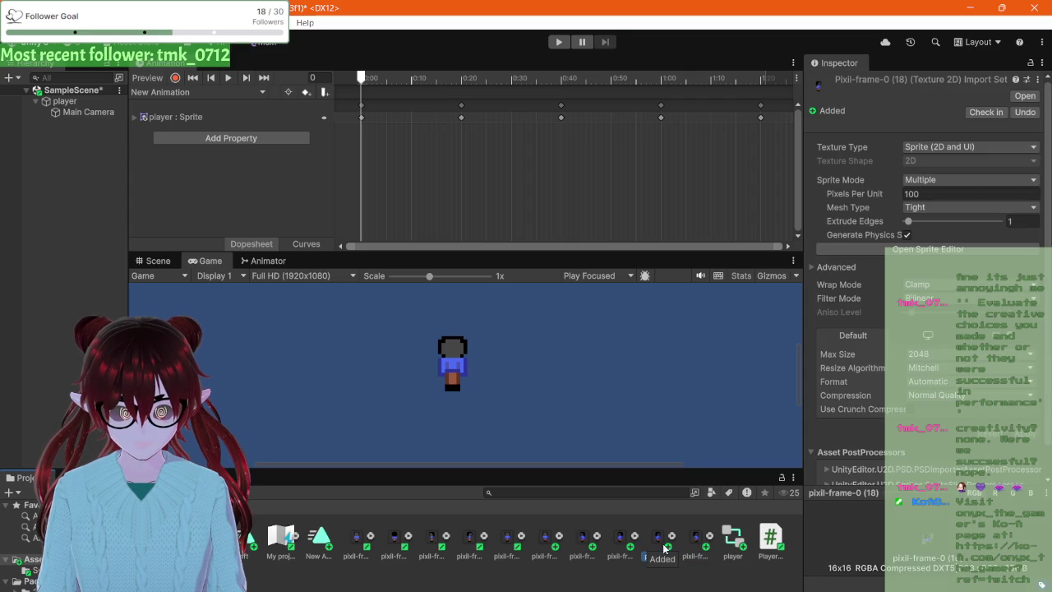
left_click(615, 549)
left_click(576, 549)
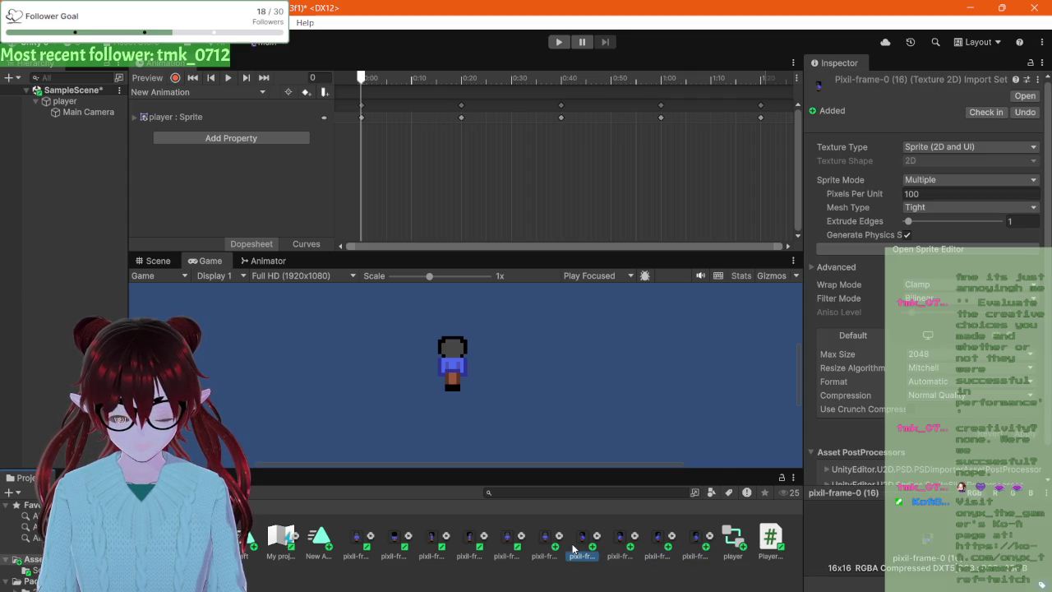
left_click(620, 550, "ctrl")
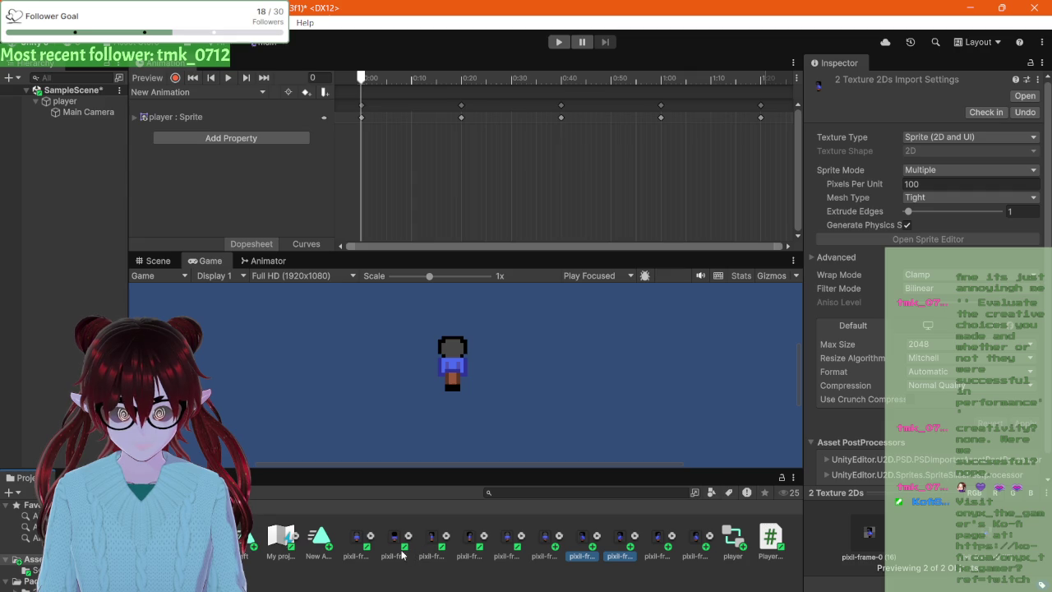
left_click(585, 574)
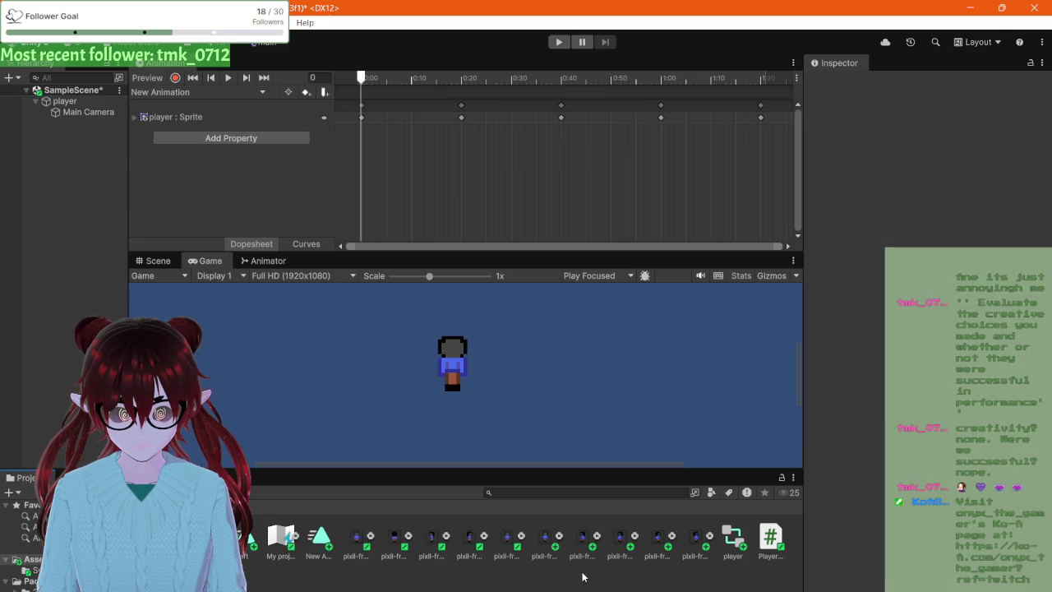
left_click(429, 547)
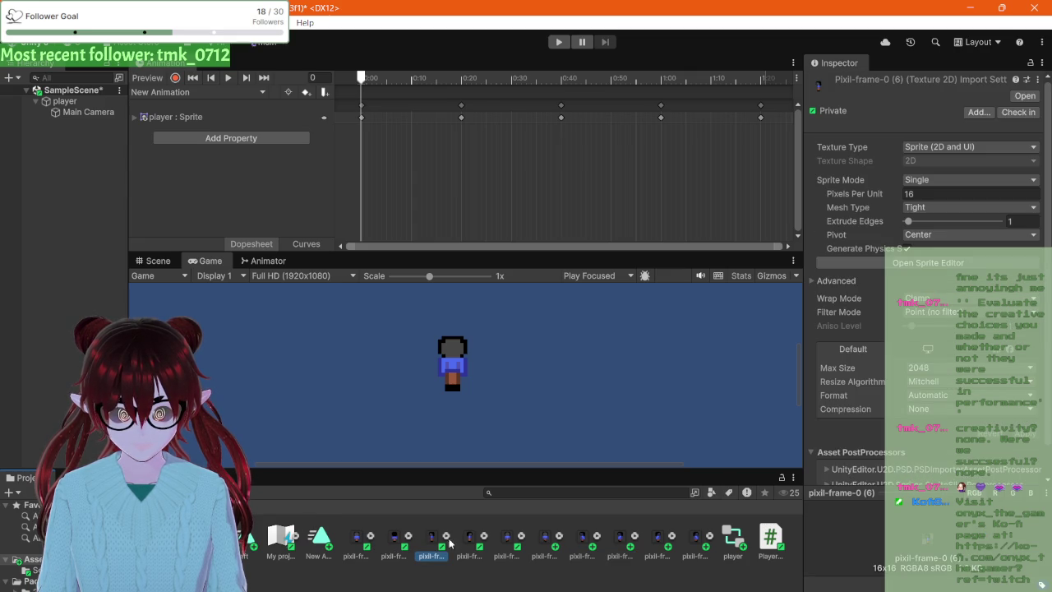
left_click(582, 547, "ctrl")
left_click(617, 545, "ctrl")
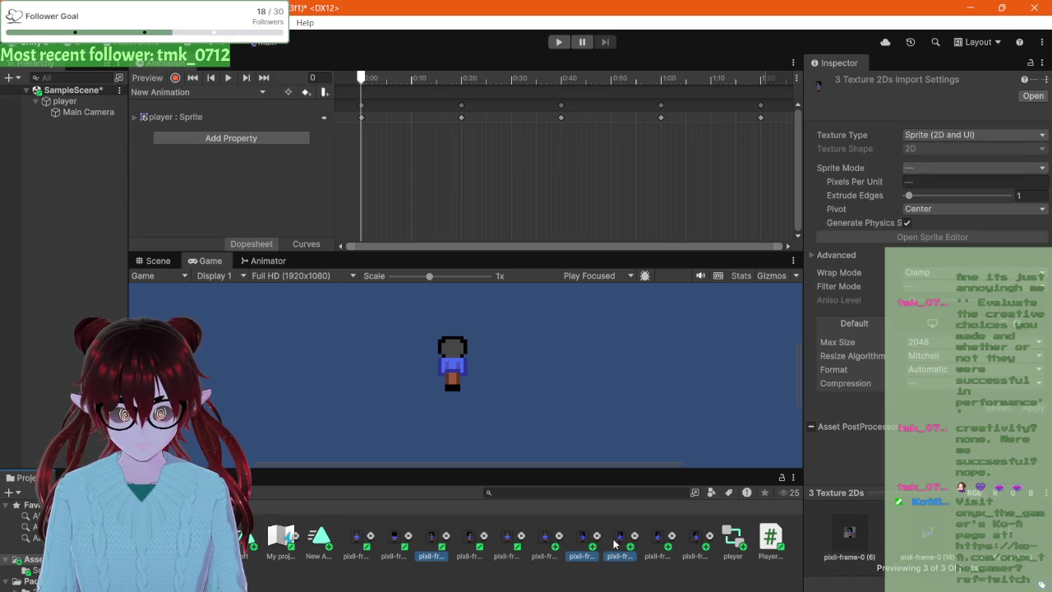
- Switch to the 'left' clip, delete all its keyframes, and drop the three sprites onto its timeline
left_click(236, 92)
left_click(164, 105)
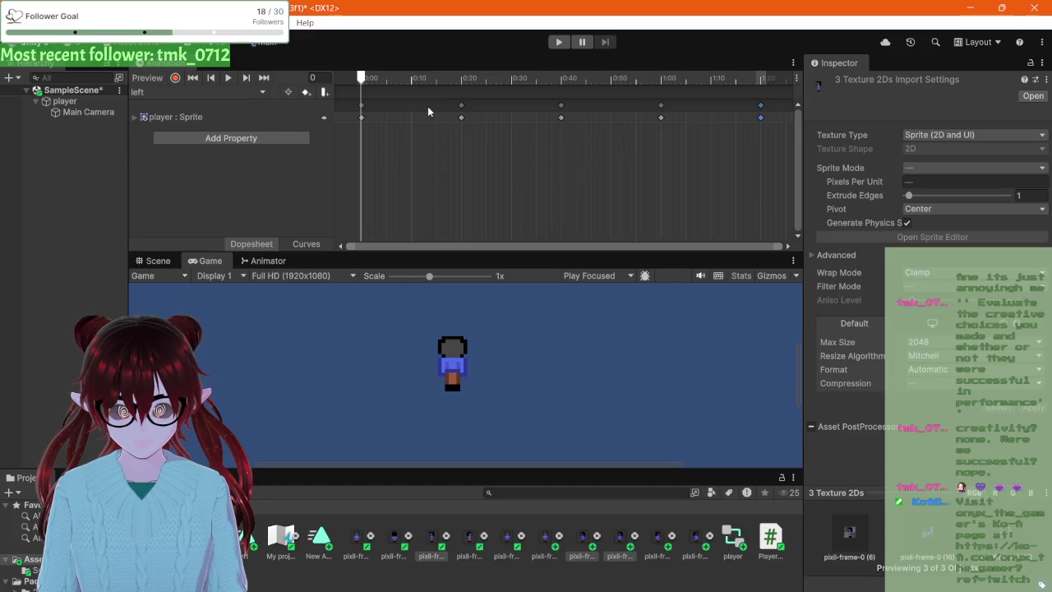
mouse_move(380, 138)
left_mouse_down()
mouse_move(702, 100)
mouse_move(781, 102)
mouse_move(770, 113)
left_mouse_up()
key("Delete")
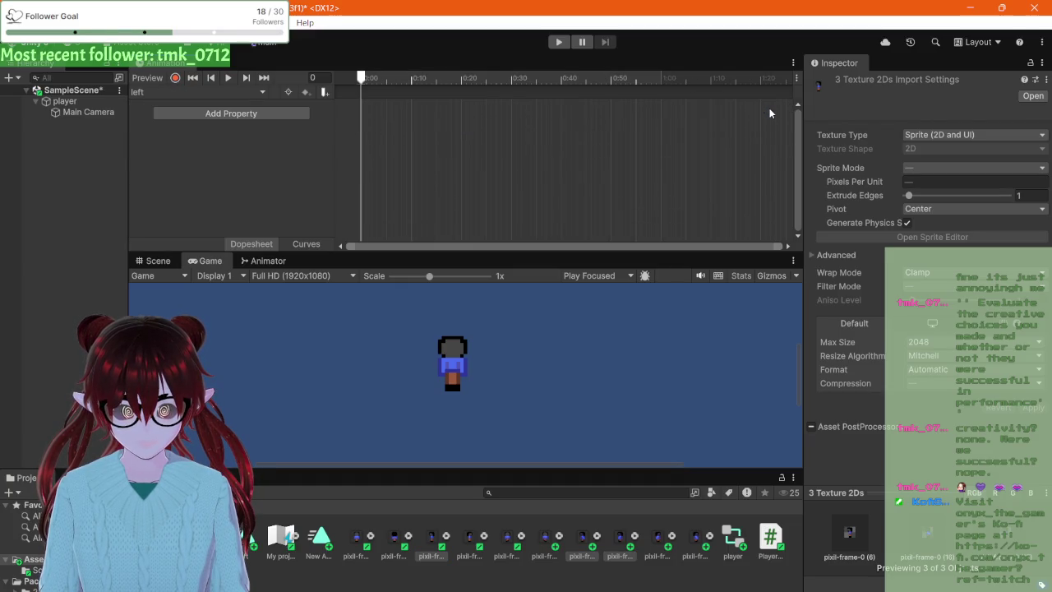
mouse_move(431, 561)
left_mouse_down()
mouse_move(420, 228)
mouse_move(360, 71)
mouse_move(374, 99)
left_mouse_up()
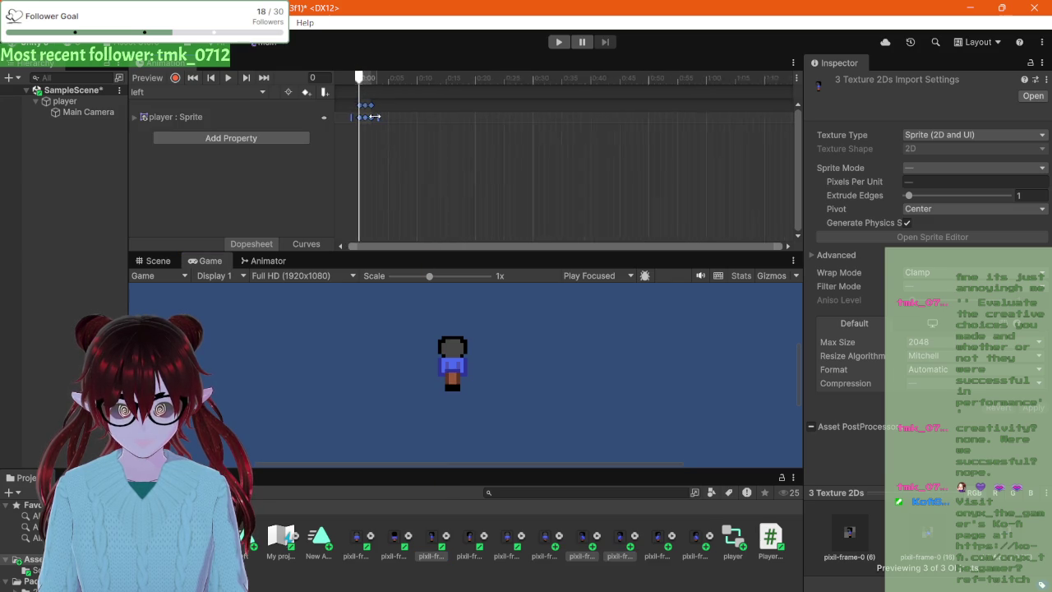
- Drag another pixil-frame sprite into the left clip's Sprite track and preview it at frame 0
scroll(374, 117, "up", 4)
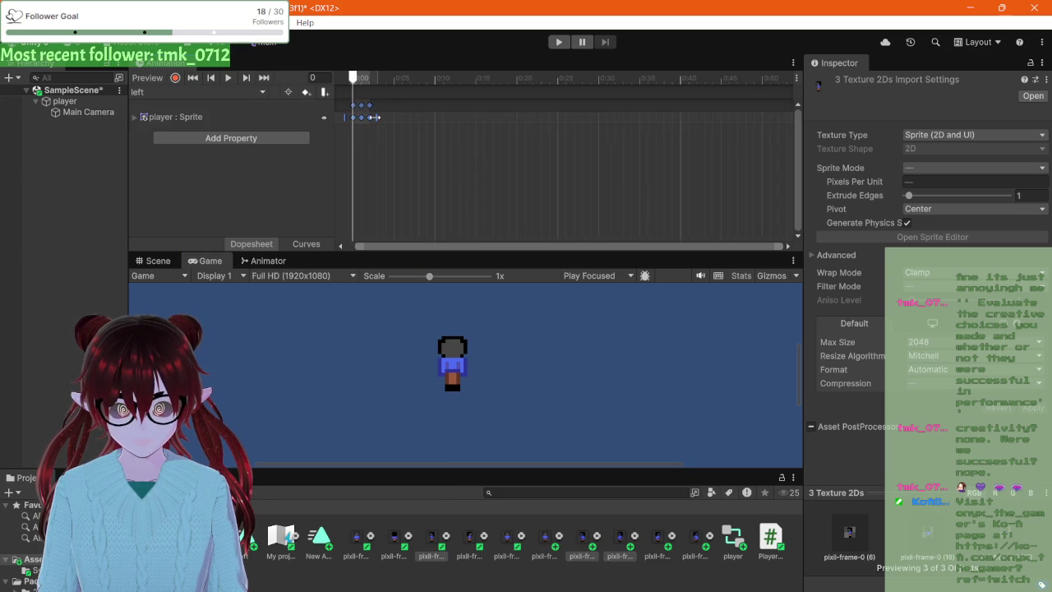
scroll(374, 117, "down", 1)
left_click(369, 119)
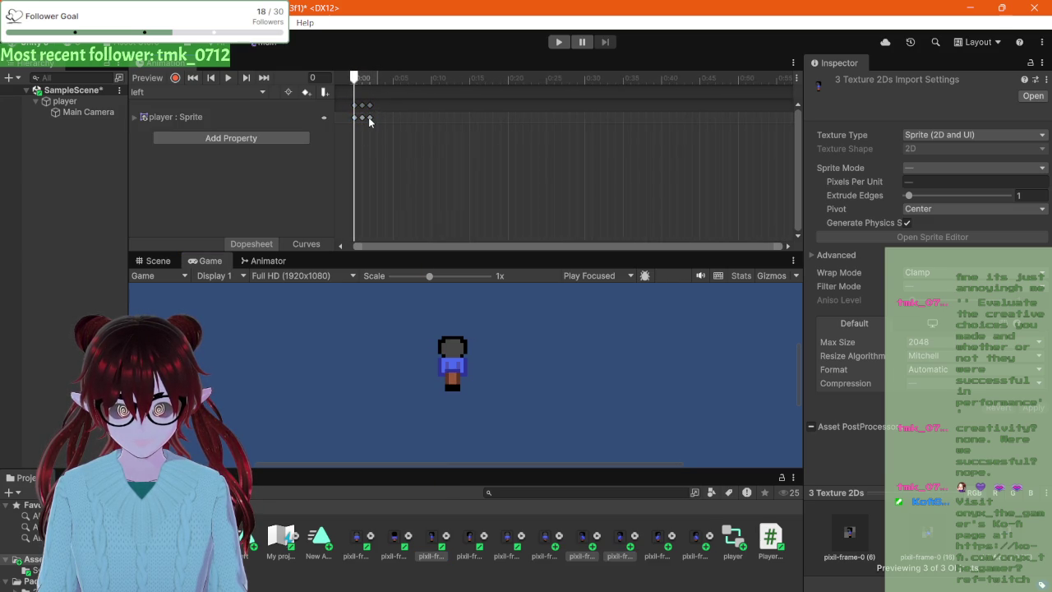
left_click(370, 118)
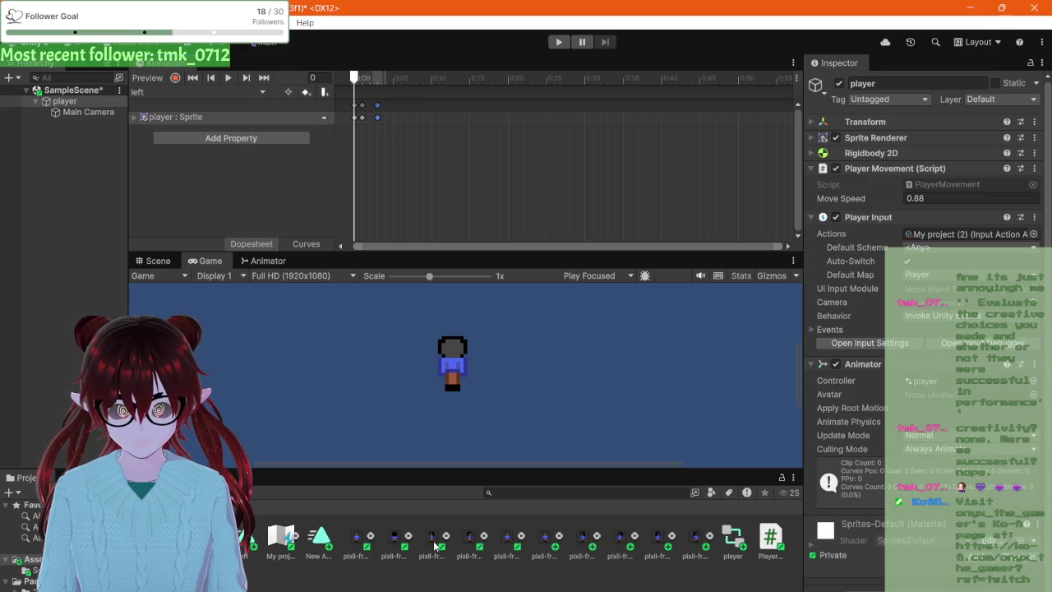
left_click_drag(437, 550, 368, 121)
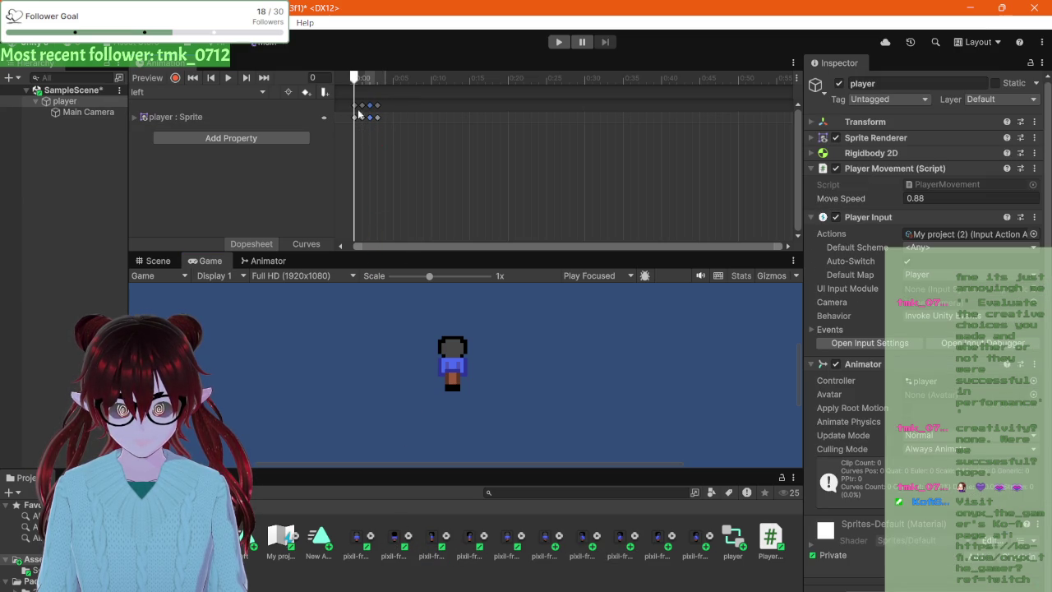
left_click(354, 80)
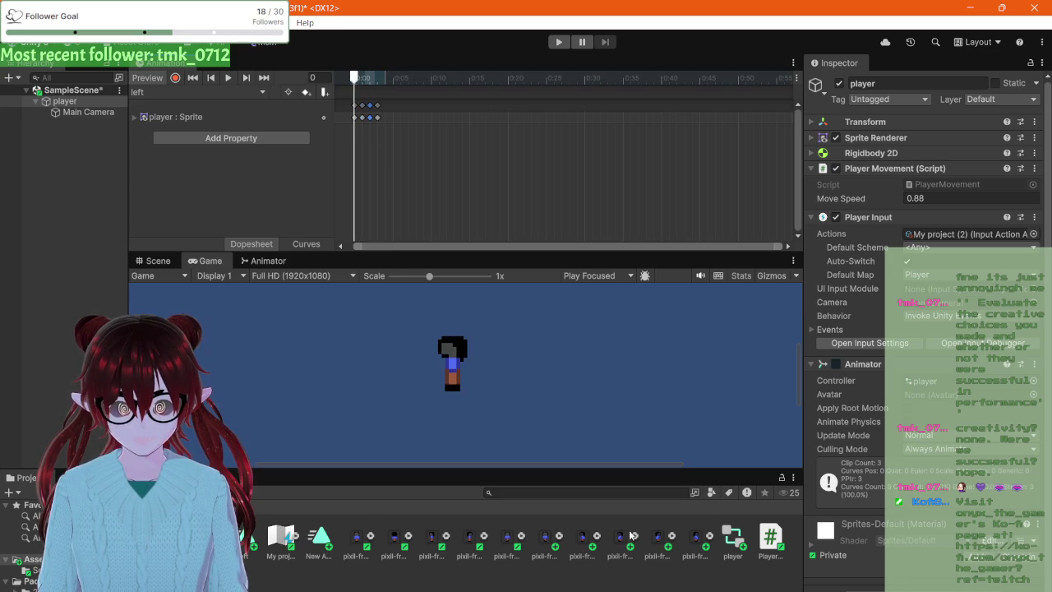
- Set pixil-frame-0 (16) to Single sprite, 16 pixels per unit, Point filter, no compression, and apply
left_click(580, 544)
left_click(921, 193)
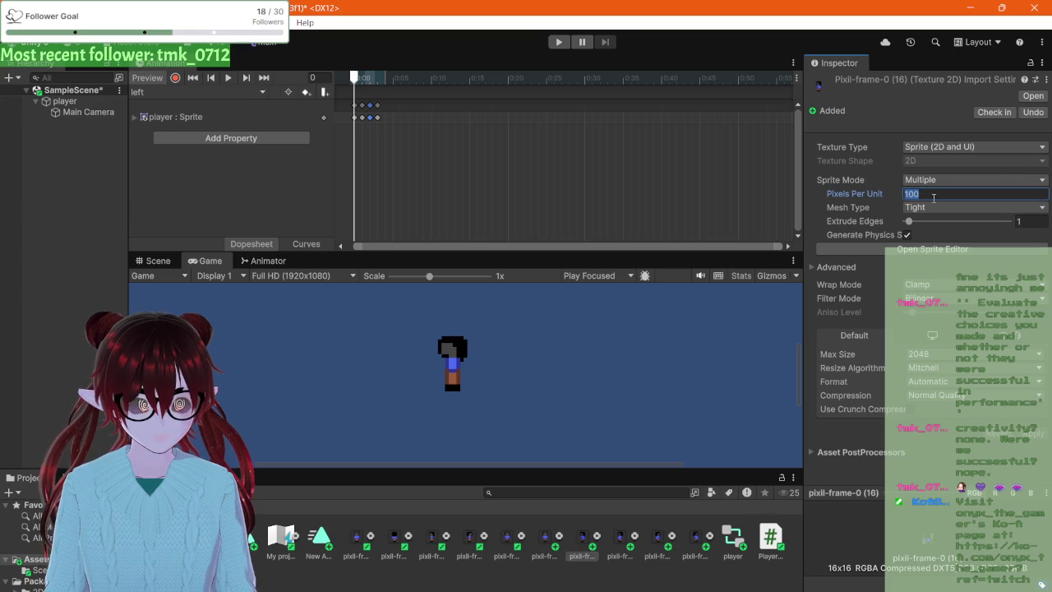
left_click(921, 179)
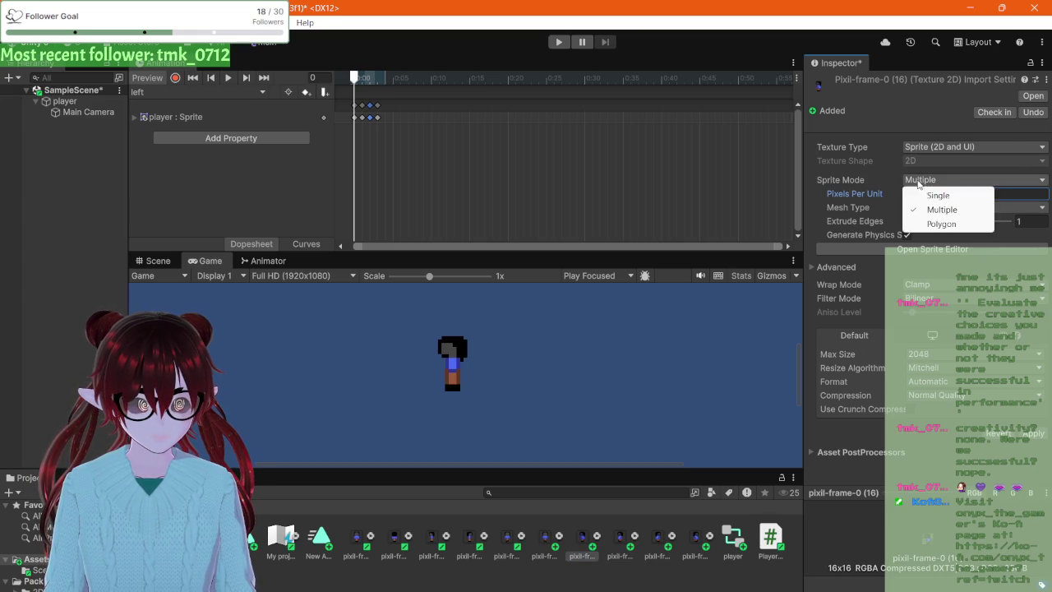
left_click(917, 194)
left_click(921, 313)
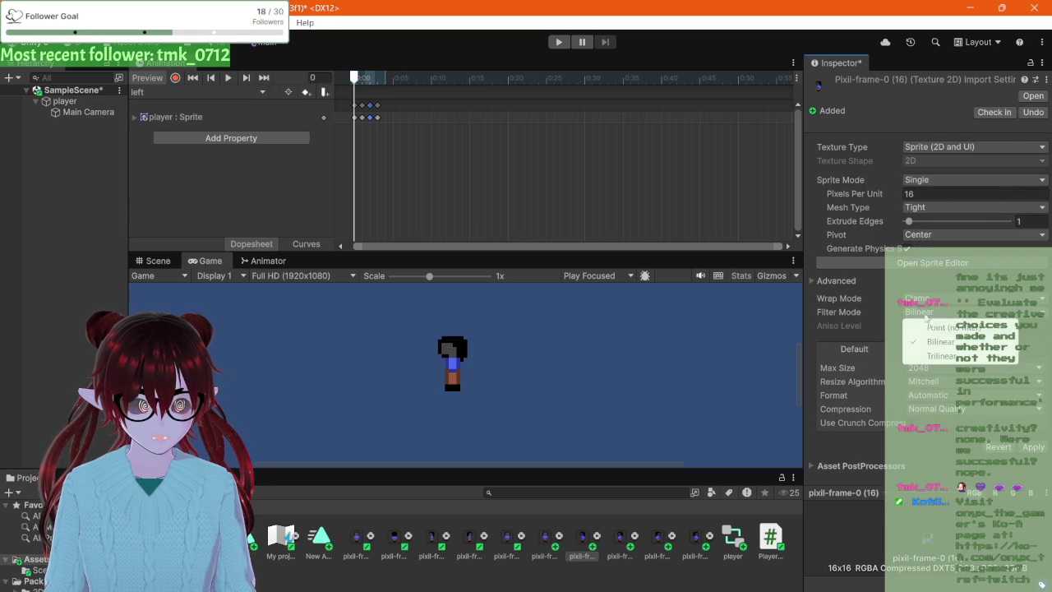
left_click(911, 329)
left_click(927, 408)
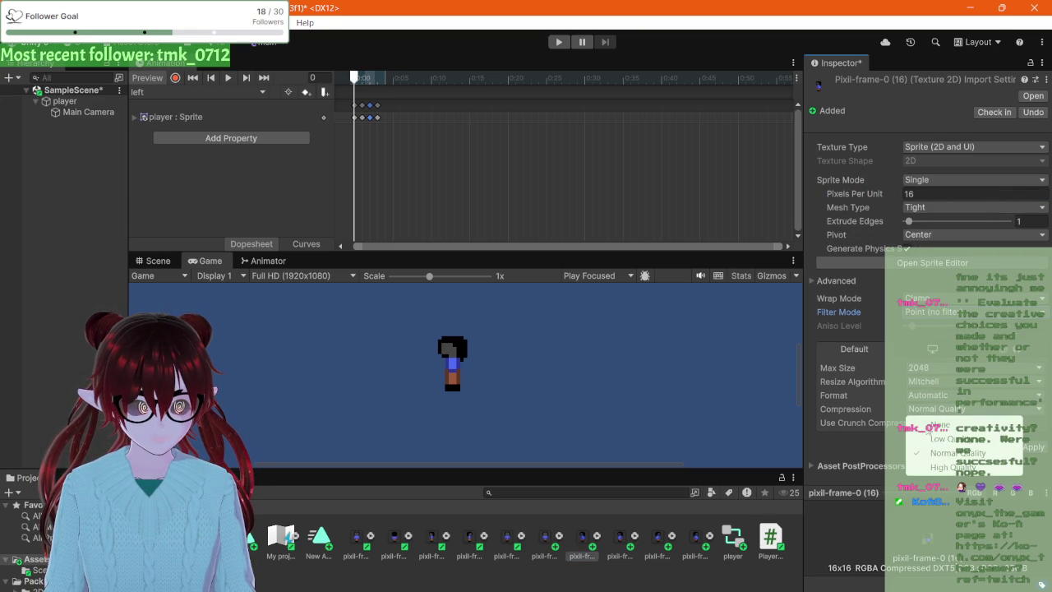
left_click(929, 412)
left_click(1033, 433)
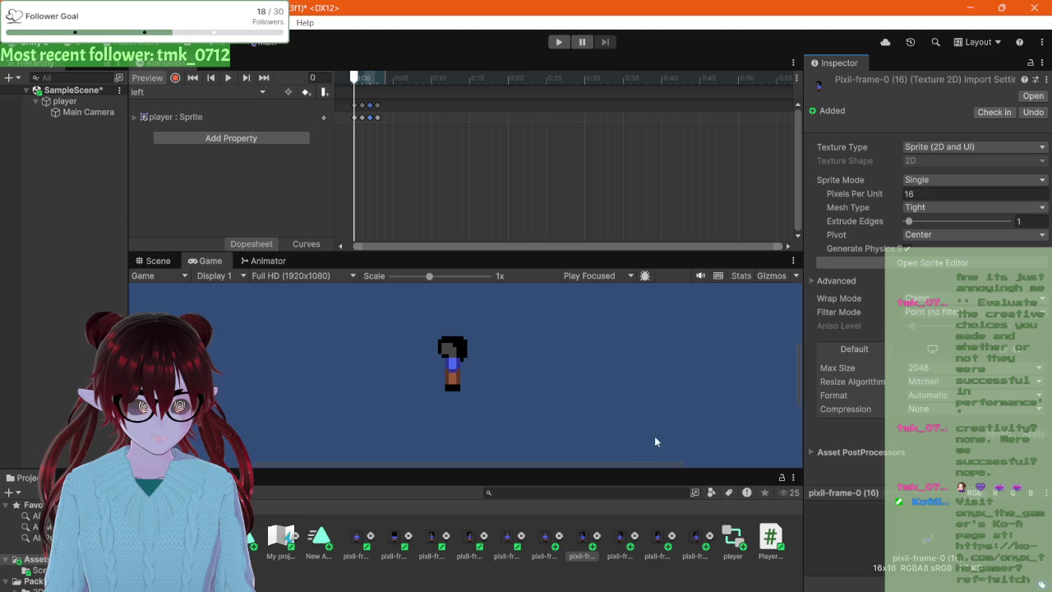
- Set pixil-frame-0 (17) to Single sprite, 16 pixels per unit, Point filter, no compression, and apply
left_click(612, 547)
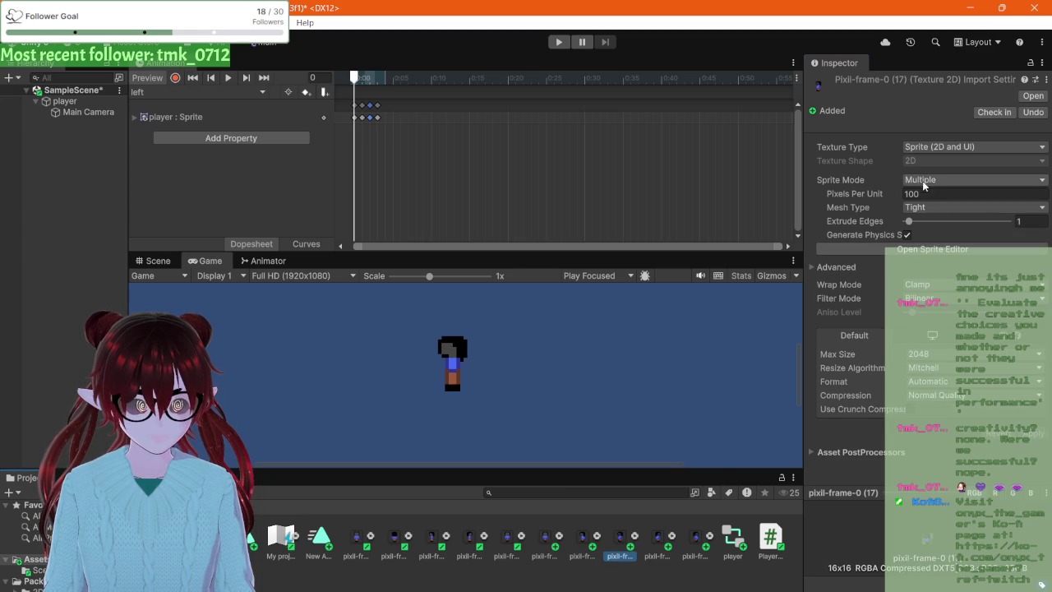
left_click(924, 186)
left_click(926, 193)
left_click(923, 196)
type("16")
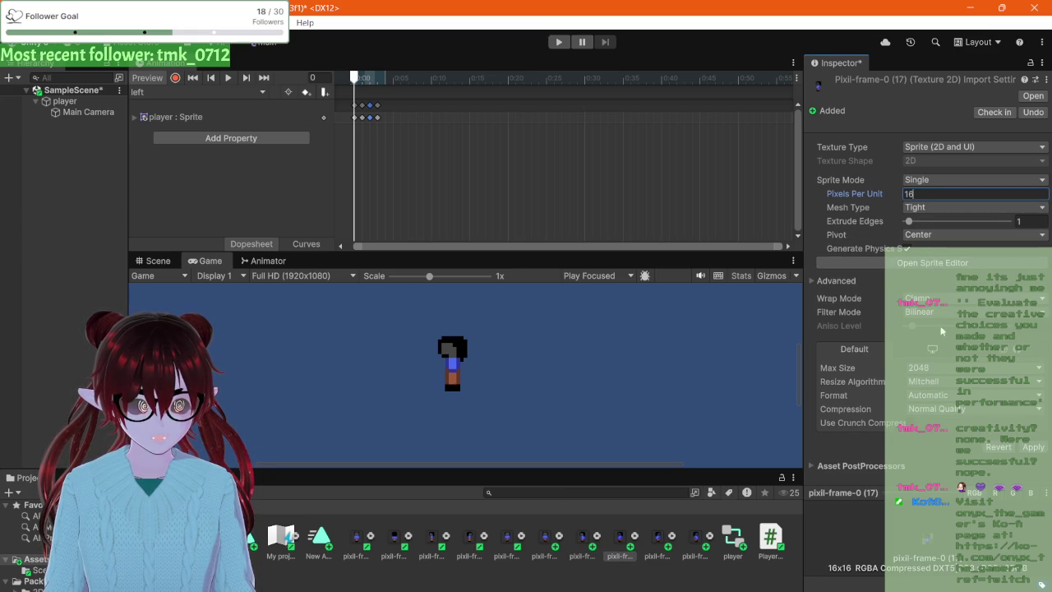
left_click(934, 311)
left_click(934, 323)
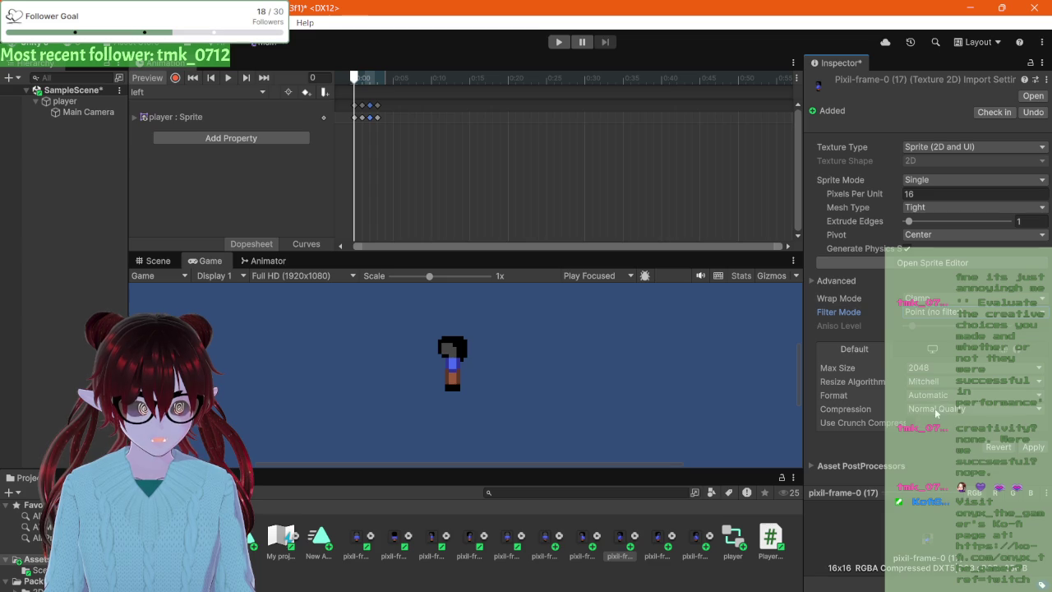
left_click(935, 408)
left_click(938, 421)
left_click(1031, 435)
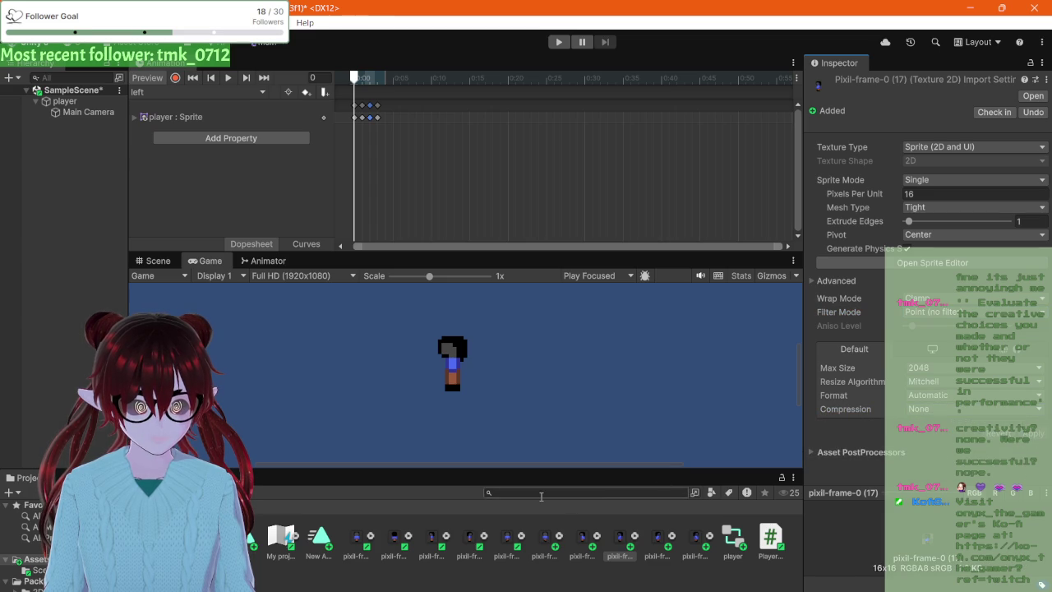
- Set pixil-frame-0 (18) to Single sprite, 16 pixels per unit, Point filter, no compression, and apply
left_click(658, 539)
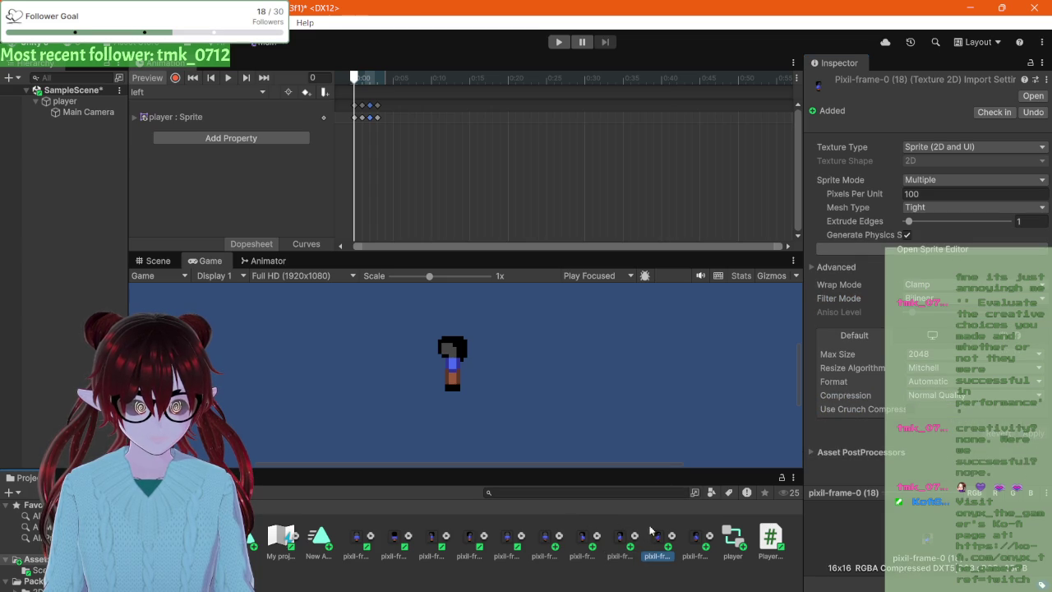
left_click(922, 180)
left_click(921, 198)
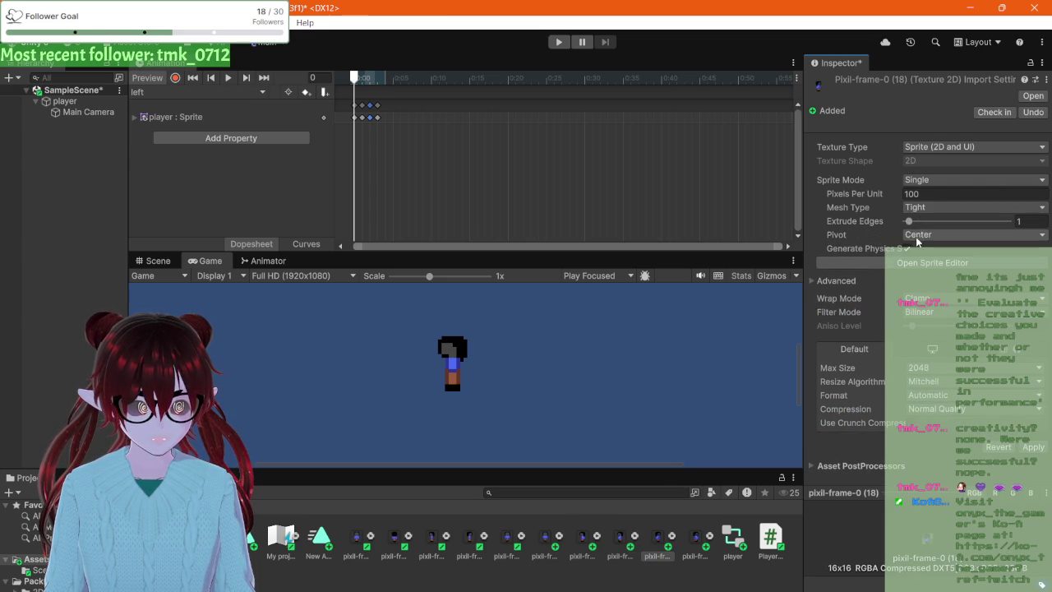
left_click(925, 196)
type("16")
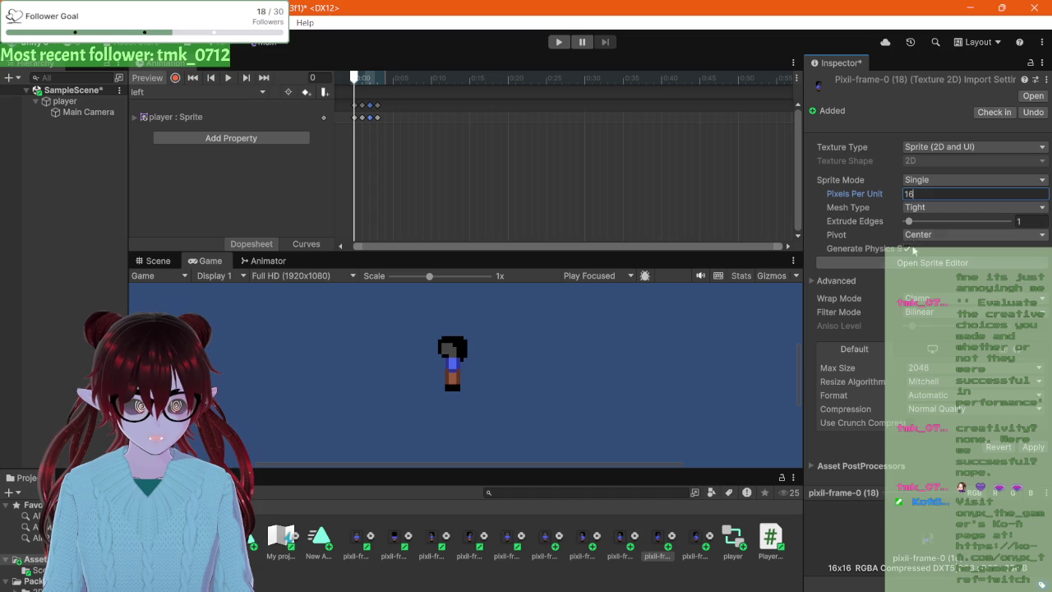
left_click(927, 316)
left_click(929, 328)
left_click(938, 409)
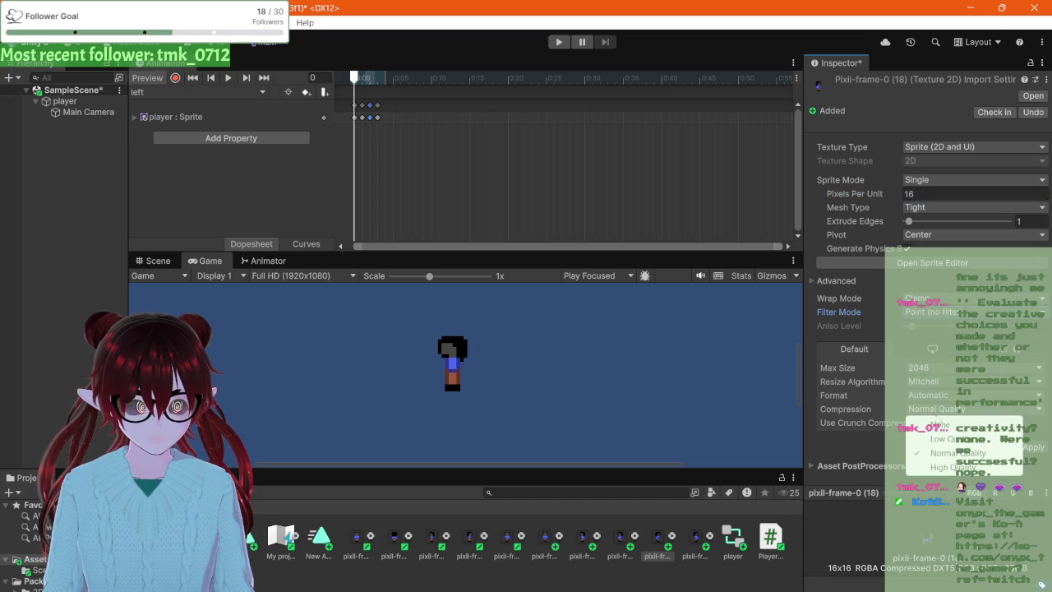
left_click(937, 421)
left_click(1037, 434)
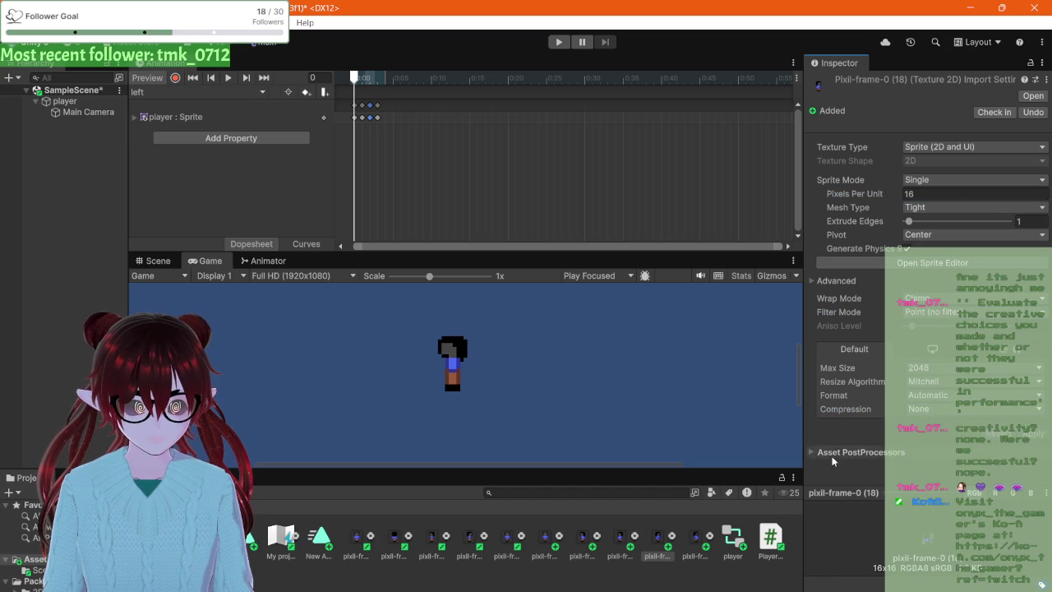
- Give pixil-frame-0 (19) the same import settings, apply, and preview the left clip at frame 1
left_click(673, 536)
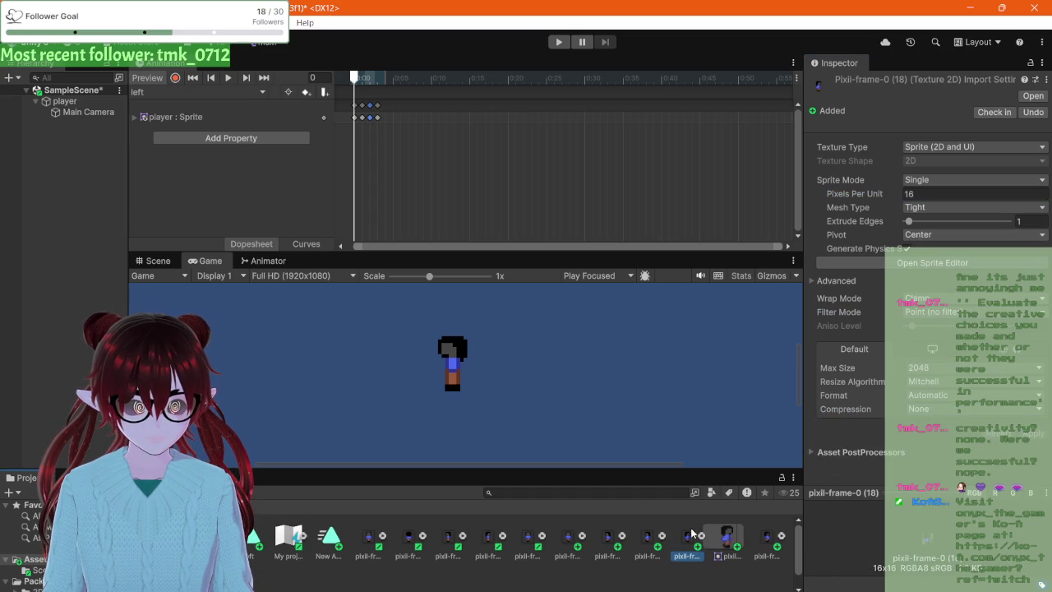
left_click(761, 545)
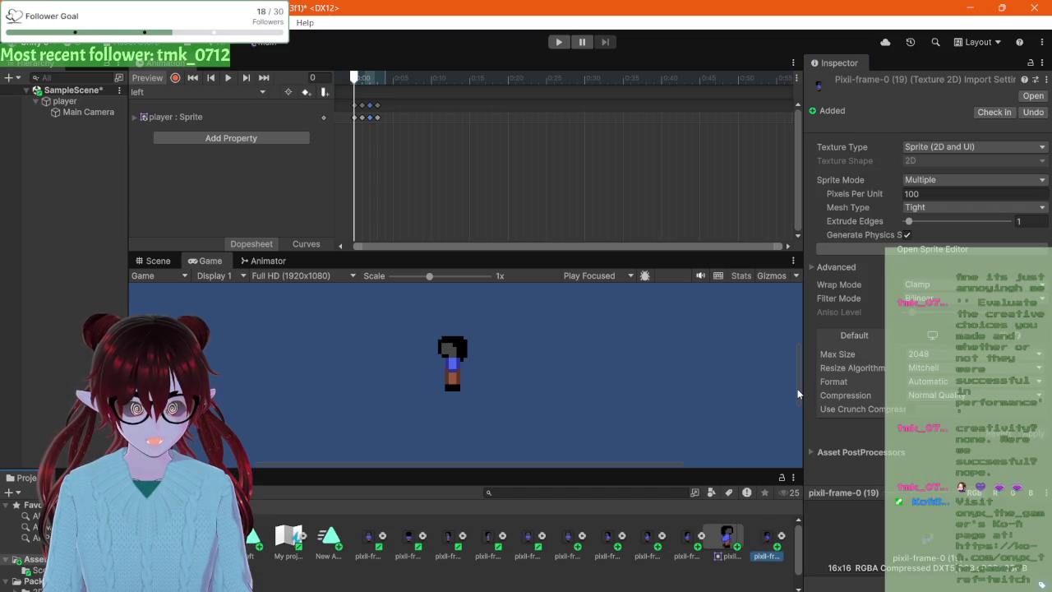
left_click(921, 183)
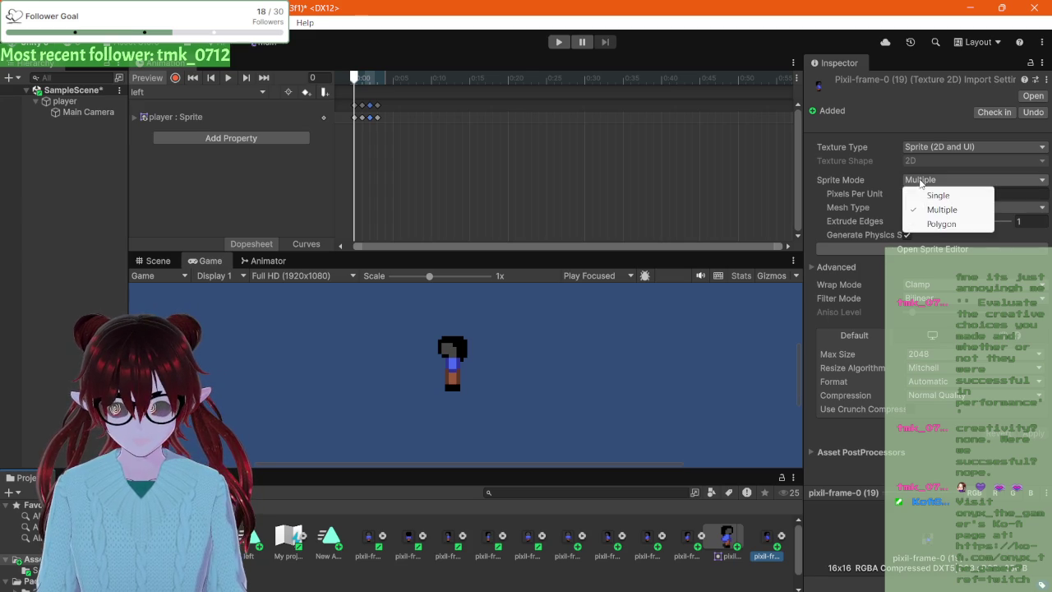
left_click(914, 196)
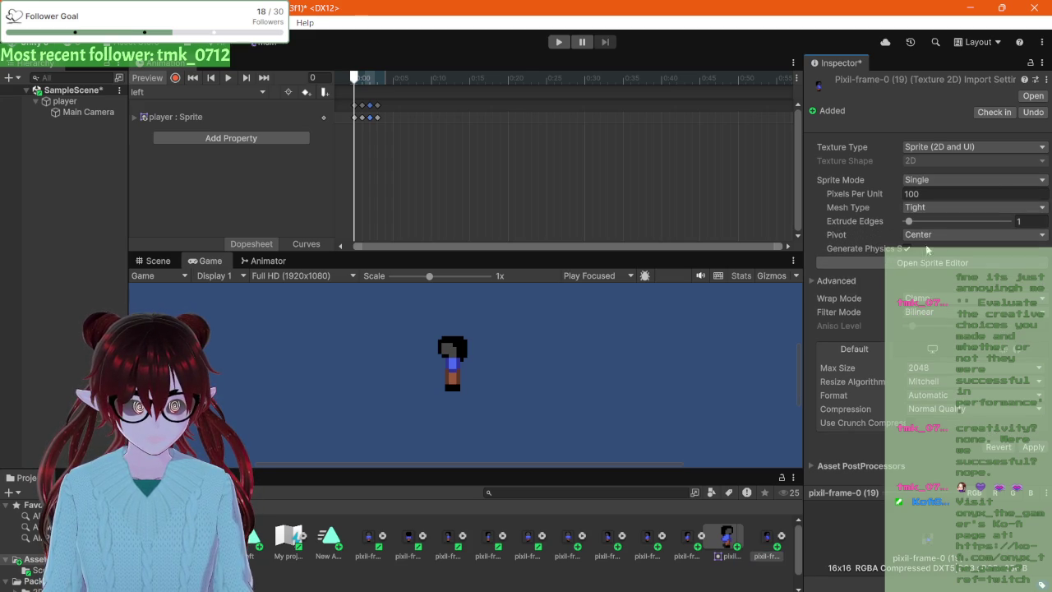
left_click(916, 195)
type("16")
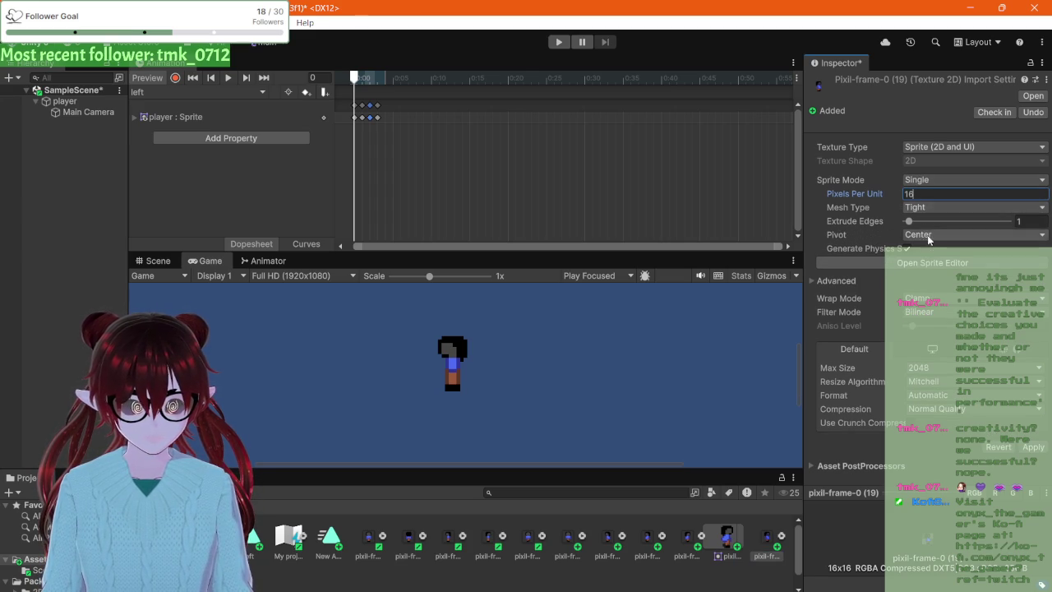
left_click(928, 318)
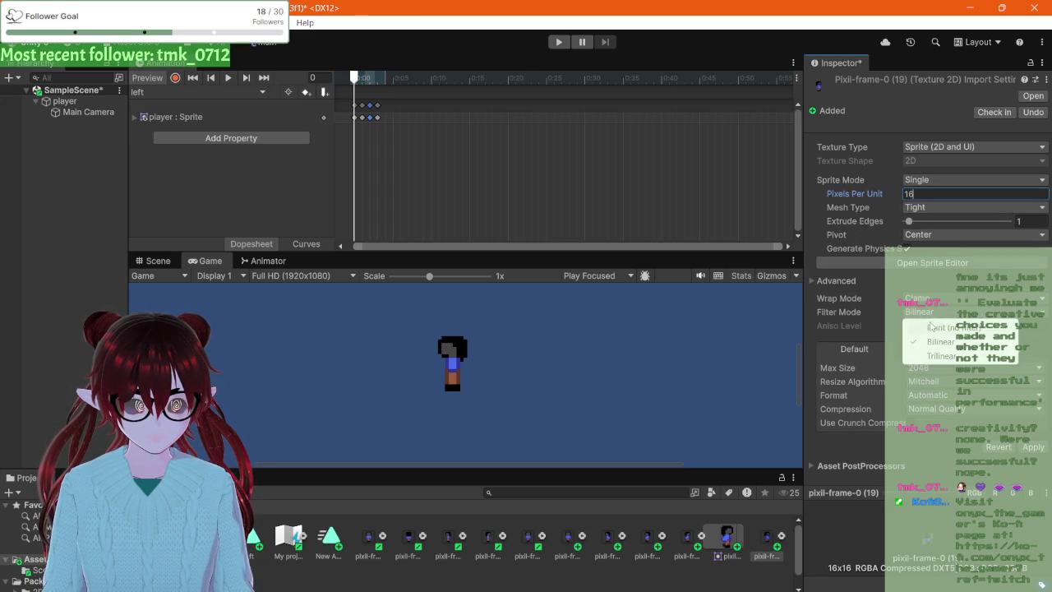
left_click(930, 326)
left_click(932, 413)
left_click(933, 420)
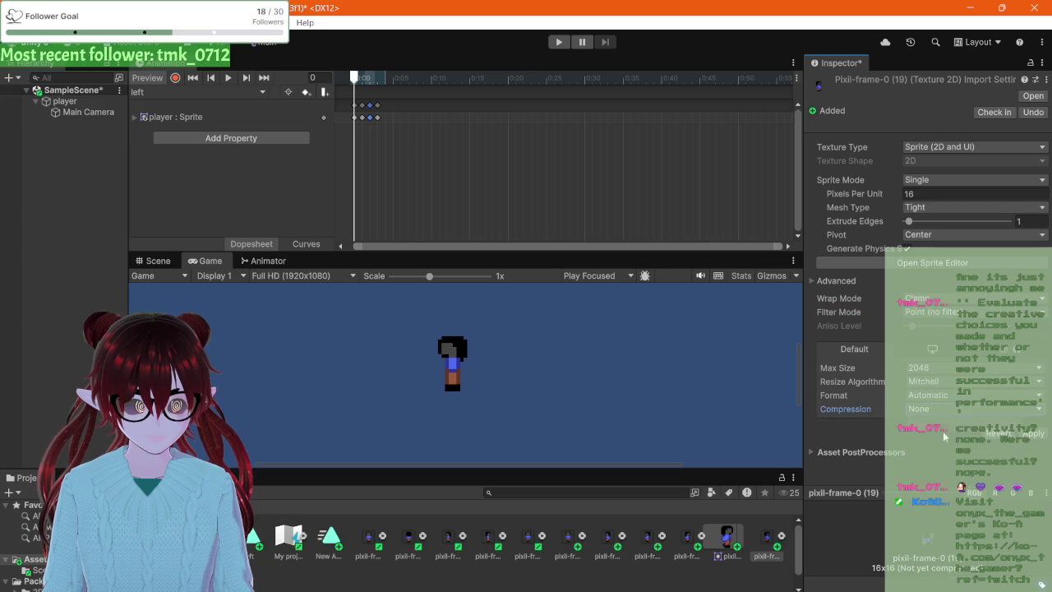
left_click(1025, 436)
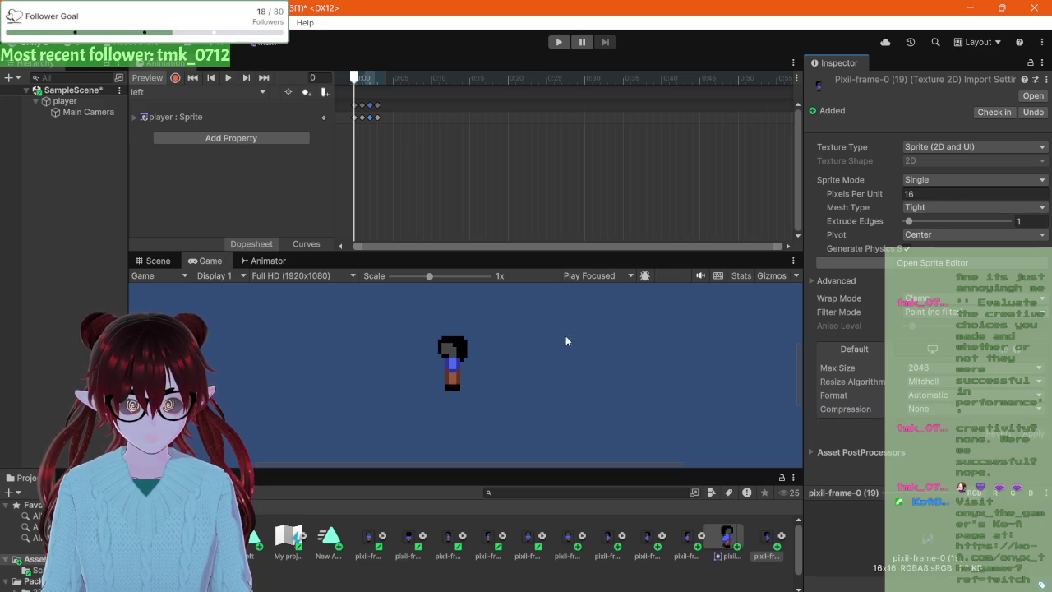
mouse_move(353, 77)
left_mouse_down()
mouse_move(367, 89)
mouse_move(353, 88)
left_mouse_up()
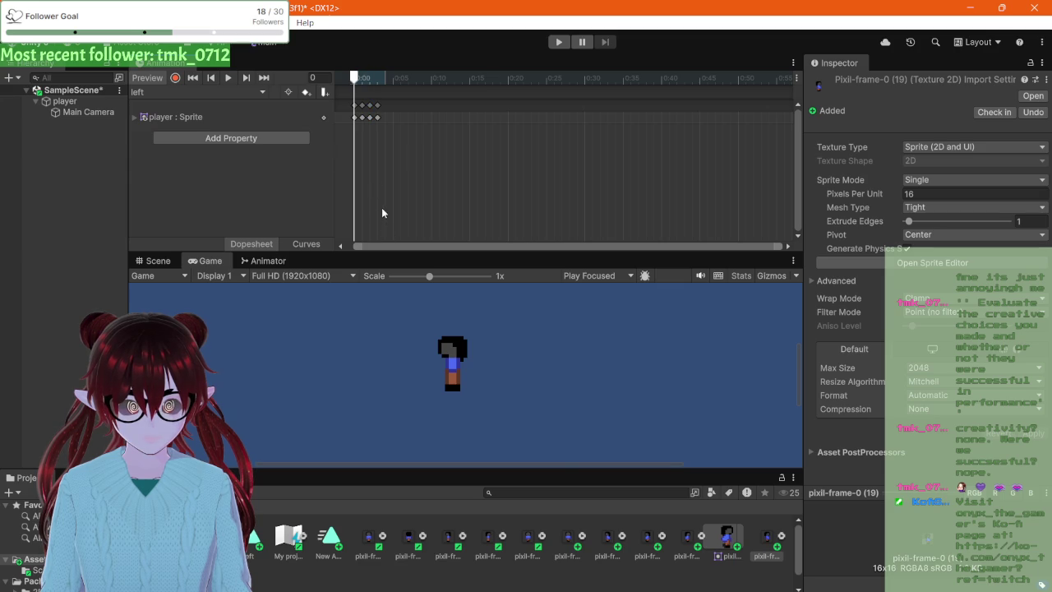
- Select the player's left clip keyframes and drop a pixil-frame sprite onto its Sprite track
left_click(611, 584)
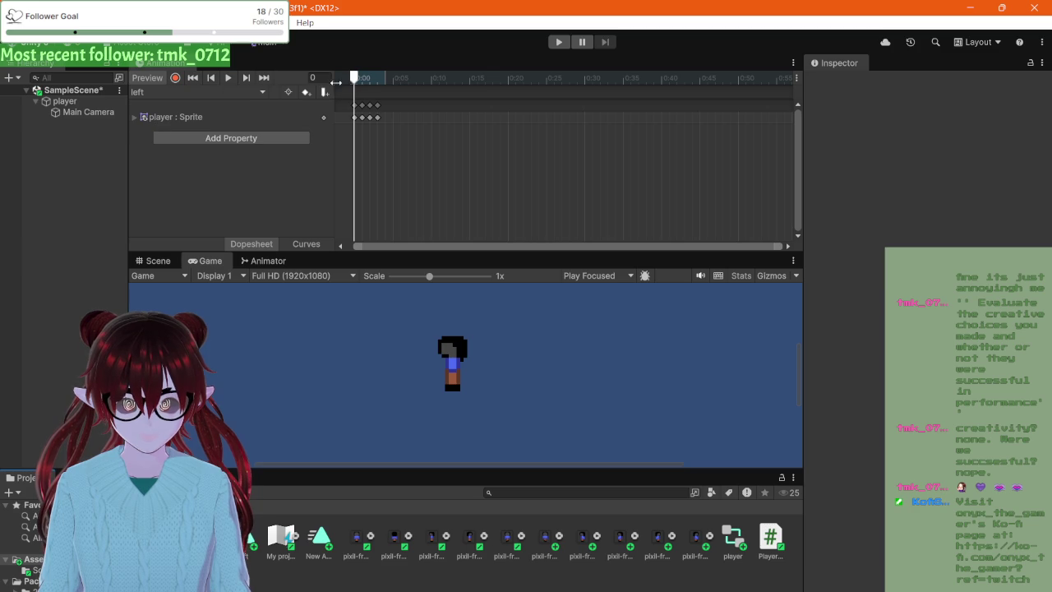
mouse_move(355, 82)
left_mouse_down()
mouse_move(382, 92)
mouse_move(354, 95)
left_mouse_up()
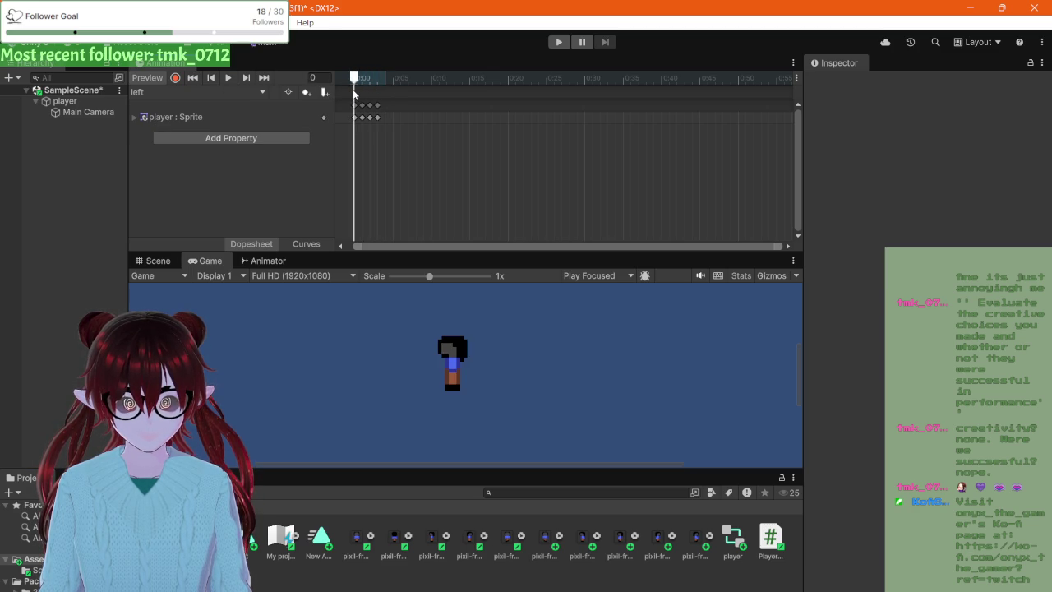
left_click(364, 120)
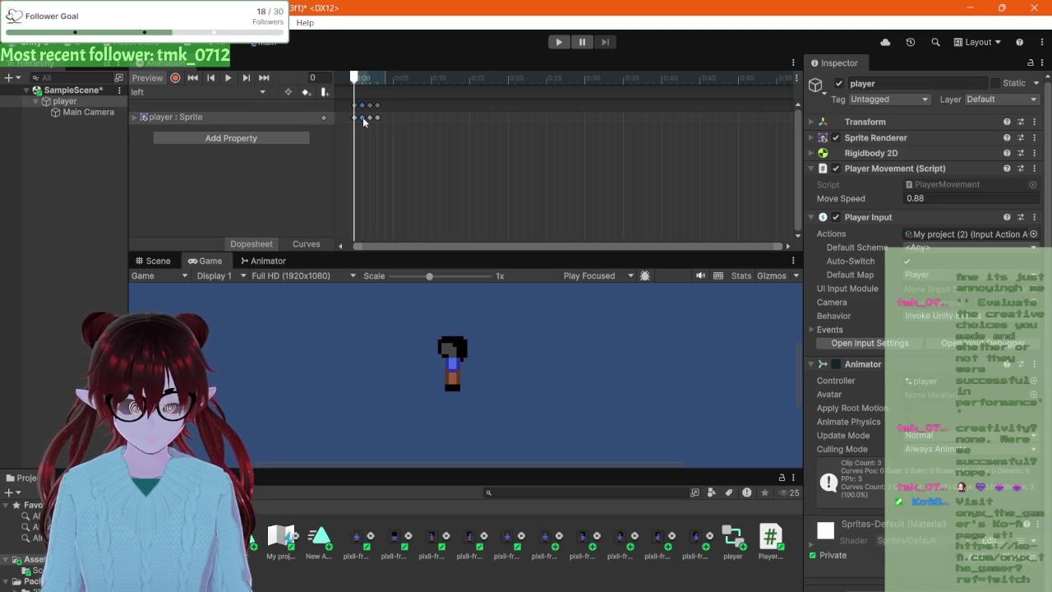
left_click(370, 118)
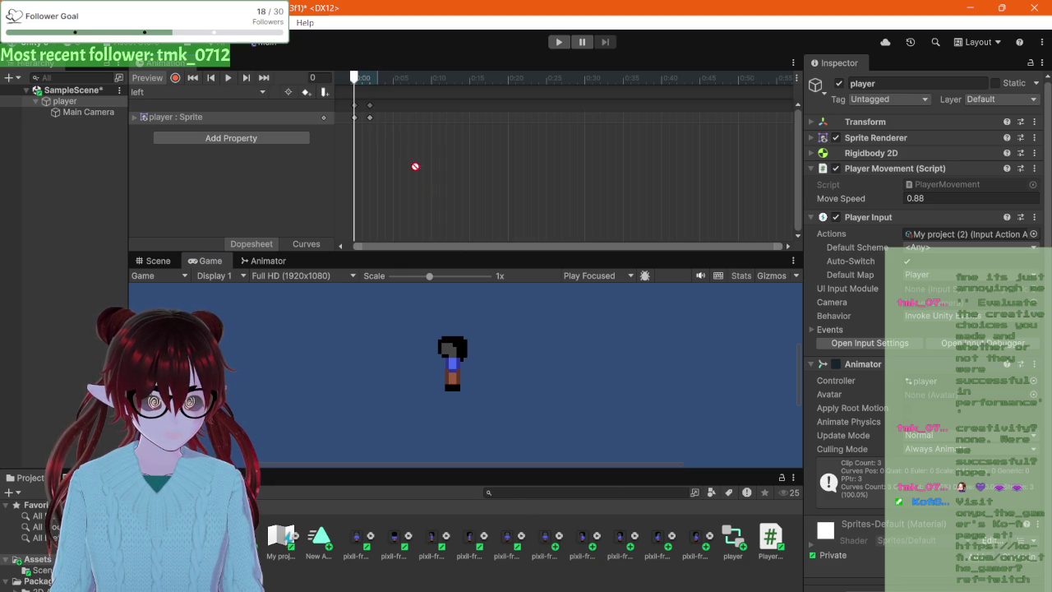
left_click(364, 120)
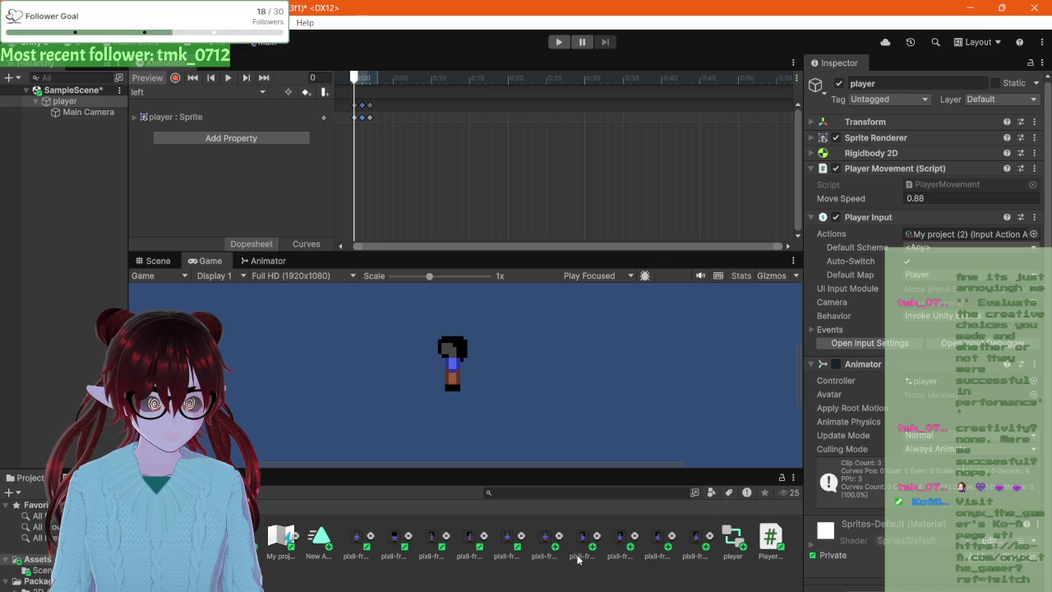
mouse_move(579, 551)
left_mouse_down()
mouse_move(411, 121)
mouse_move(376, 122)
left_mouse_up()
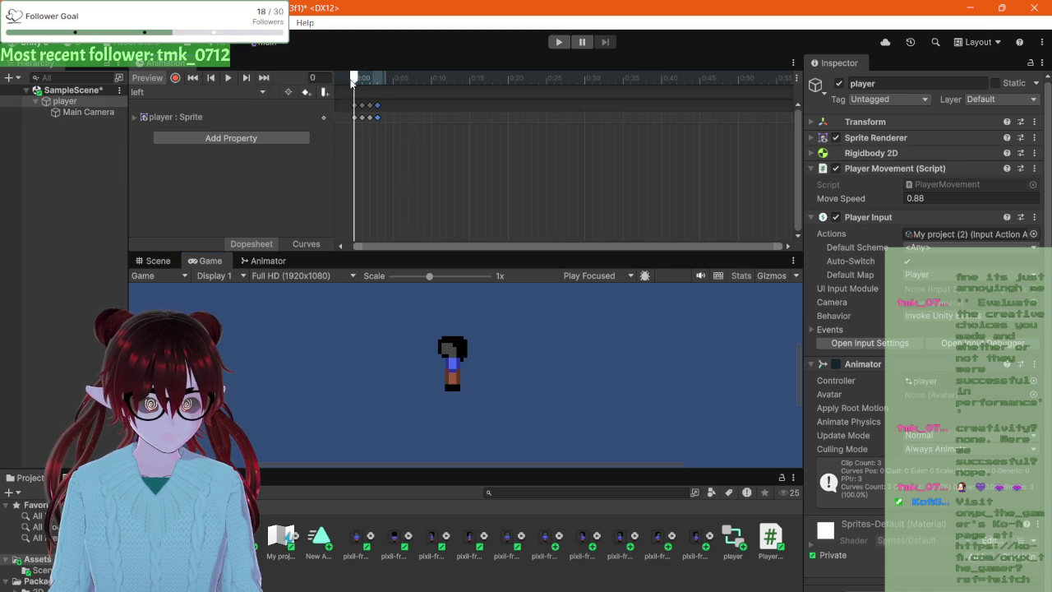
mouse_move(353, 82)
left_mouse_down()
mouse_move(382, 88)
mouse_move(360, 97)
left_mouse_up()
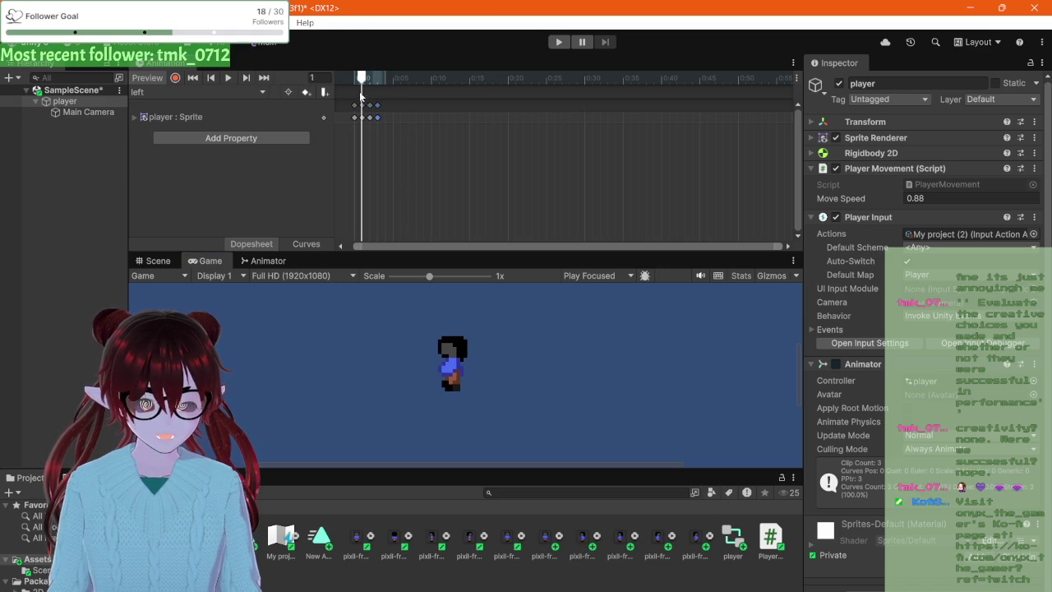
left_click(355, 85)
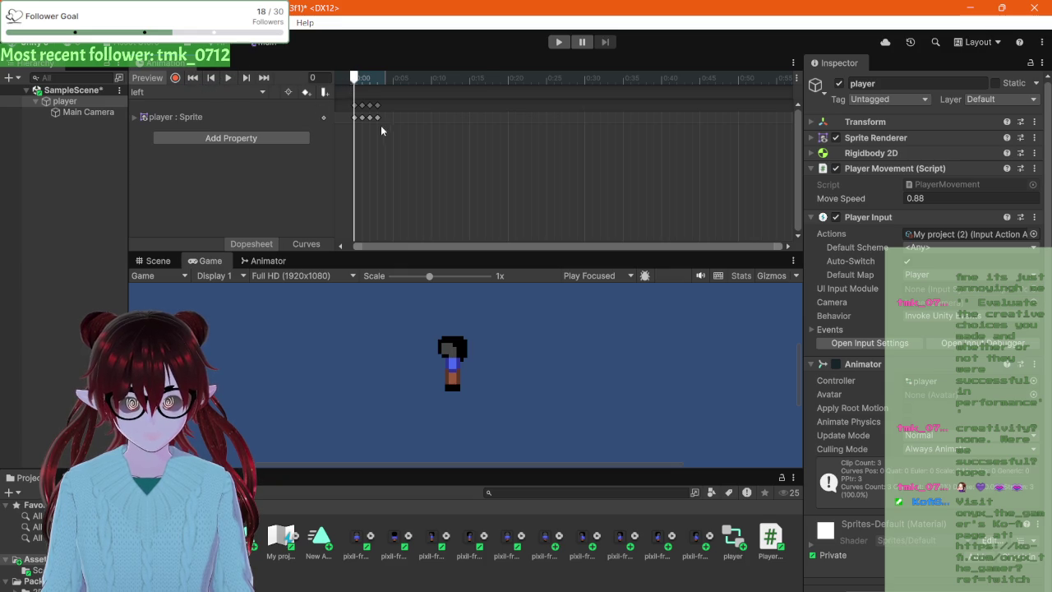
- Stretch all of the left clip's keyframes to span 0:00 to 1:00
mouse_move(352, 130)
left_mouse_down()
mouse_move(378, 112)
mouse_move(752, 118)
mouse_move(350, 110)
left_mouse_up()
left_click(693, 153)
left_click_drag(642, 118, 753, 122)
left_click(729, 135)
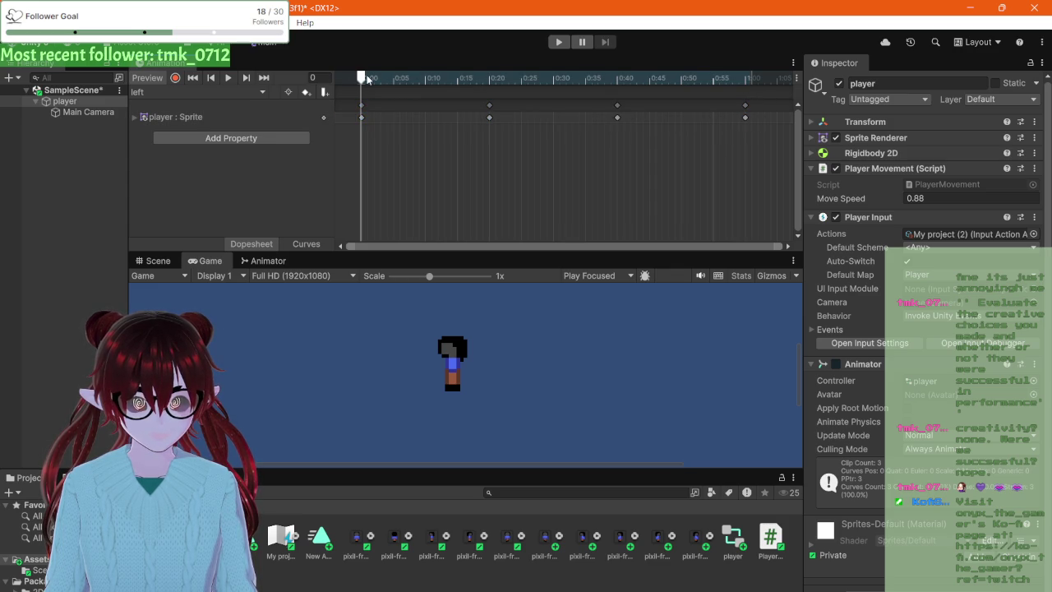
mouse_move(365, 78)
left_mouse_down()
mouse_move(661, 110)
mouse_move(733, 110)
mouse_move(734, 87)
mouse_move(750, 84)
mouse_move(733, 84)
left_mouse_up()
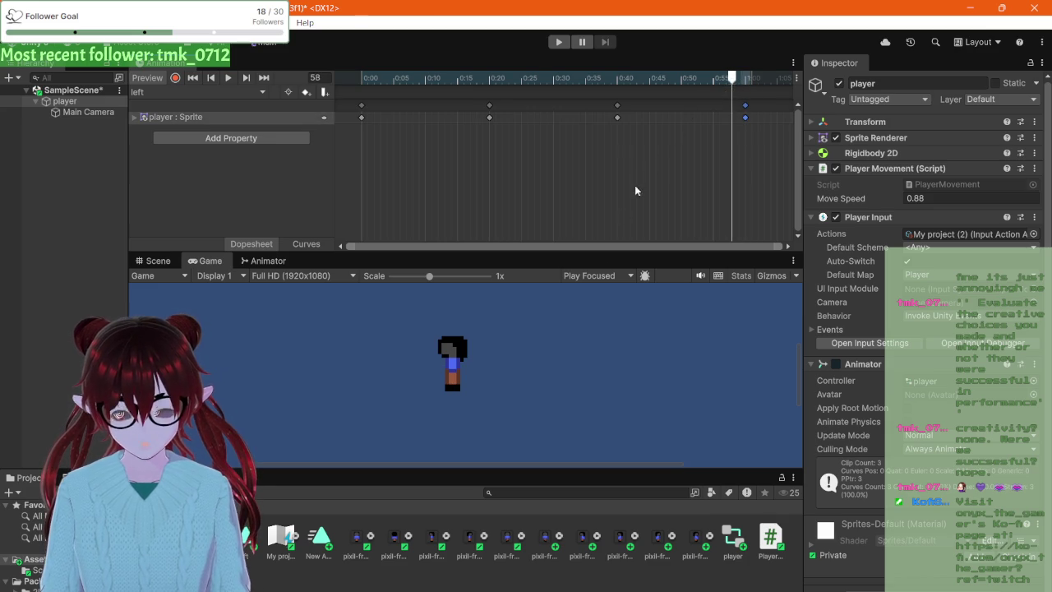
- Add a pixil-frame sprite as the final keyframe at frame 80 and play the left clip
scroll(589, 169, "down", 3)
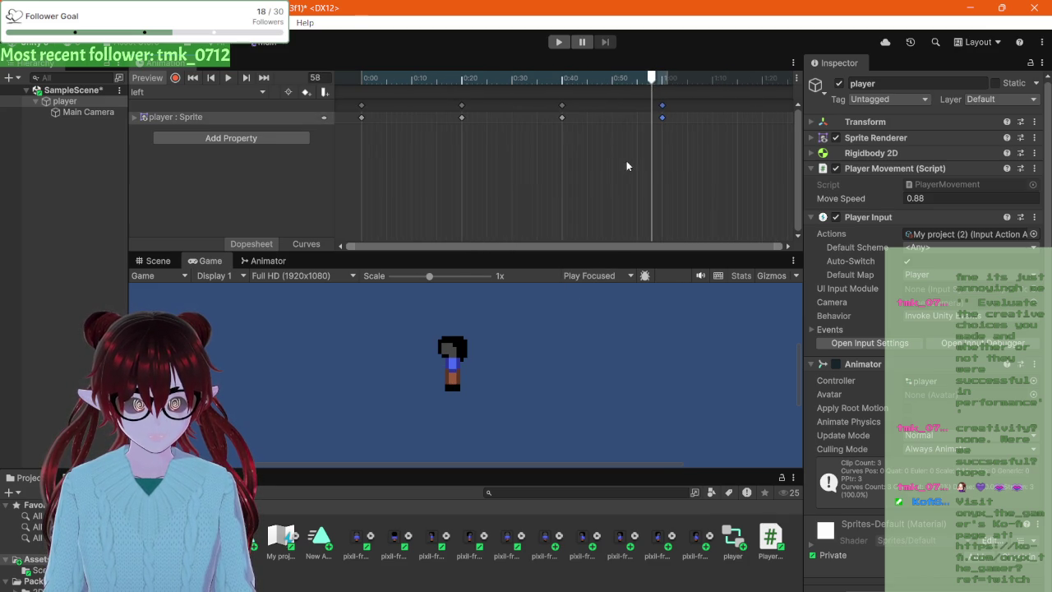
left_click_drag(653, 79, 668, 80)
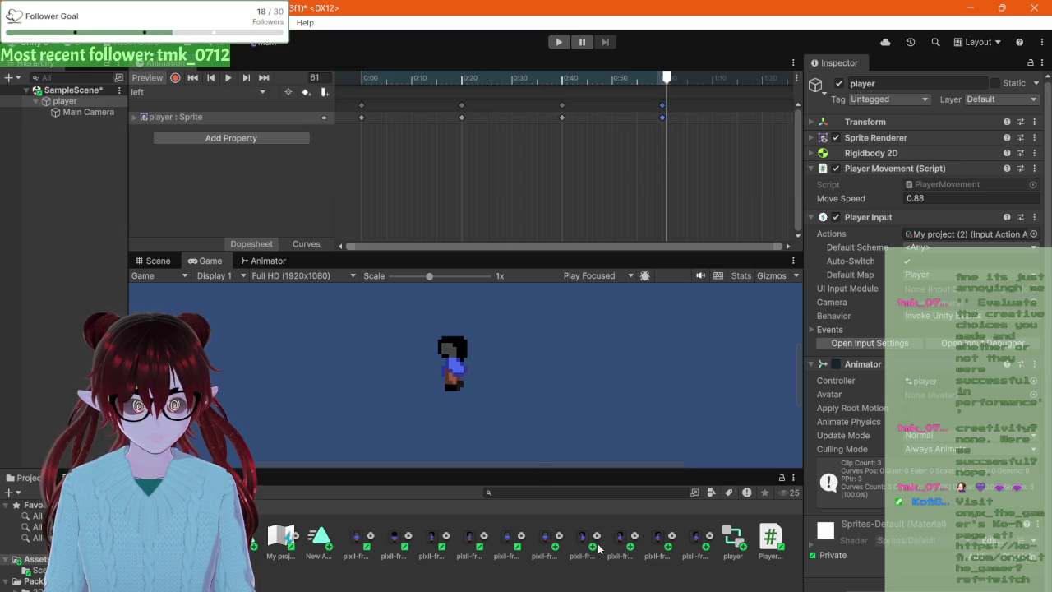
left_click_drag(587, 545, 711, 165)
left_click_drag(764, 129, 763, 122)
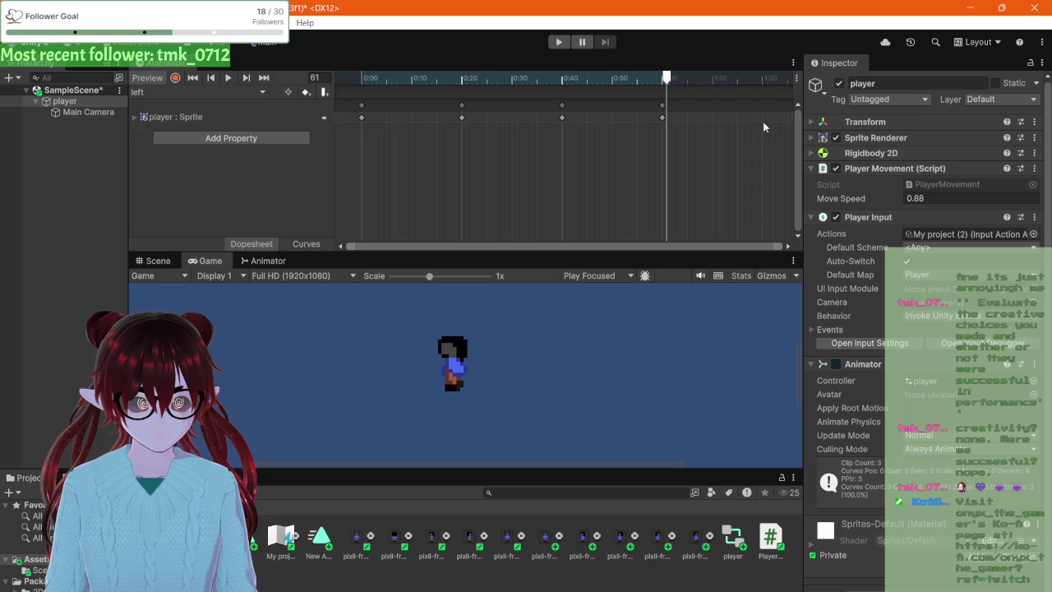
left_click_drag(667, 85, 654, 82)
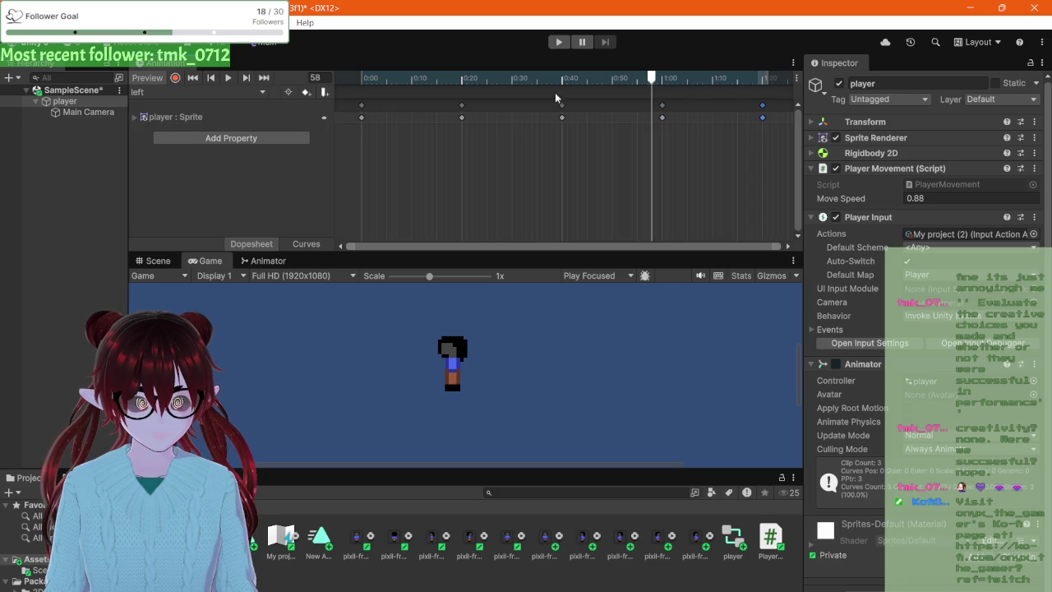
left_click(226, 77)
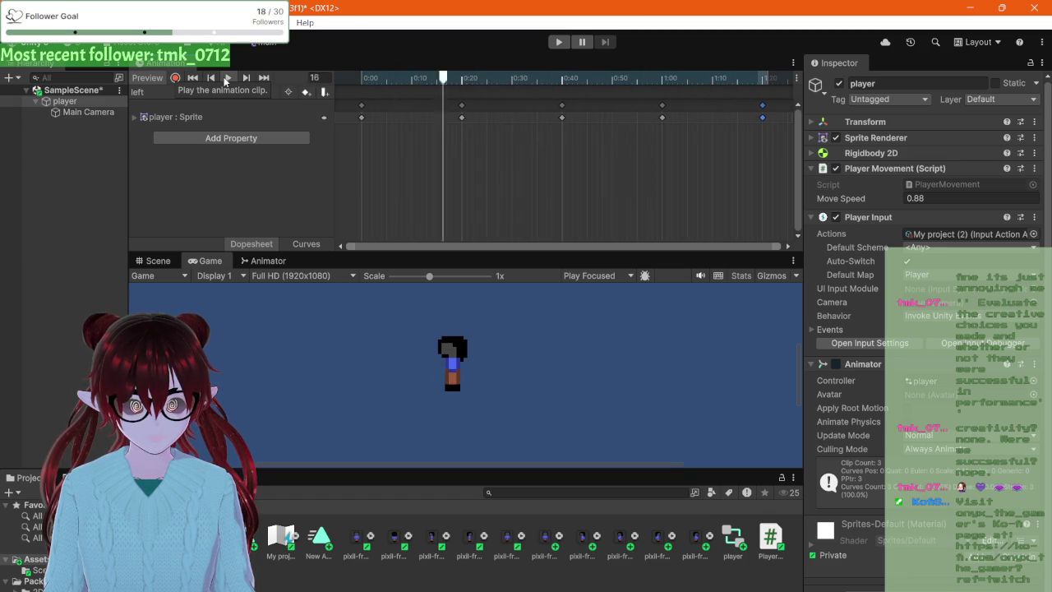
left_click(226, 78)
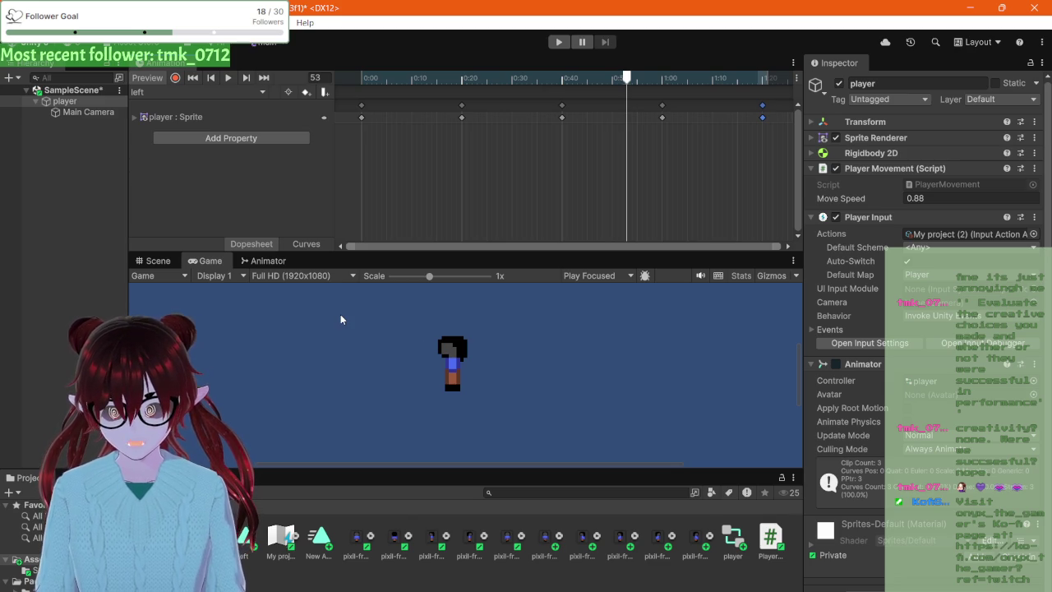
- Switch to the Pixilart browser, closing the Download dialog and the ad bar
left_click(474, 586)
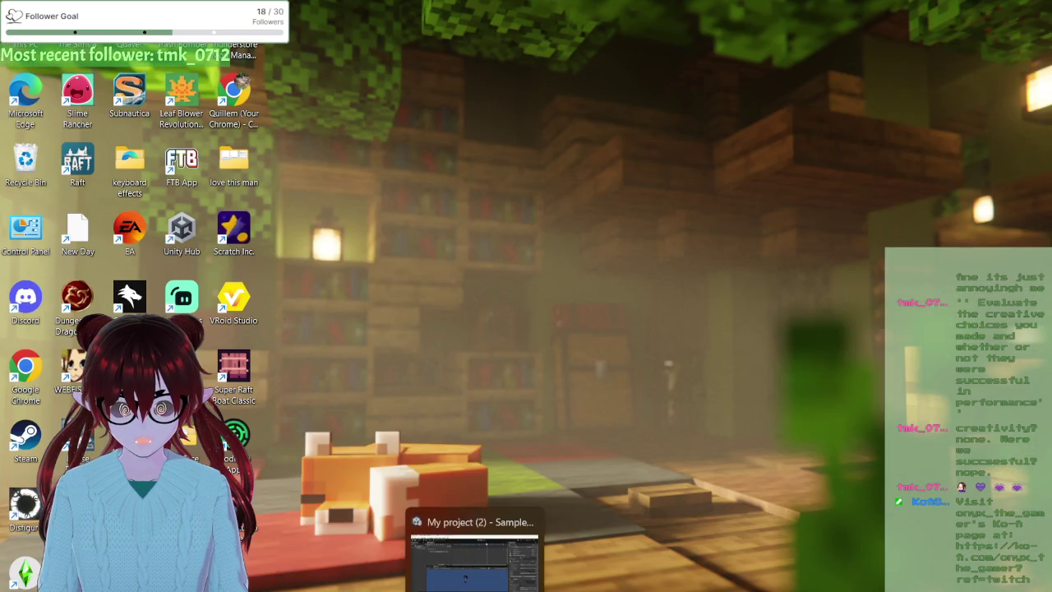
left_click(474, 586)
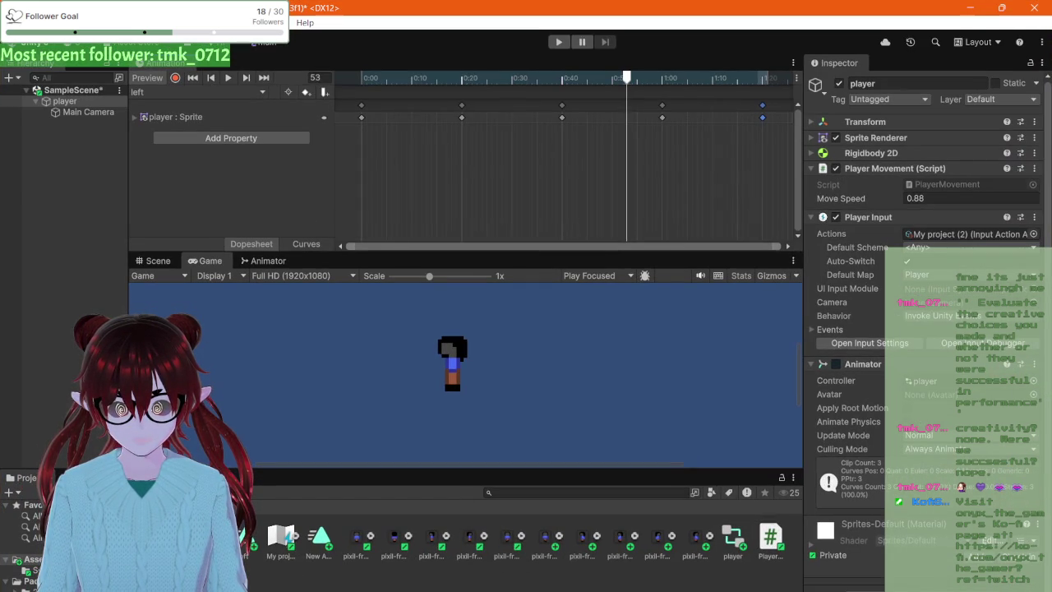
mouse_move(292, 587)
left_click(295, 565)
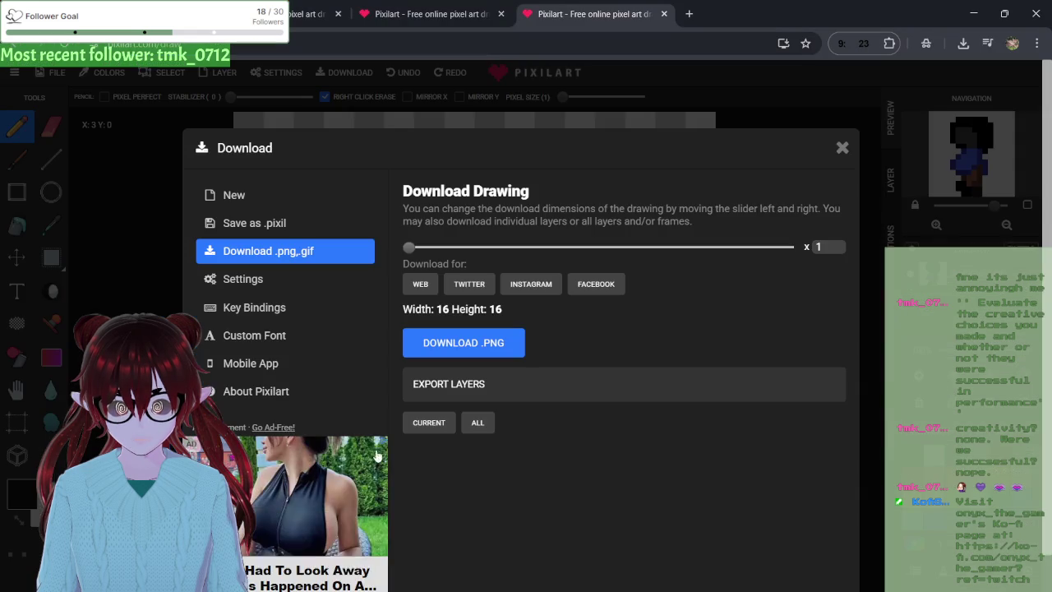
left_click(840, 145)
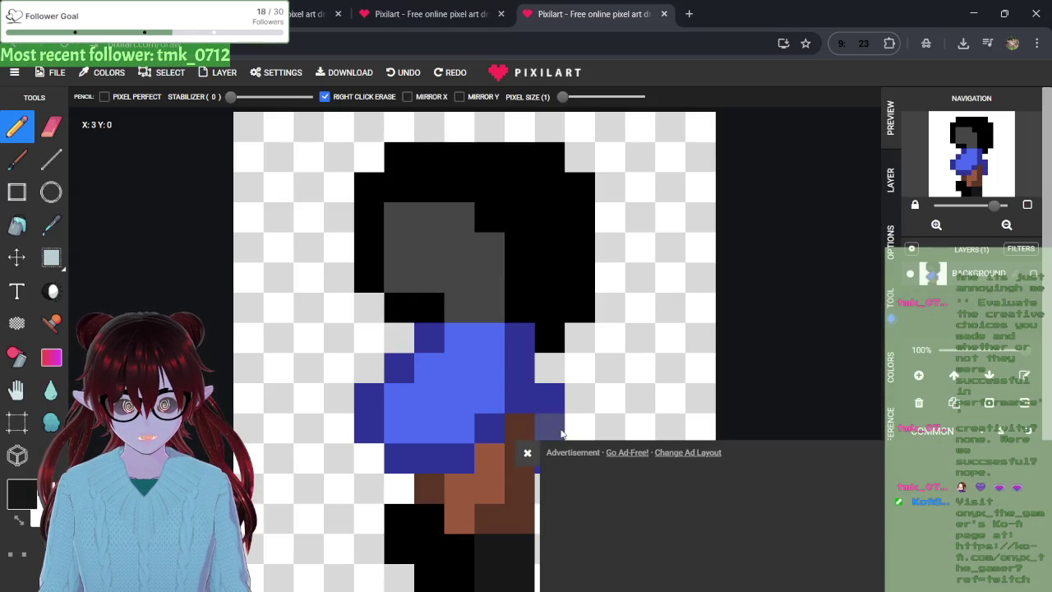
left_click(527, 453)
- Compare the open Pixilart drawings and settle on the grey-headed figure
left_click(306, 6)
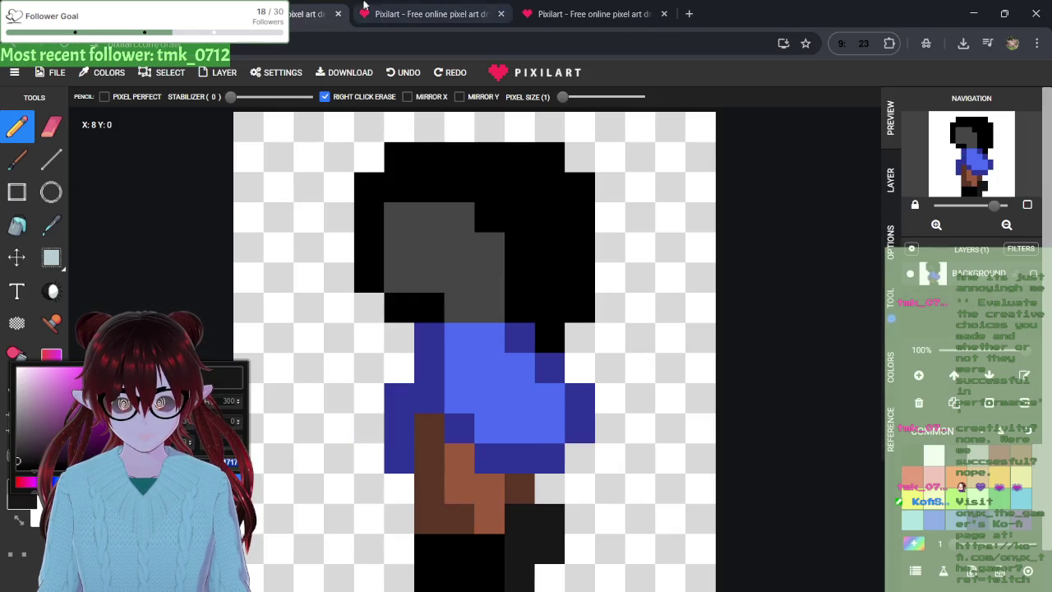
left_click(306, 5)
left_click(306, 6)
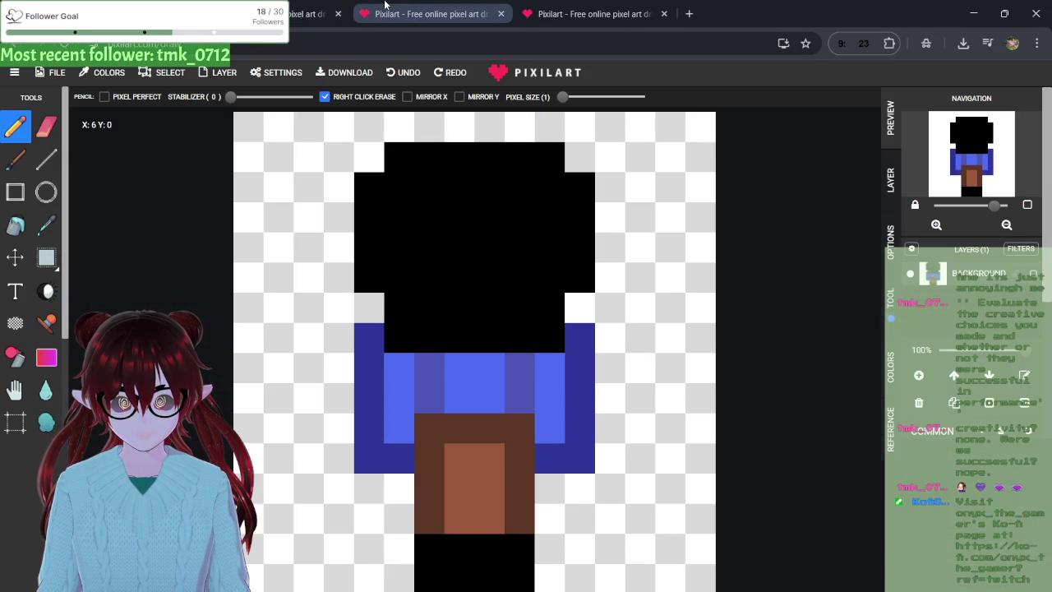
left_click(527, 452)
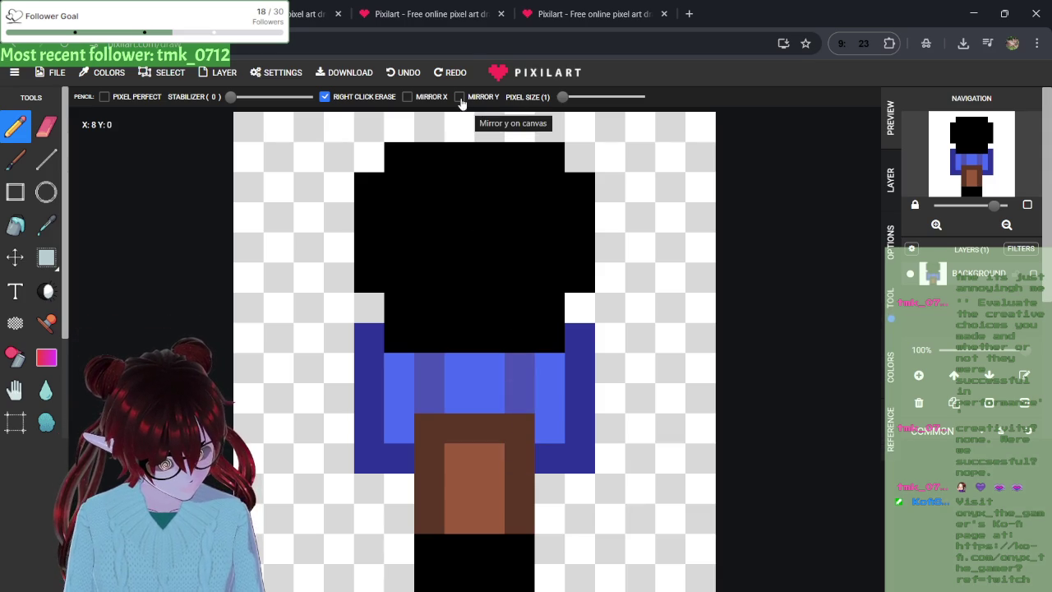
left_click(438, 13)
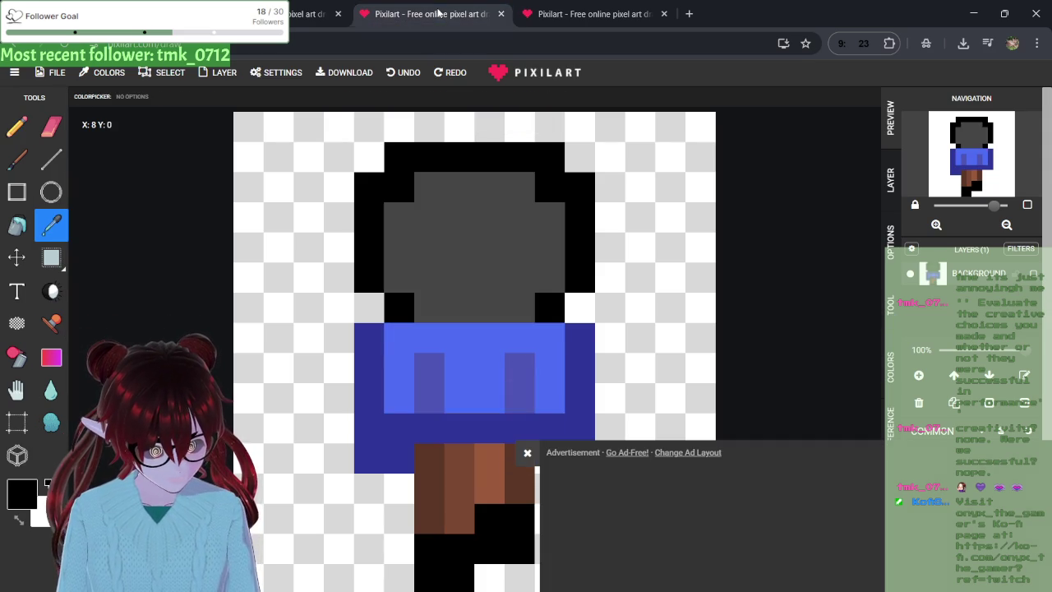
left_click(527, 452)
left_click(317, 13)
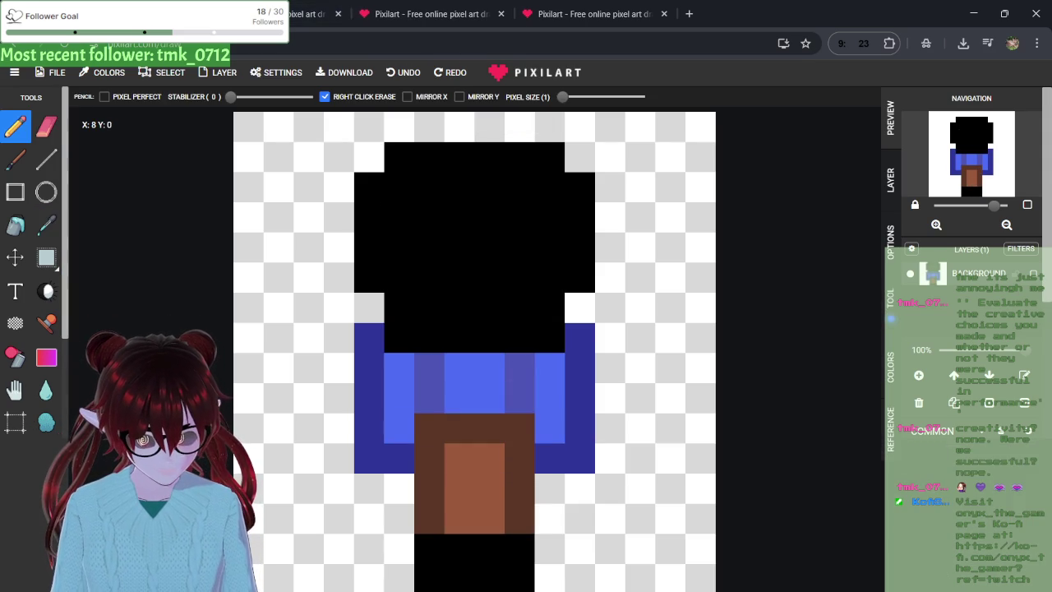
left_click(444, 8)
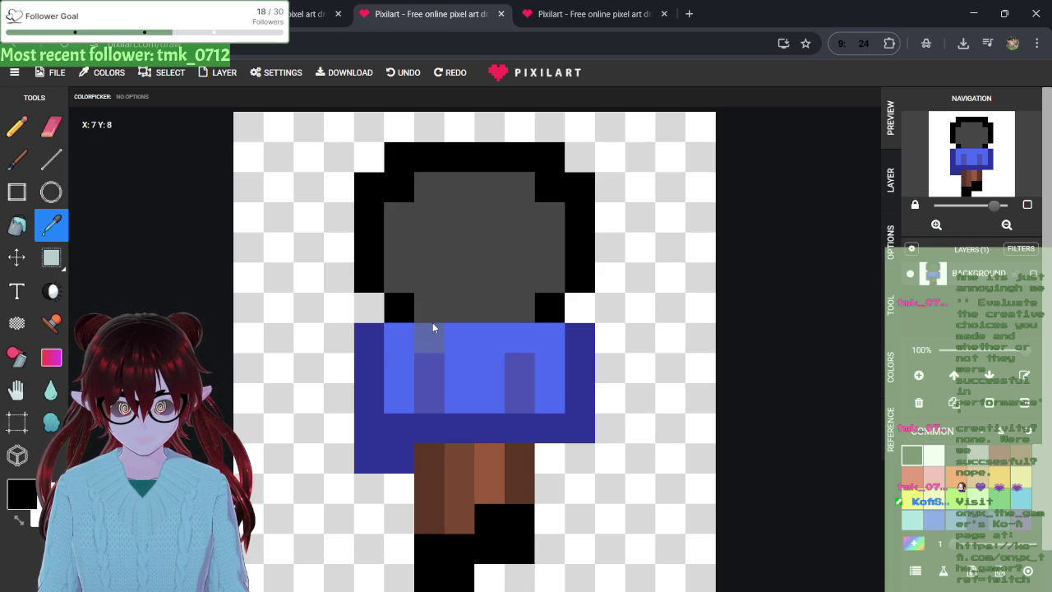
- Paint the grey head and the shirt's top middle row black with the Pencil tool
left_click(24, 140)
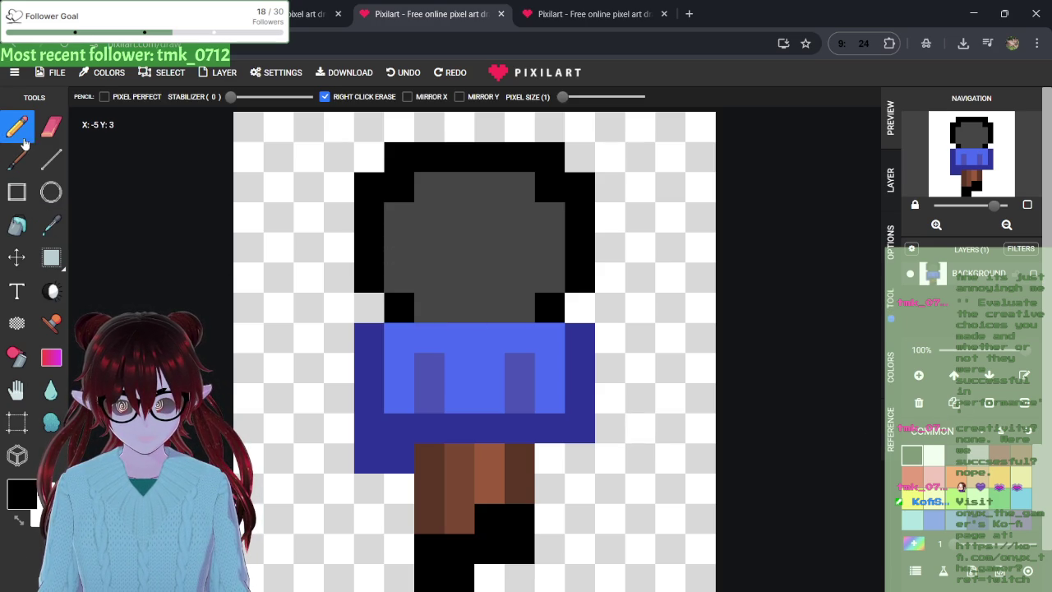
mouse_move(458, 340)
left_mouse_down()
mouse_move(526, 335)
mouse_move(559, 348)
mouse_move(422, 333)
mouse_move(428, 308)
mouse_move(534, 285)
mouse_move(514, 306)
mouse_move(424, 290)
mouse_move(416, 263)
mouse_move(472, 281)
mouse_move(564, 251)
mouse_move(414, 230)
mouse_move(497, 191)
mouse_move(508, 204)
left_mouse_up()
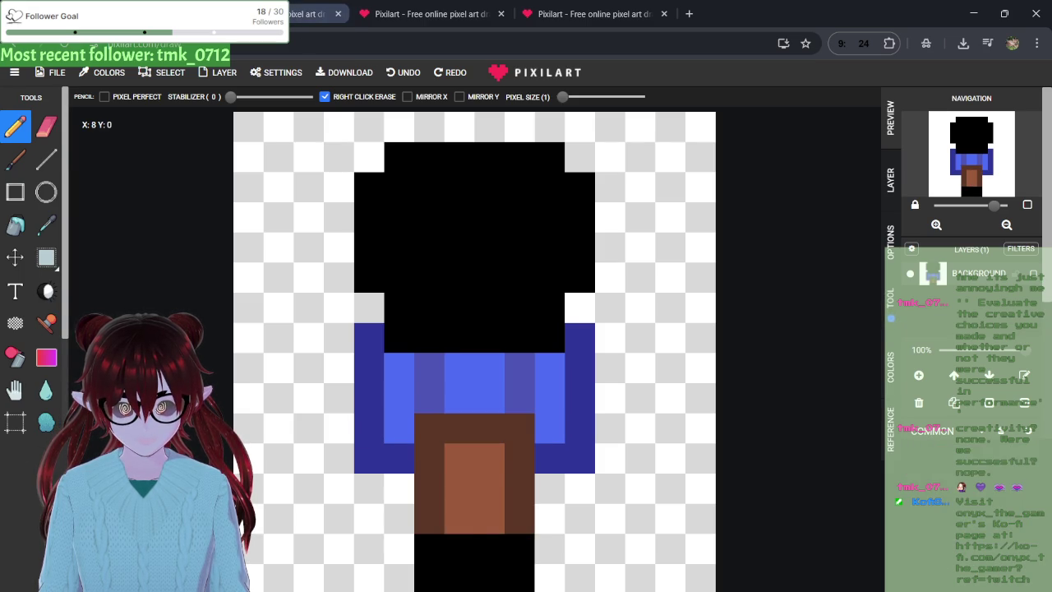
left_click(303, 7)
left_click(372, 5)
left_click(565, 6)
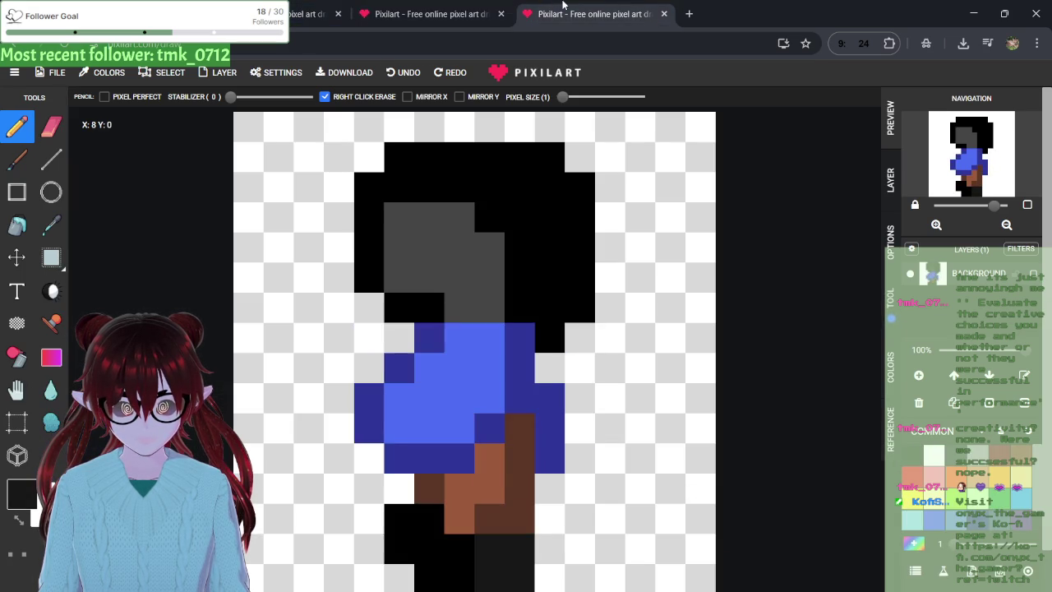
left_click(457, 9)
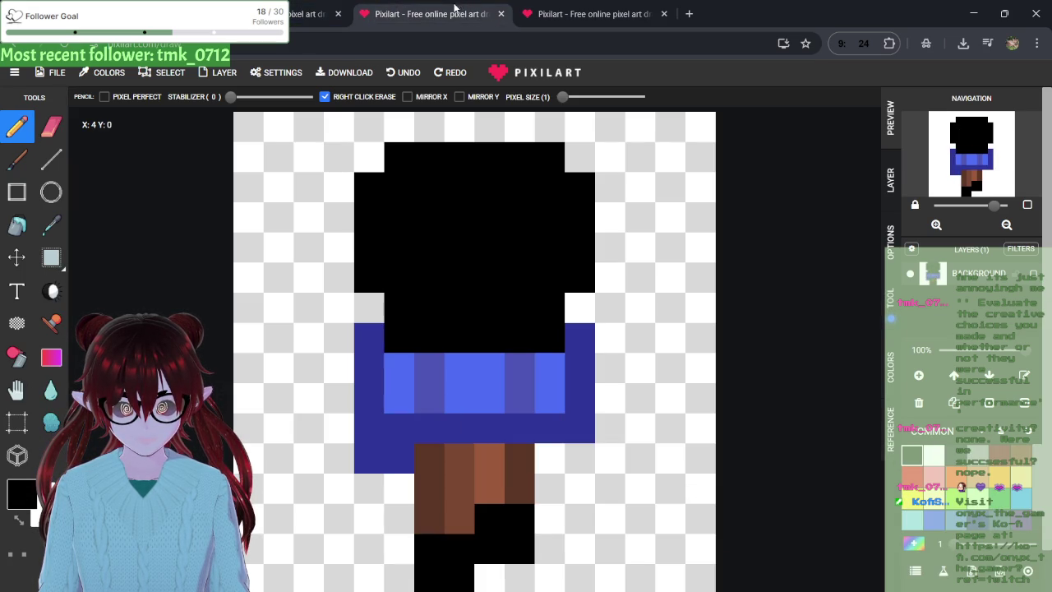
left_click(54, 74)
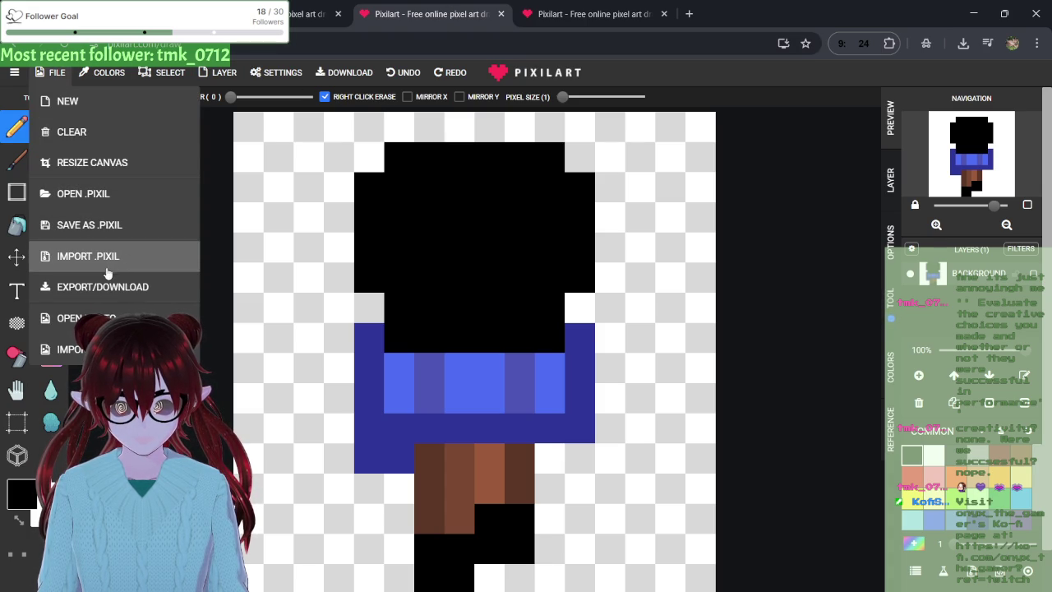
- Download the drawing as PNG and save a copy named pixil-frame-0 (21).png
left_click(346, 75)
left_click(470, 344)
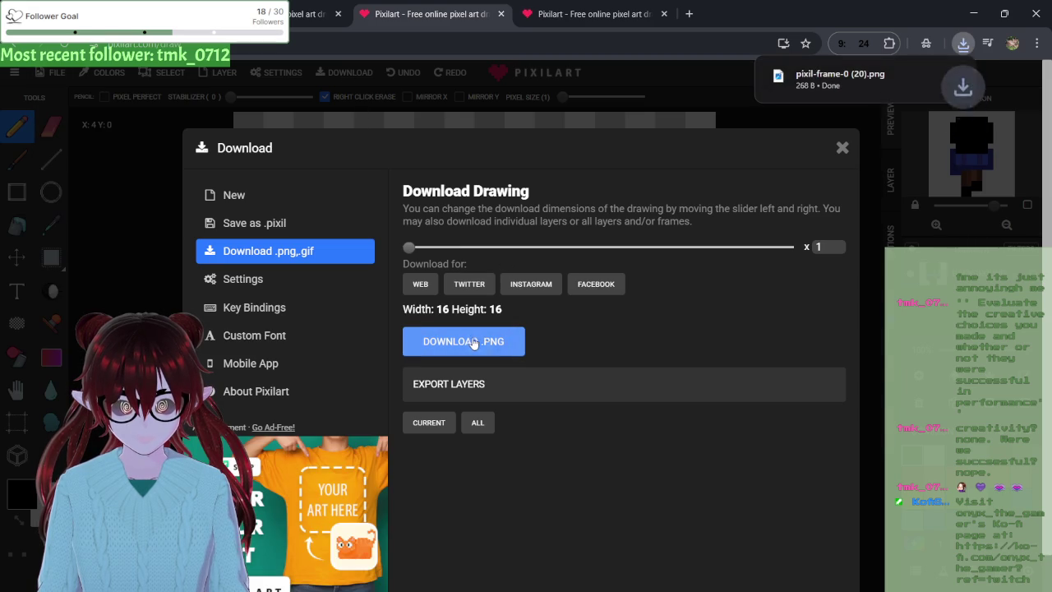
left_click(834, 85)
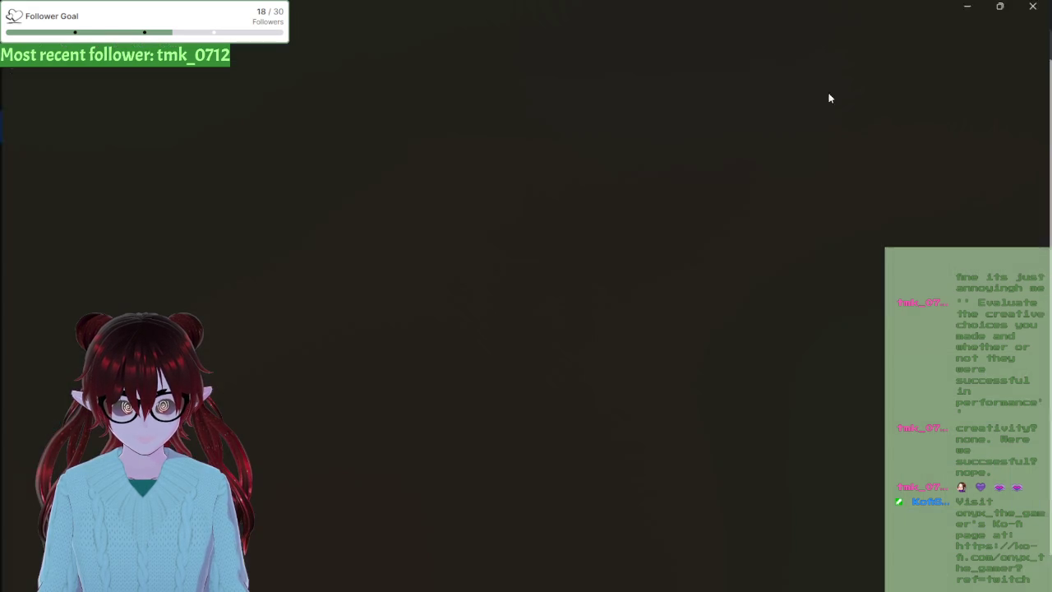
key("ctrl+e")
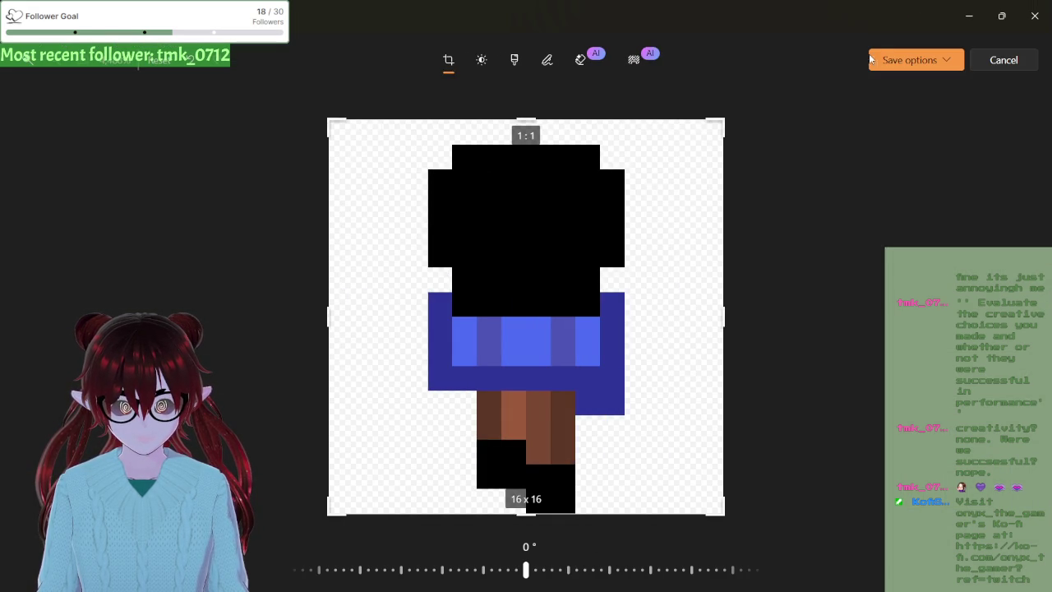
left_click(874, 59)
left_click(826, 84)
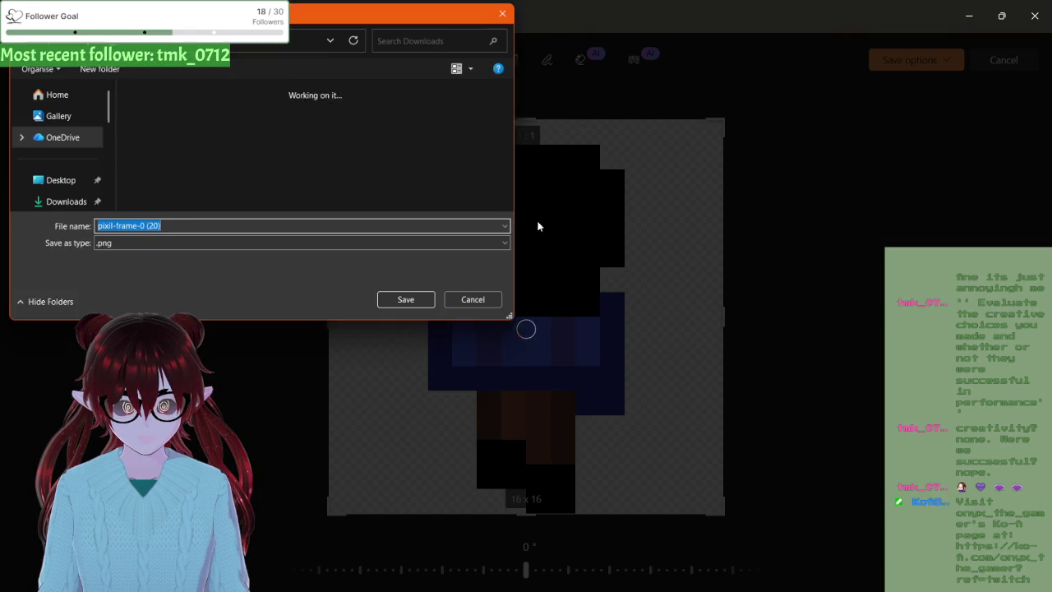
left_click(156, 227)
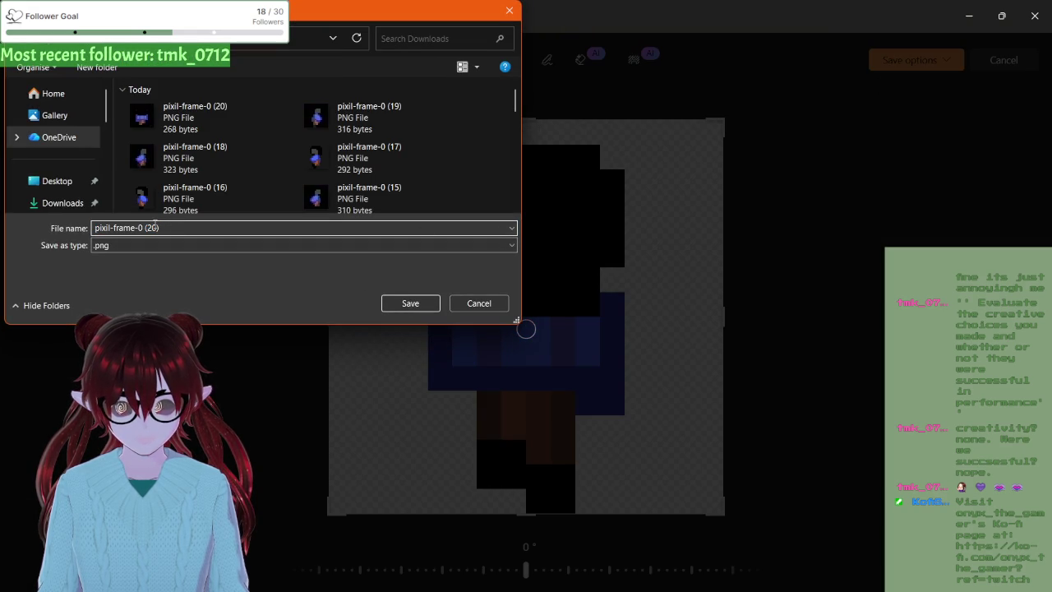
key("BackSpace")
type("1")
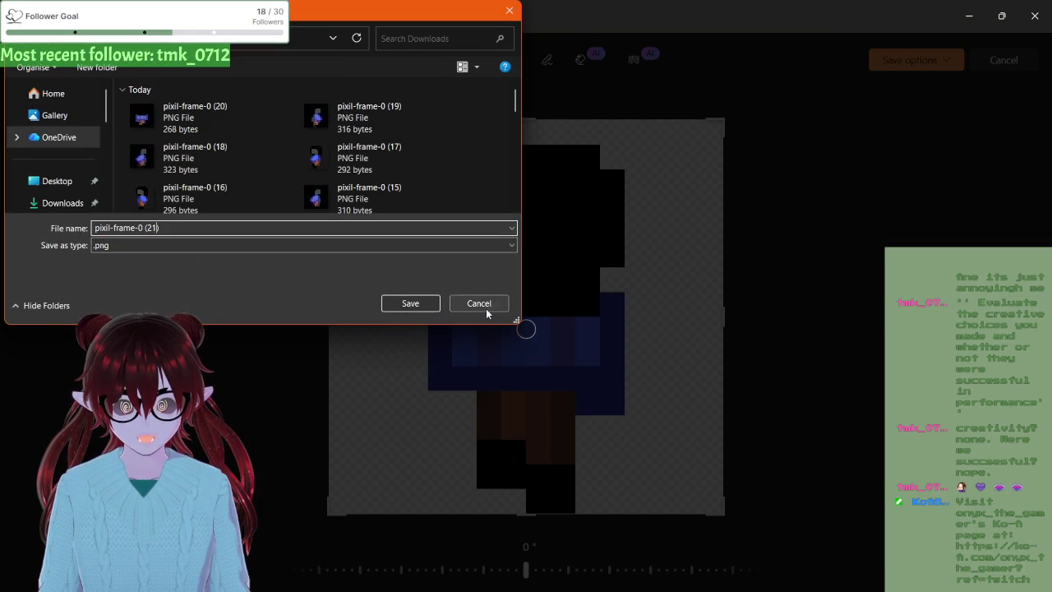
left_click(389, 306)
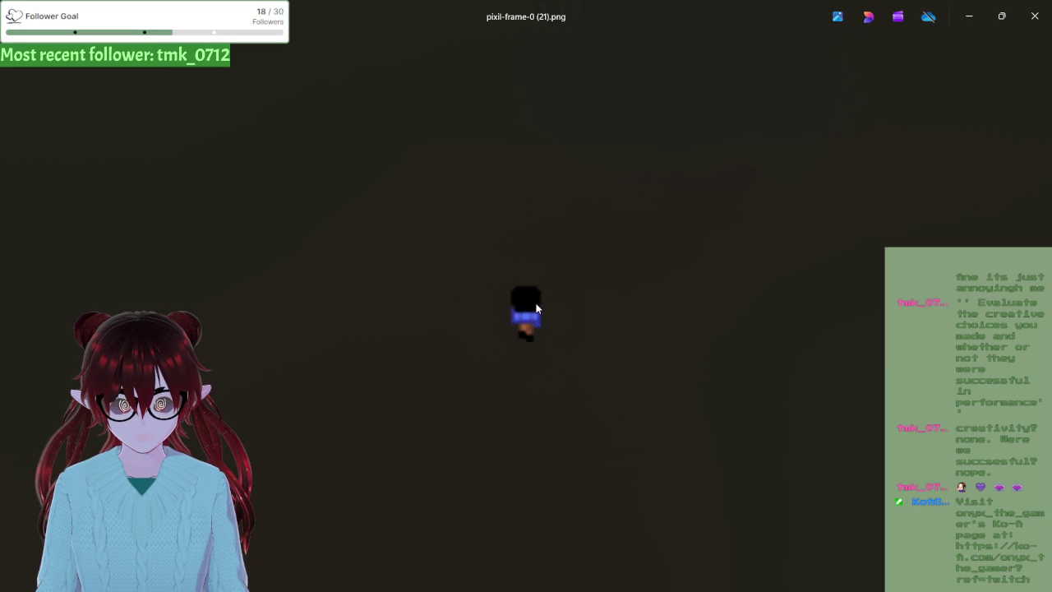
- Close Photos, the Pixilart Download dialog, and the browser to return to Unity
left_click(978, 10)
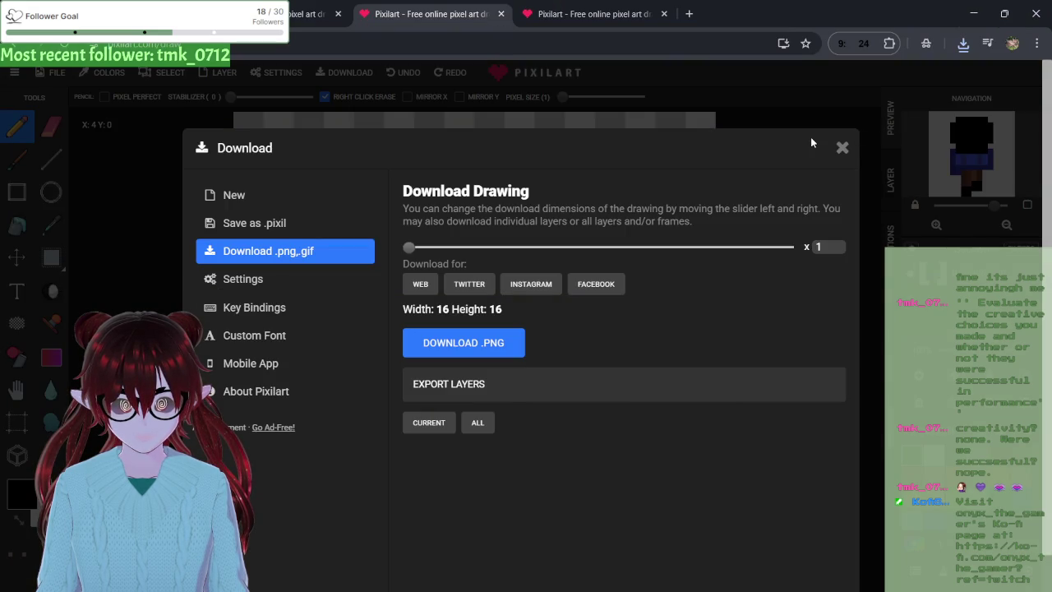
left_click(842, 148)
left_click(973, 13)
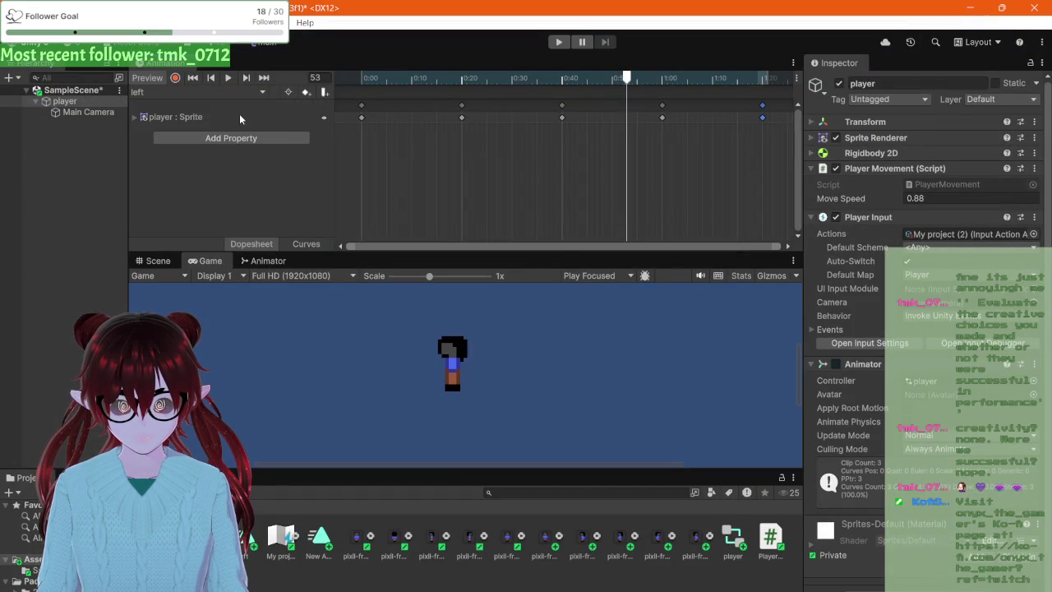
- Use the clip dropdown's Create New Clip... to save a new clip named 'right'
left_click(188, 94)
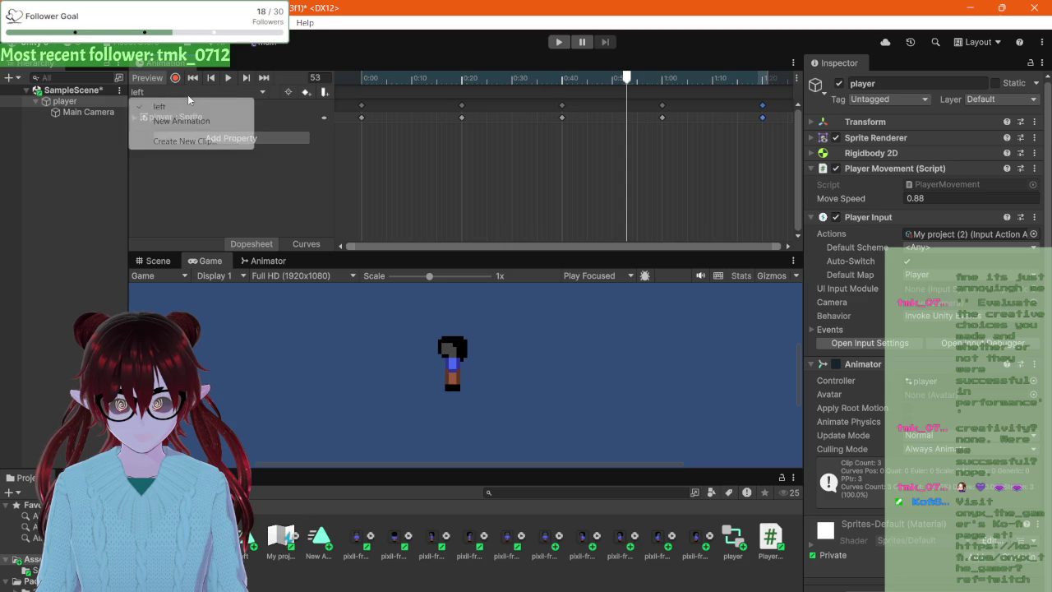
left_click(168, 141)
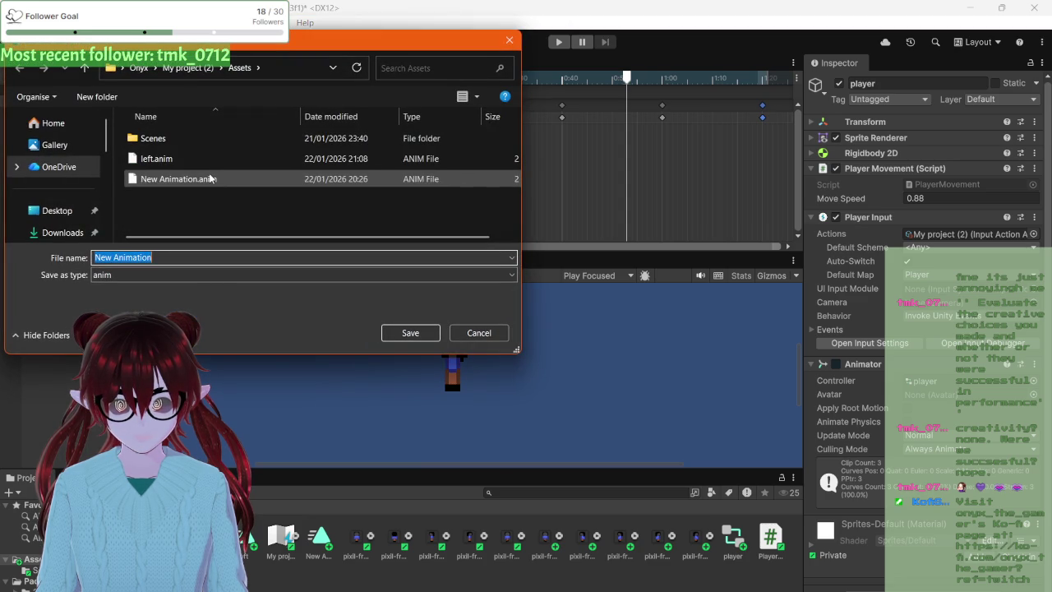
type("right")
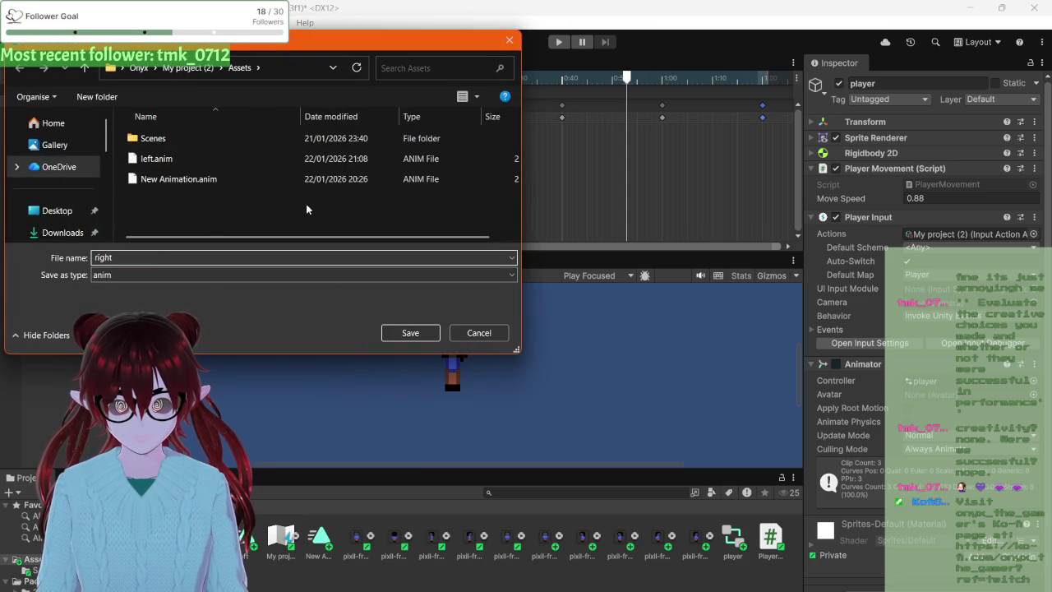
left_click(411, 335)
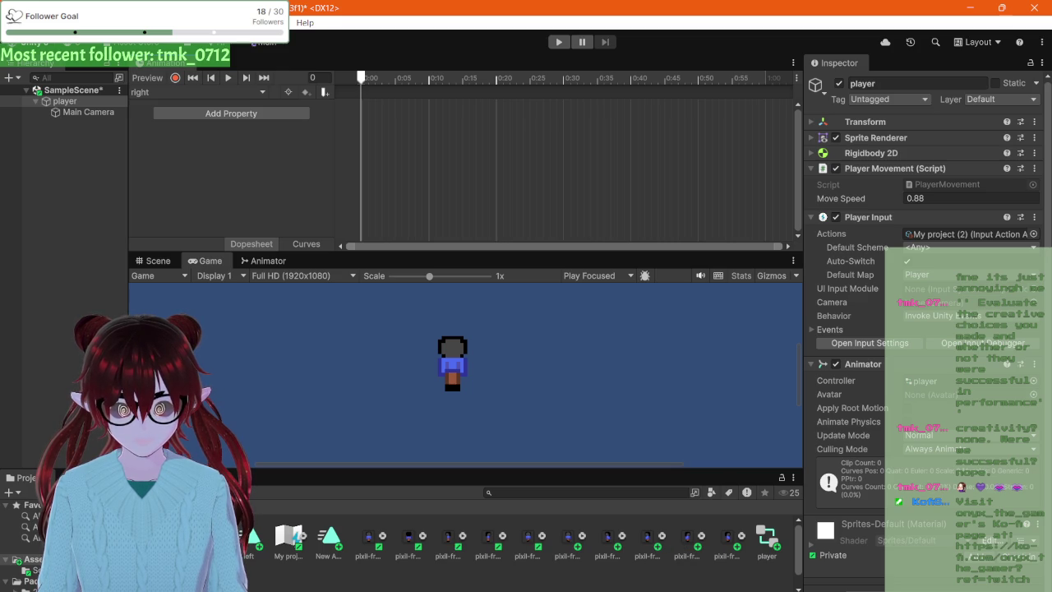
mouse_move(292, 589)
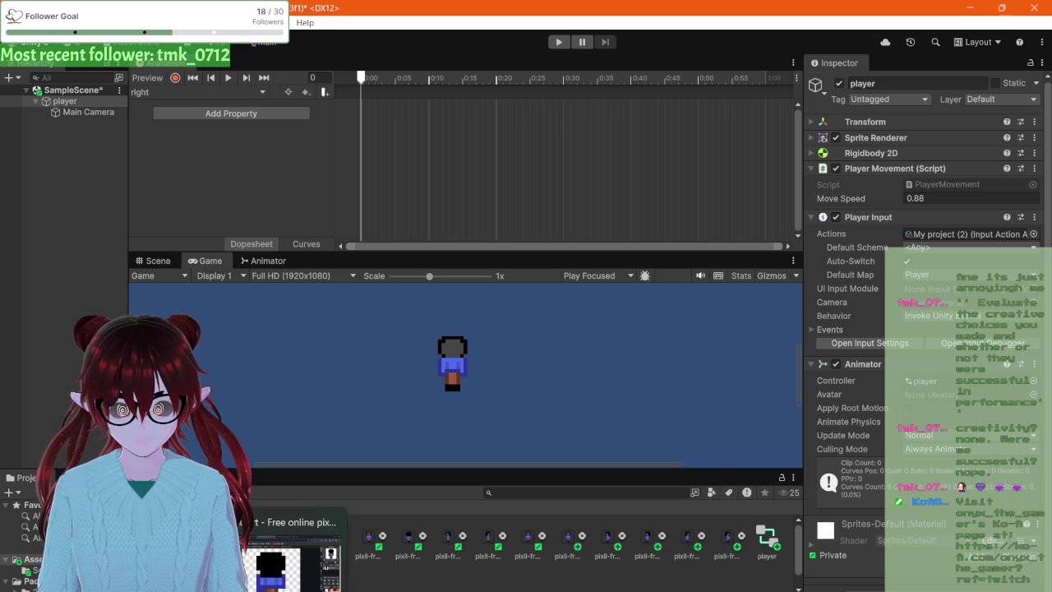
- Drop three pixil-frame sprites into the right clip and insert a fourth between keys
left_click(487, 546)
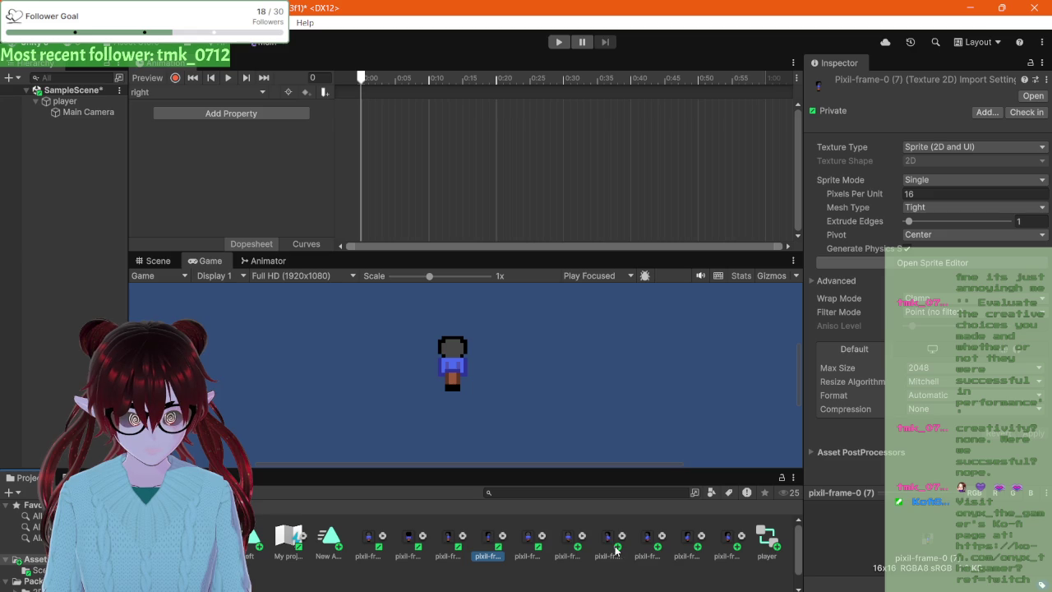
left_click(688, 546, "ctrl")
left_click(727, 546, "ctrl")
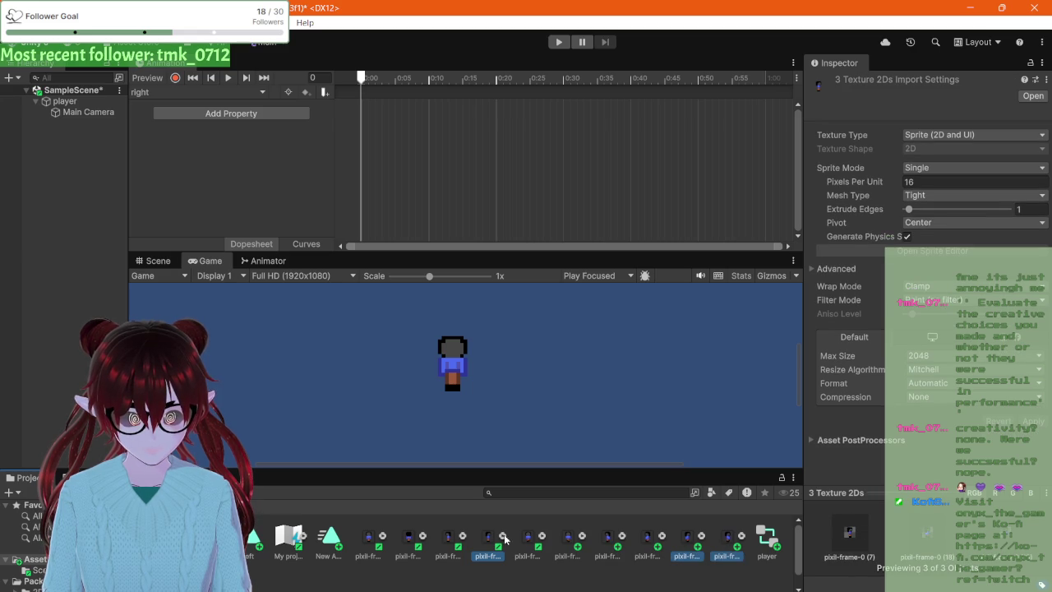
mouse_move(479, 450)
left_mouse_down()
mouse_move(371, 93)
mouse_move(367, 107)
left_mouse_up()
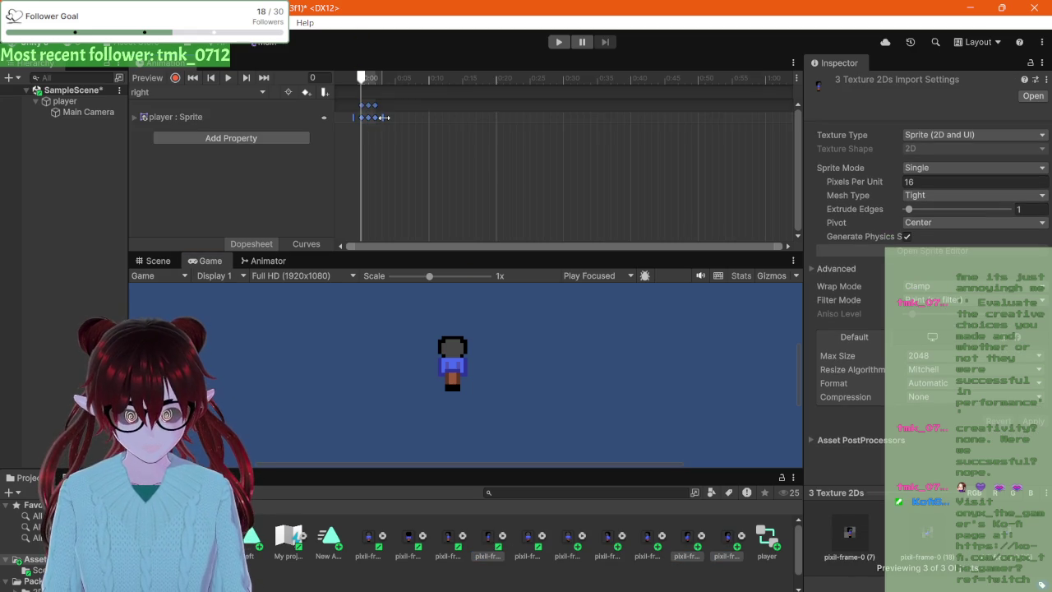
scroll(374, 117, "up", 2)
scroll(374, 117, "up", 3)
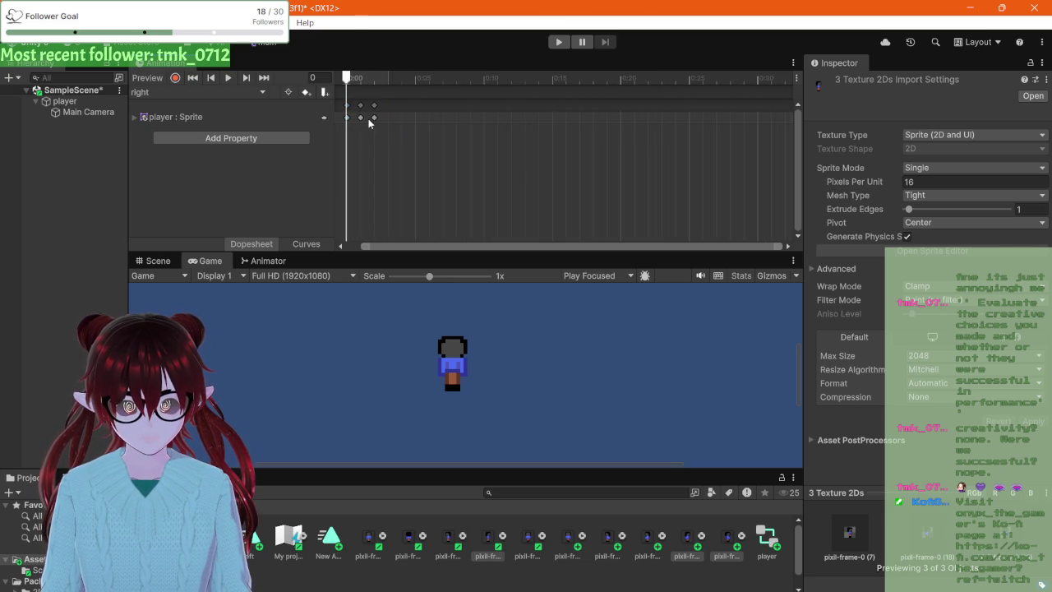
left_click_drag(374, 118, 388, 119)
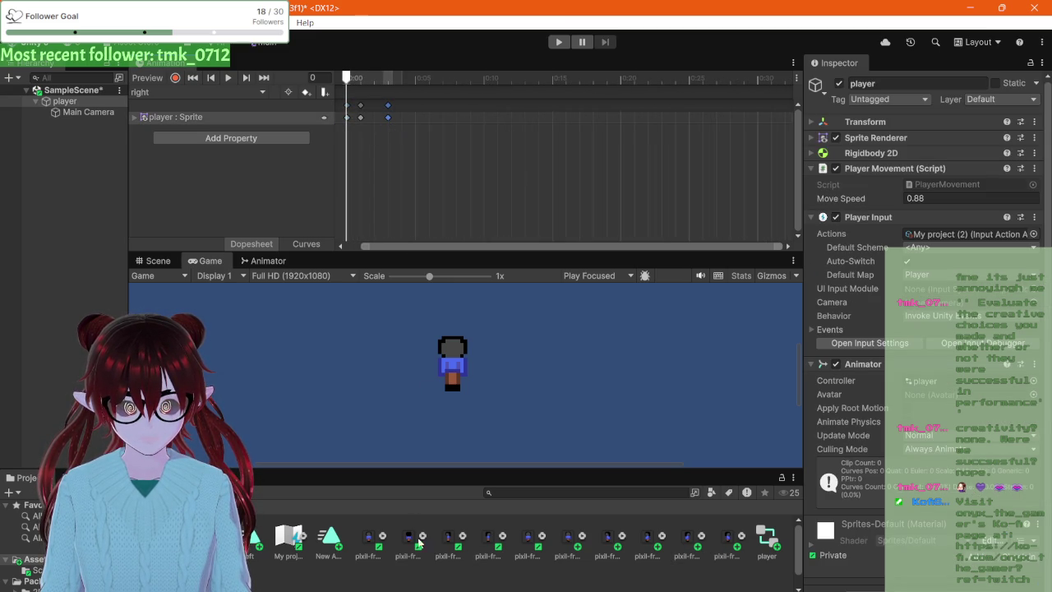
left_click_drag(486, 547, 406, 221)
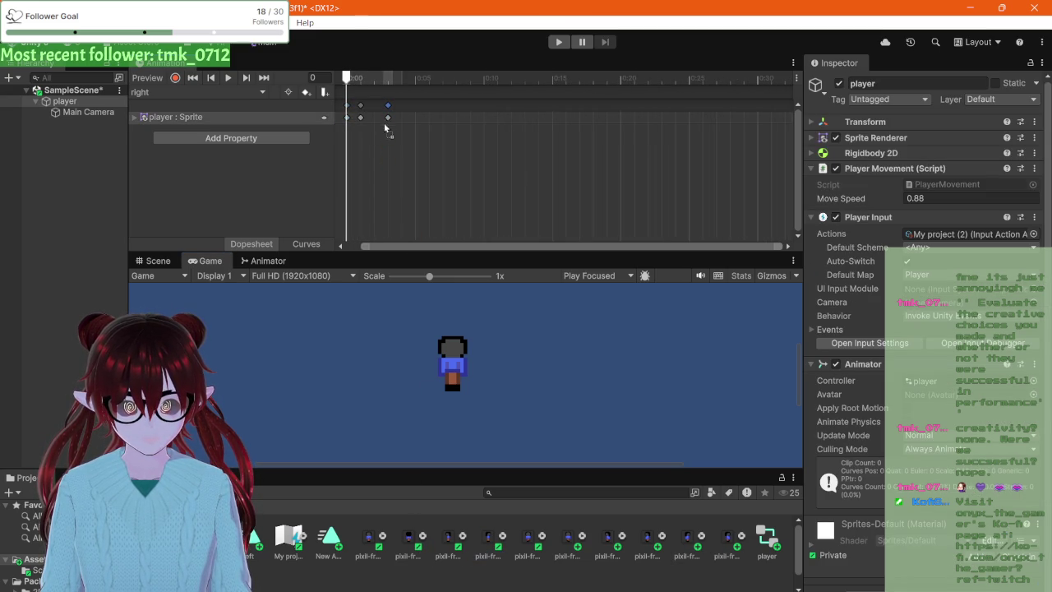
left_click_drag(385, 127, 347, 110)
- Stretch the right clip's keys to about 0:59 and move one key to 0:20
scroll(363, 128, "down", 3)
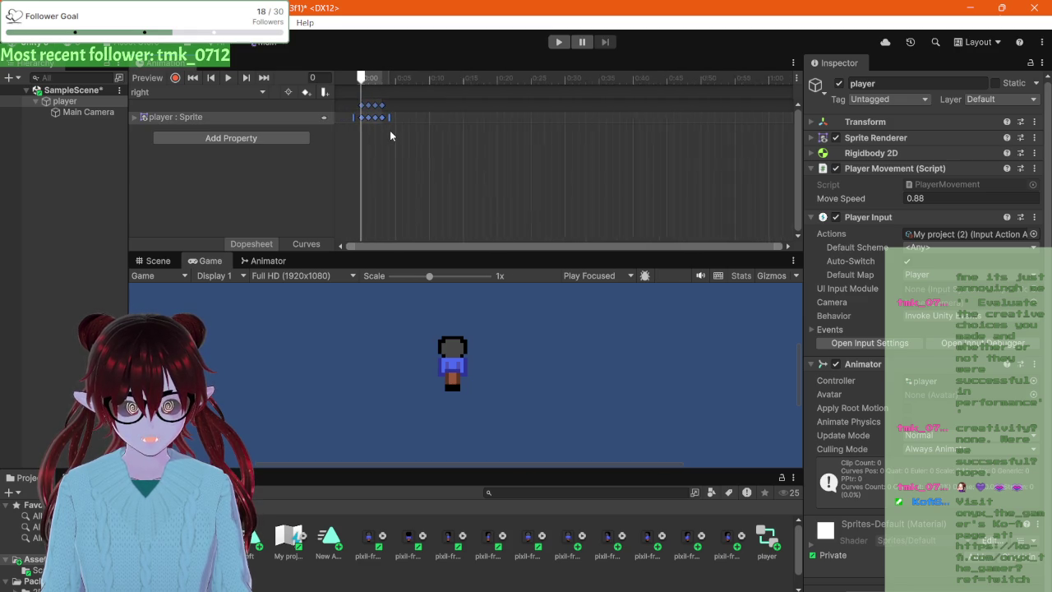
scroll(391, 136, "down", 2)
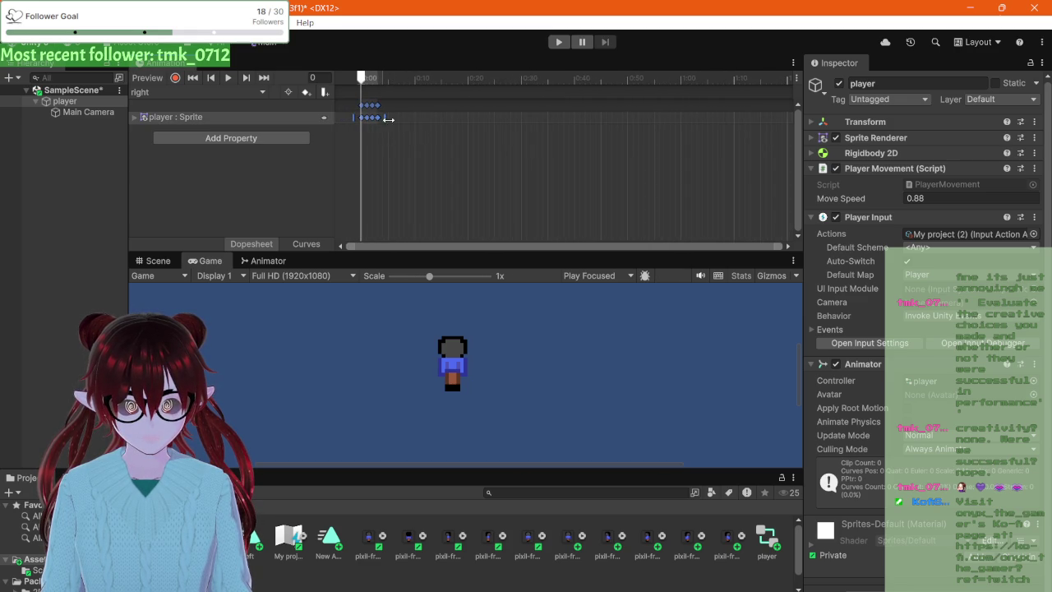
mouse_move(388, 120)
left_mouse_down()
mouse_move(699, 121)
mouse_move(687, 125)
left_mouse_up()
left_click(673, 155)
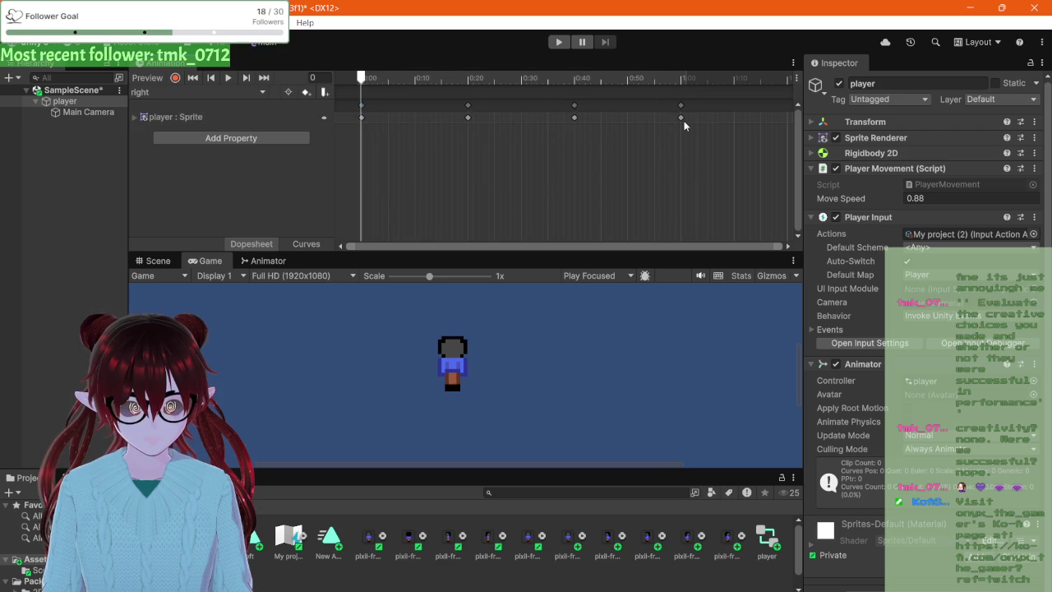
left_click(681, 118)
mouse_move(365, 83)
left_mouse_down()
mouse_move(713, 90)
mouse_move(471, 119)
mouse_move(681, 119)
left_mouse_up()
left_click_drag(479, 120, 471, 121)
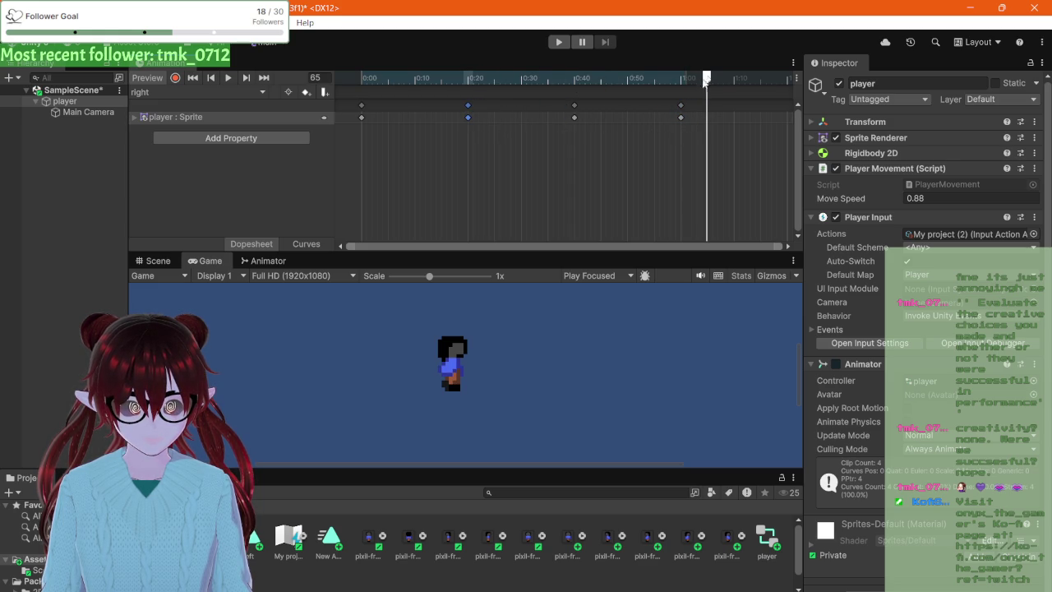
mouse_move(701, 78)
left_mouse_down()
mouse_move(375, 77)
mouse_move(716, 90)
mouse_move(672, 106)
left_mouse_up()
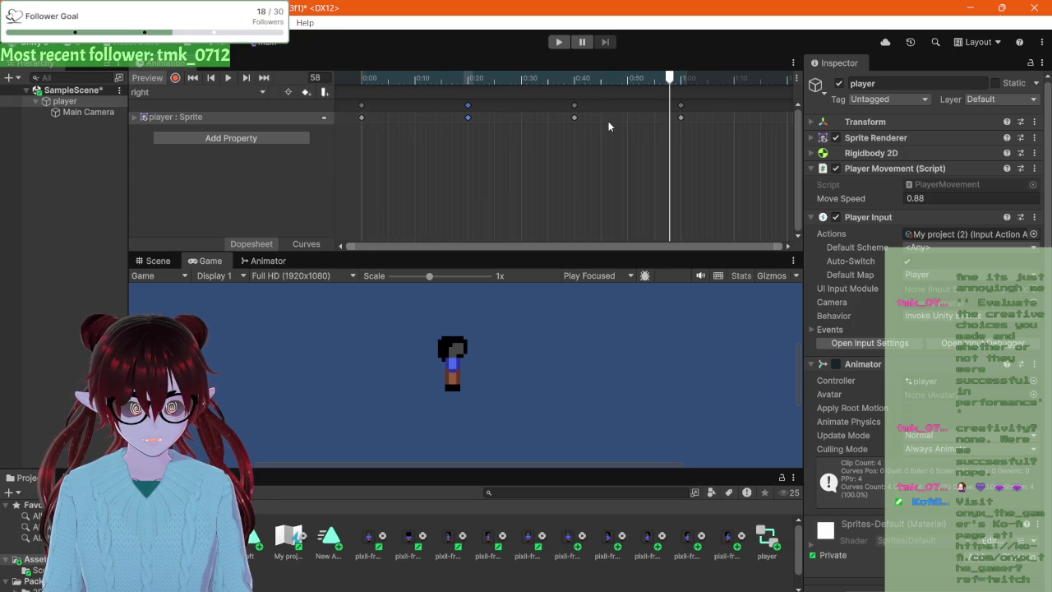
- Add another sprite as the closing keyframe and preview the right clip
left_click(680, 118)
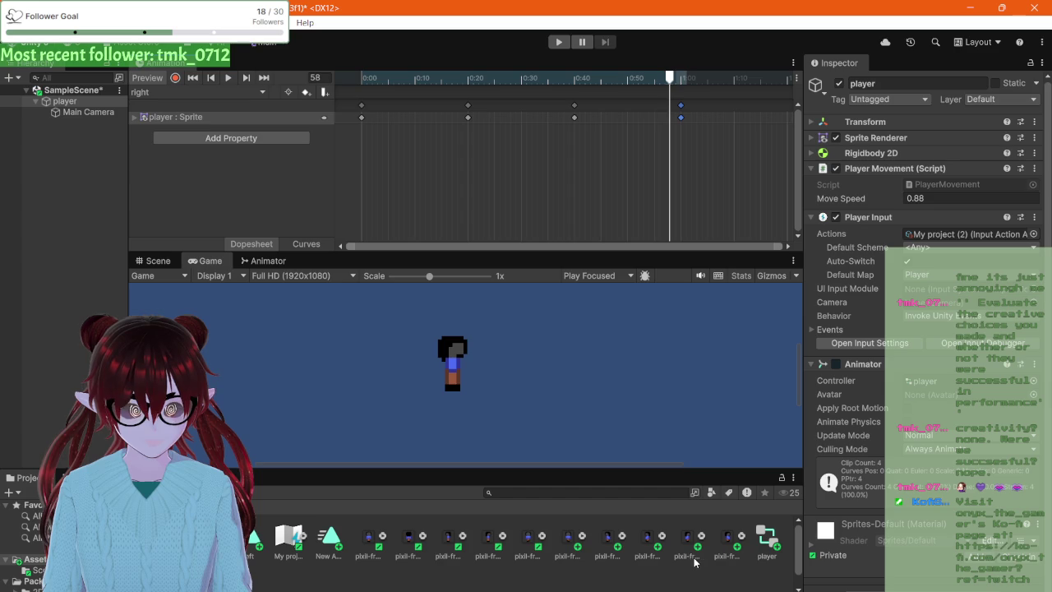
mouse_move(687, 543)
left_mouse_down()
mouse_move(700, 453)
mouse_move(698, 147)
left_mouse_up()
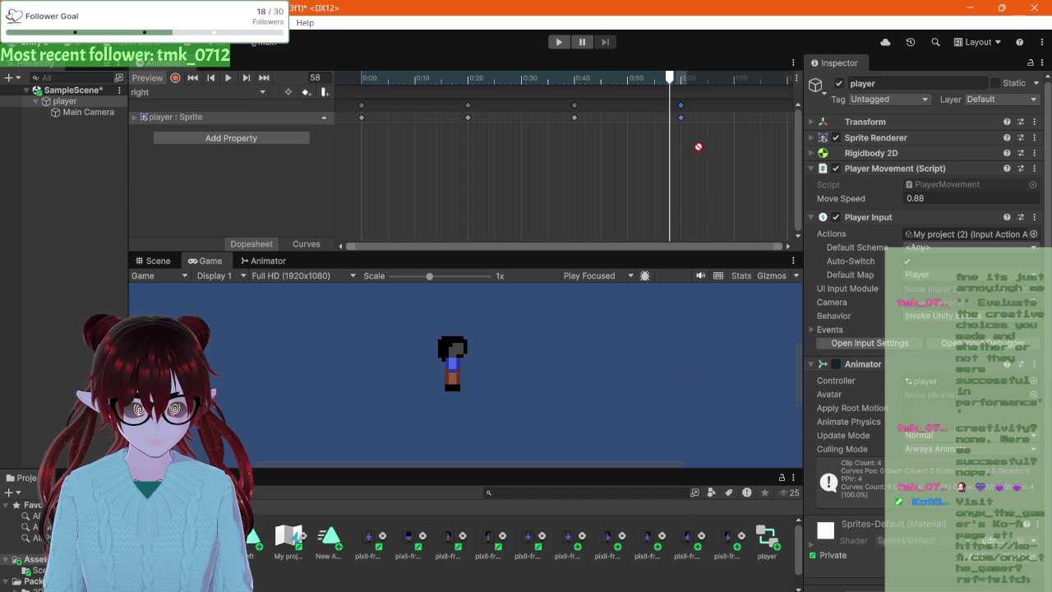
left_click_drag(788, 121, 789, 121)
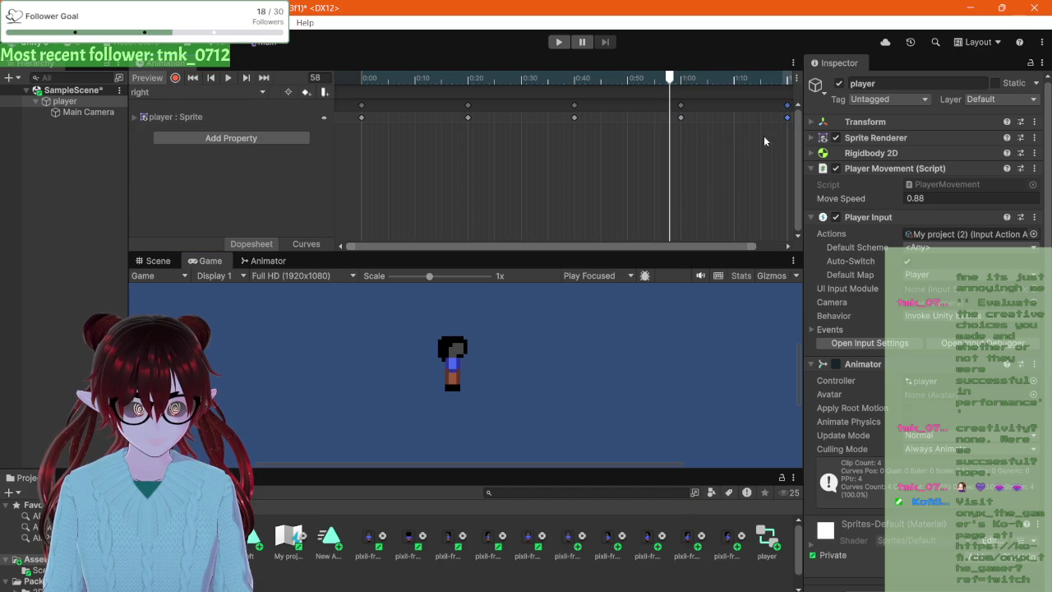
mouse_move(669, 78)
left_mouse_down()
mouse_move(638, 77)
mouse_move(786, 79)
left_mouse_up()
left_click(580, 77)
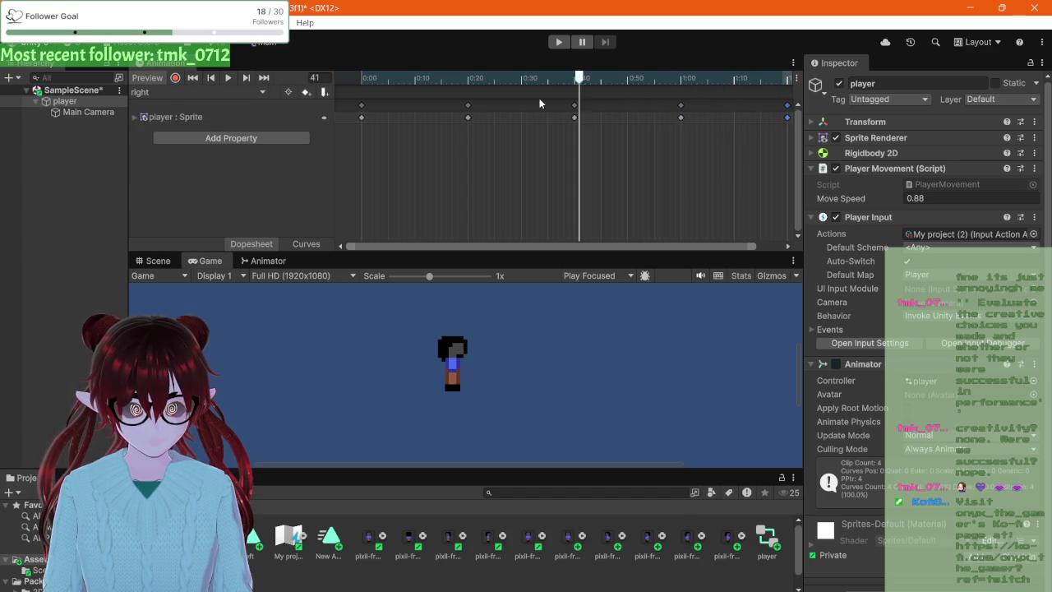
left_click(520, 77)
left_click(227, 82)
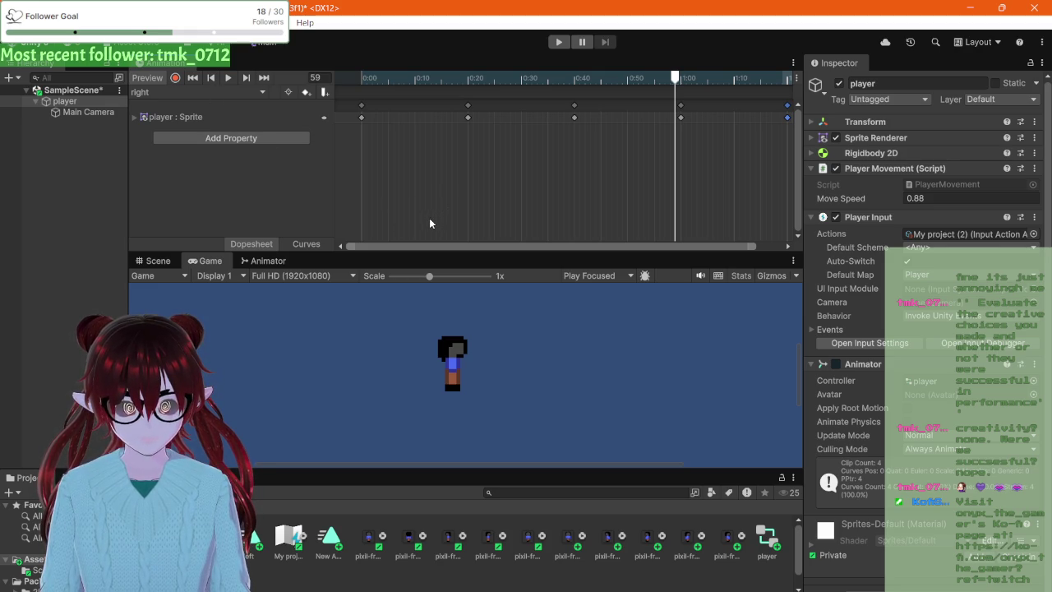
left_click(223, 79)
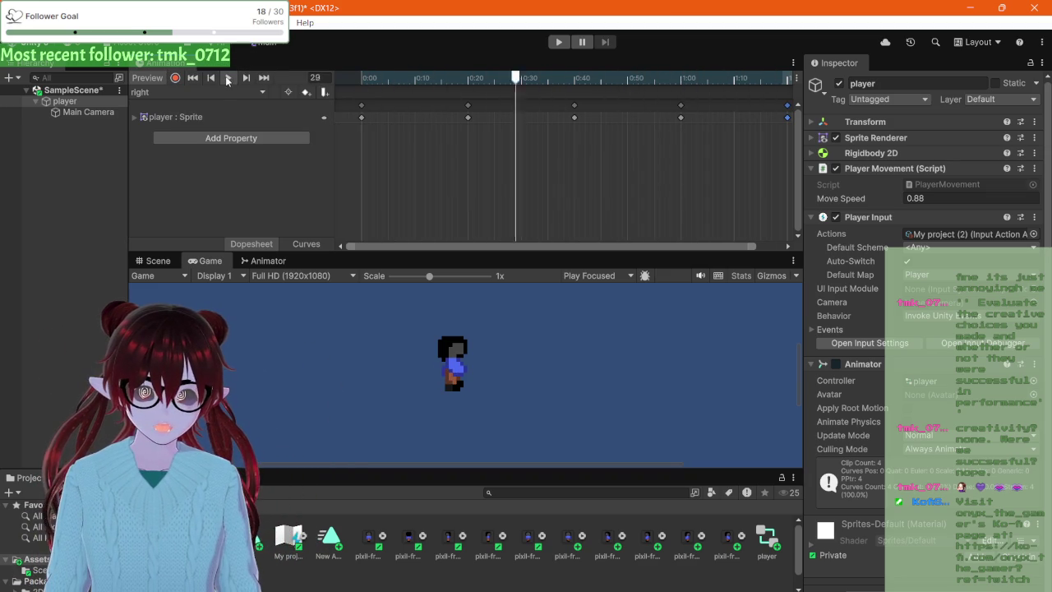
left_click(228, 77)
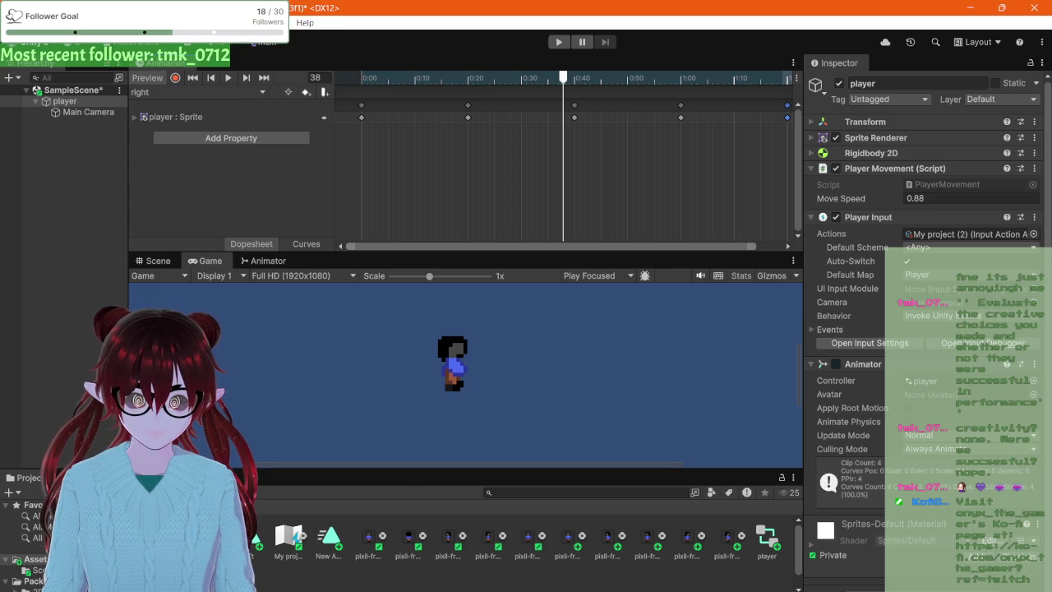
scroll(377, 562, "down", 1)
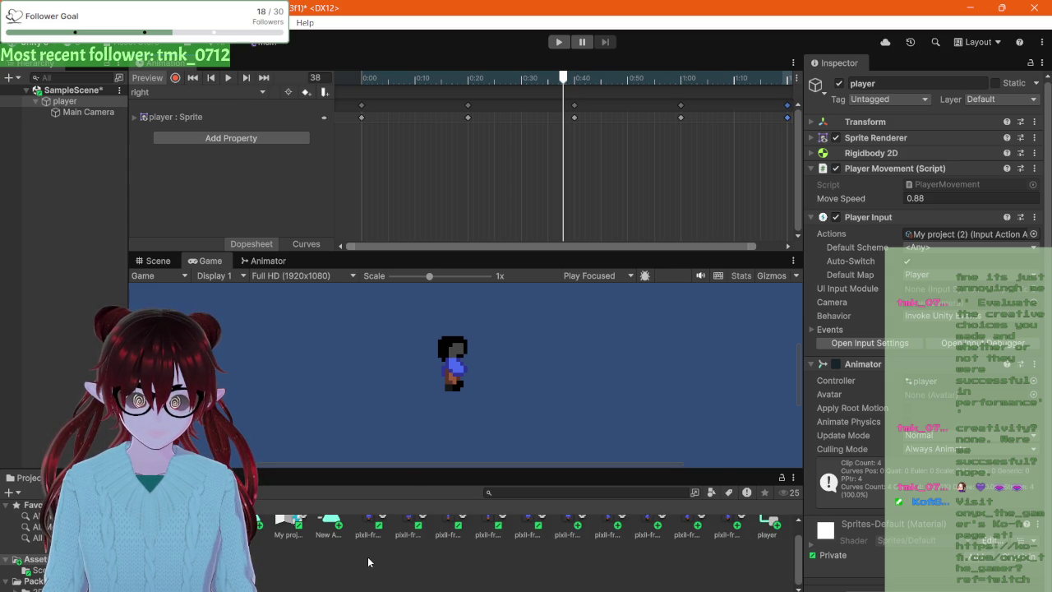
left_click(361, 563)
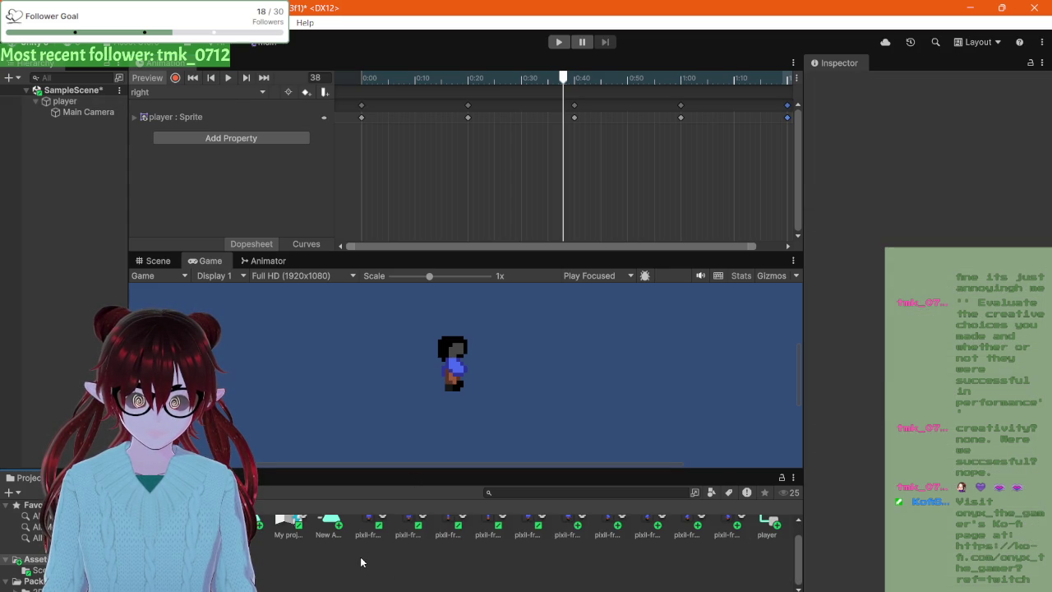
- Use the clip dropdown's Create New Clip... to save a clip named 'forwaed'
left_click(206, 97)
left_click(202, 154)
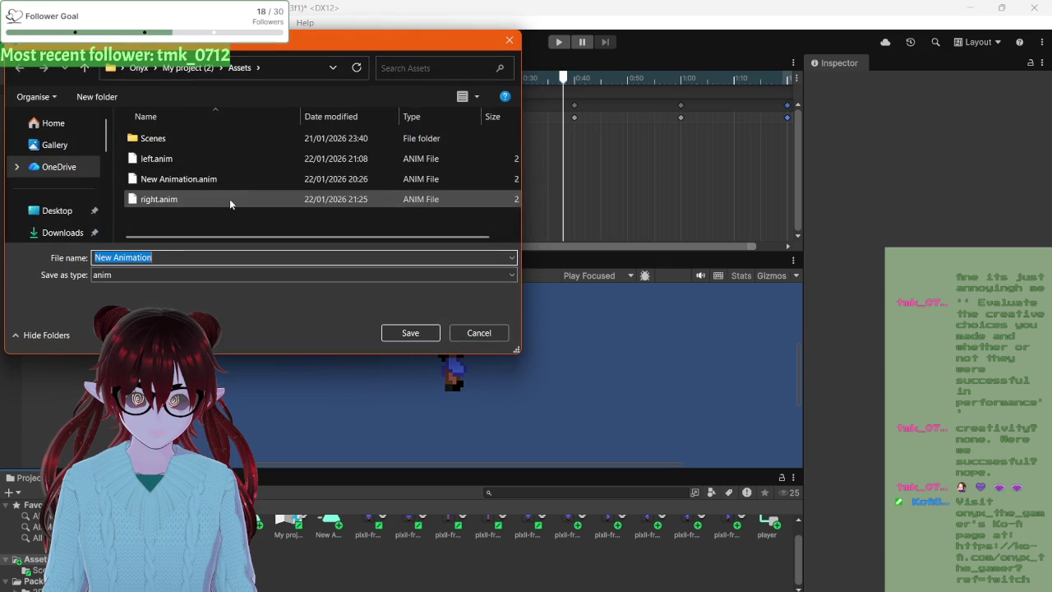
type("forwae")
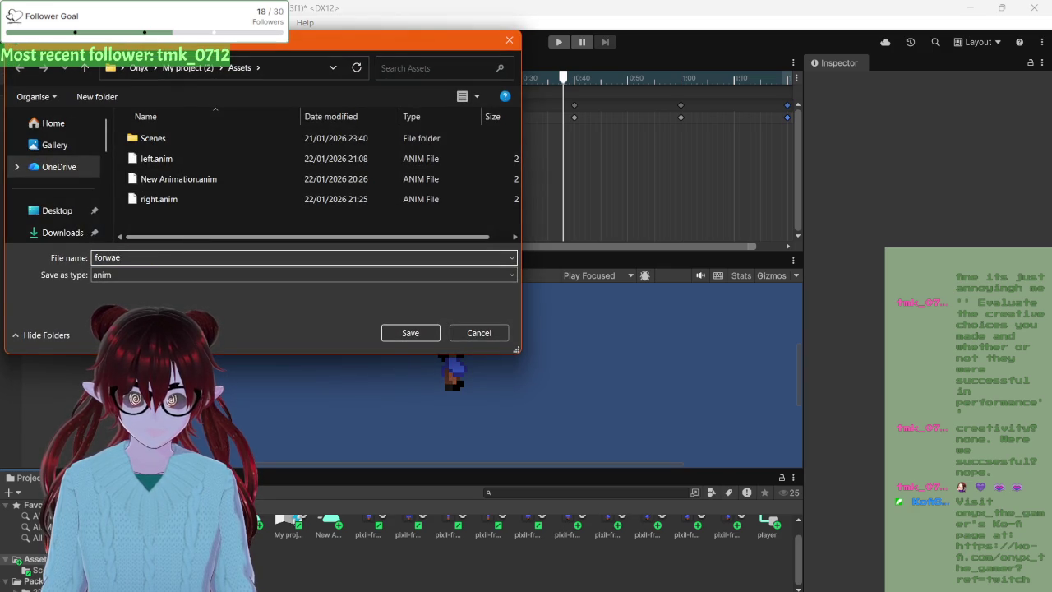
key("BackSpace")
type("rd")
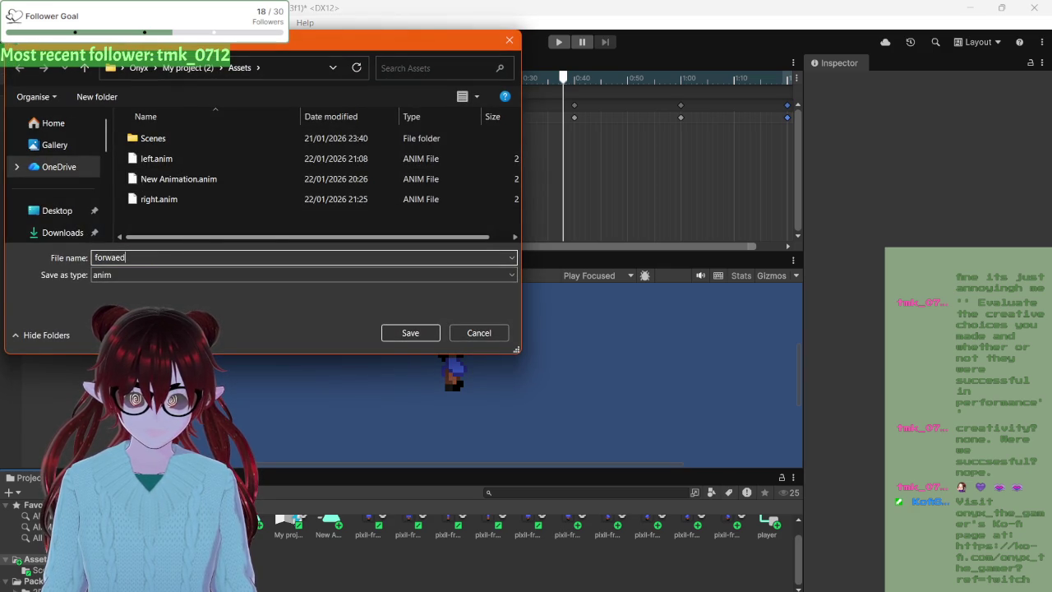
left_click(424, 336)
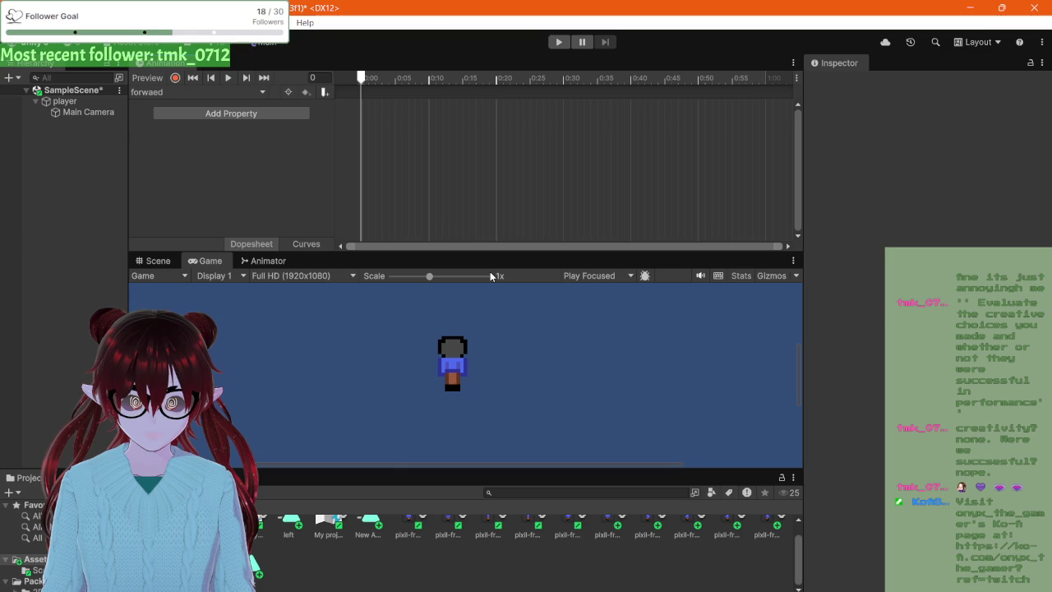
scroll(394, 535, "up", 1)
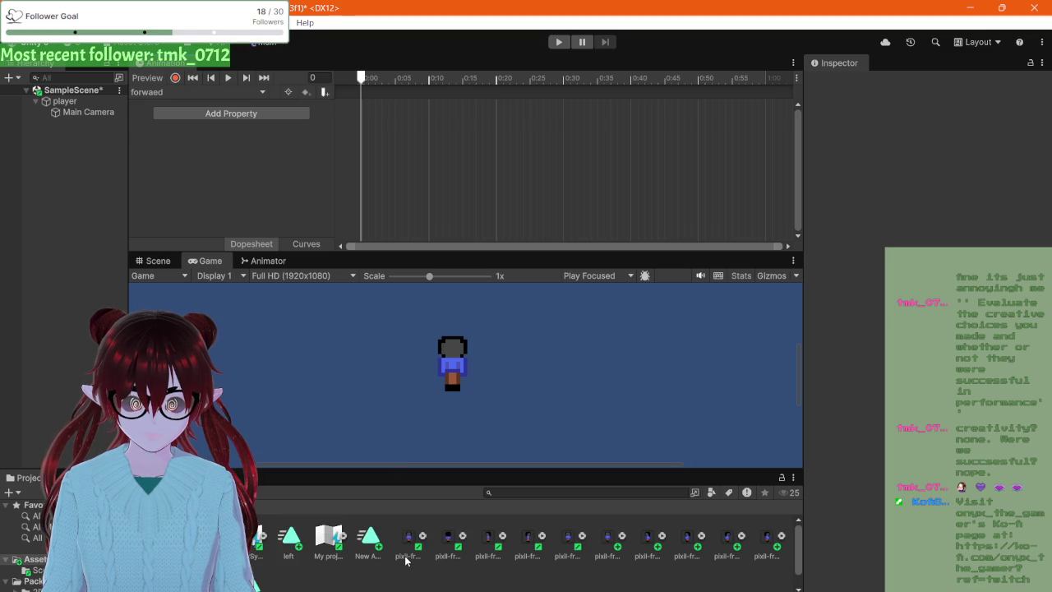
- Set pixil-frame-0 (20) to Single, 16 pixels per unit, Point filter, no compression, and apply
left_click(448, 549)
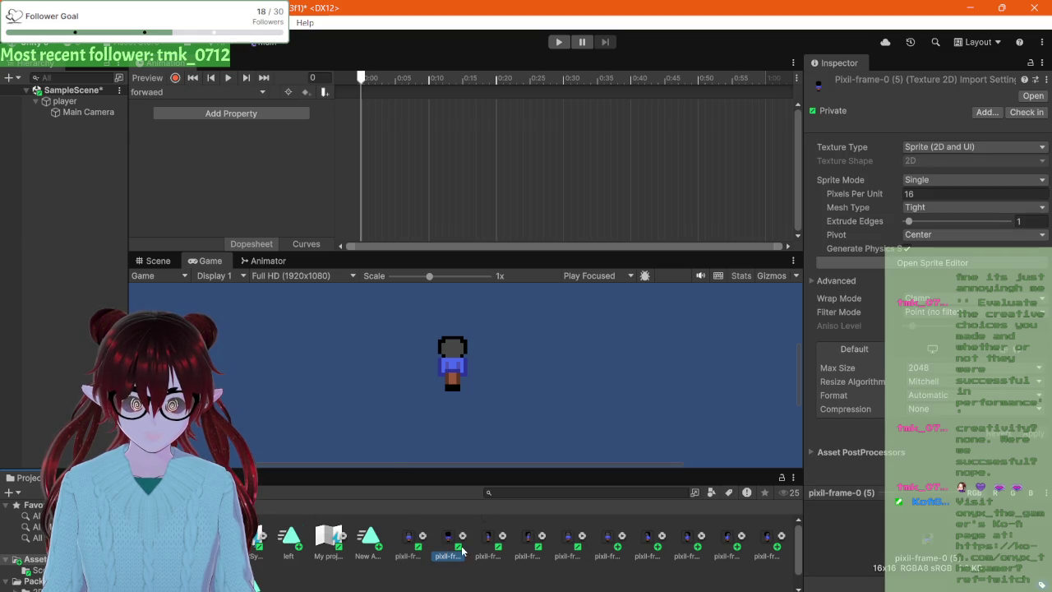
scroll(462, 550, "down", 1)
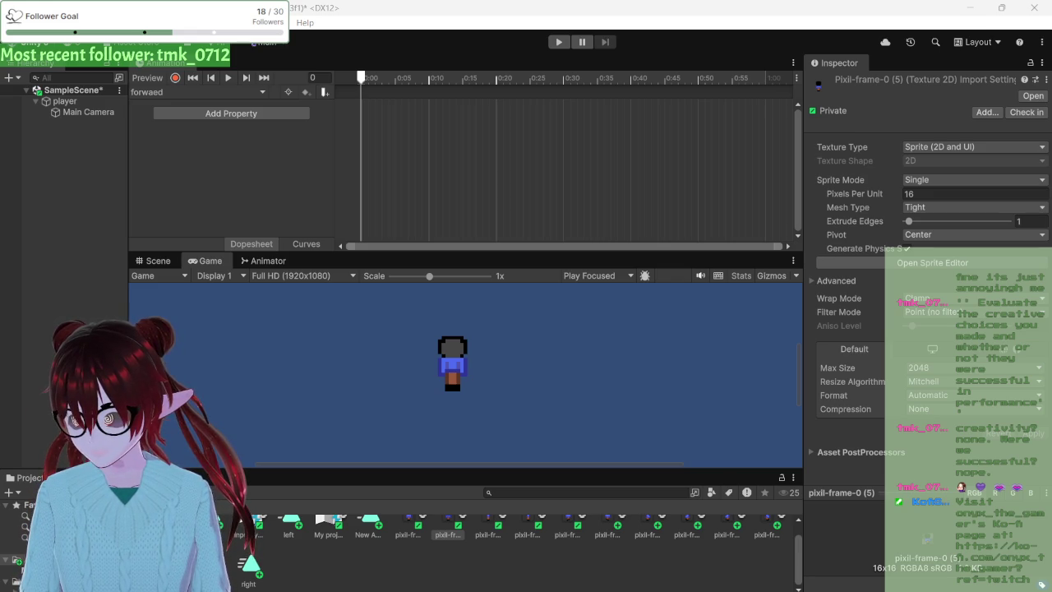
left_click(422, 567)
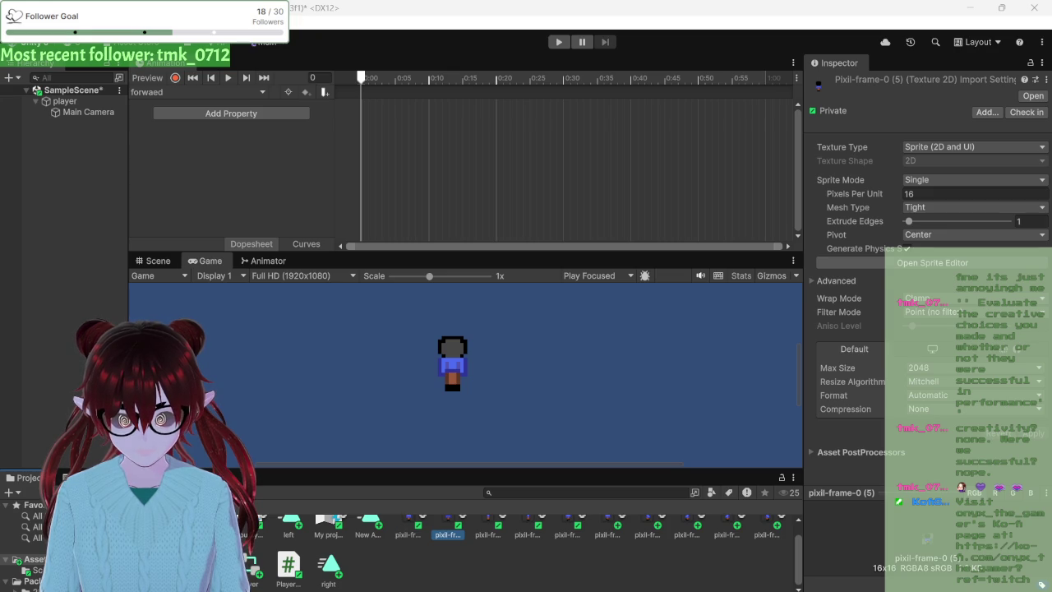
left_click(247, 527)
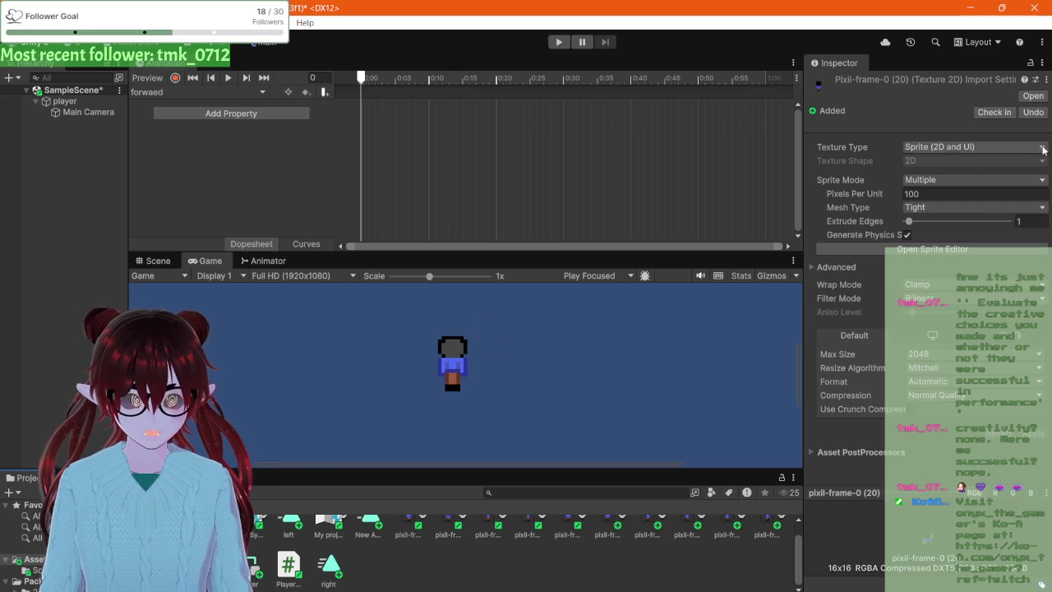
left_click(926, 181)
left_click(929, 195)
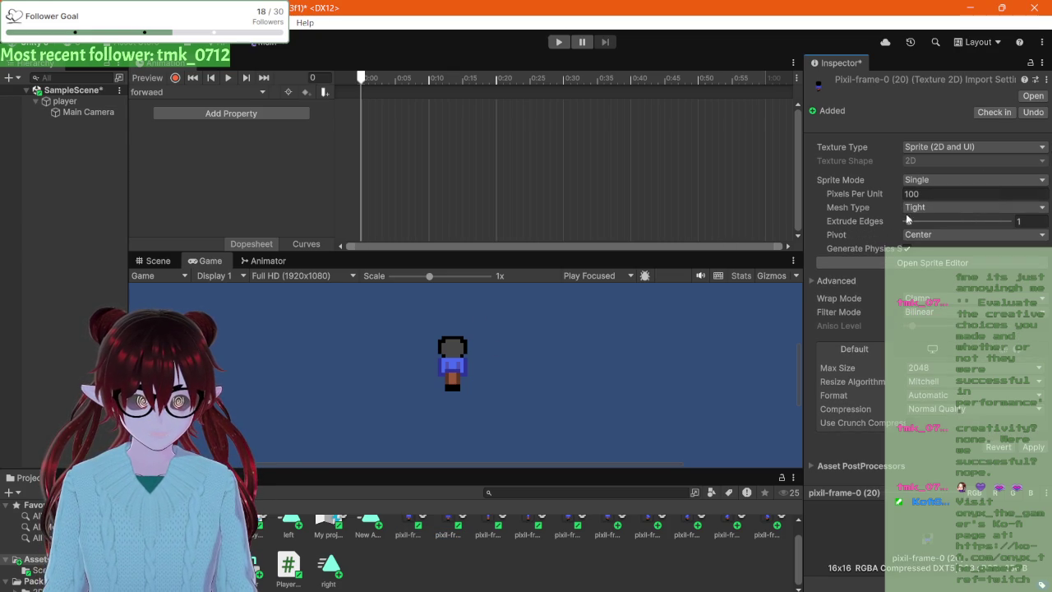
double_click(923, 195)
type("16")
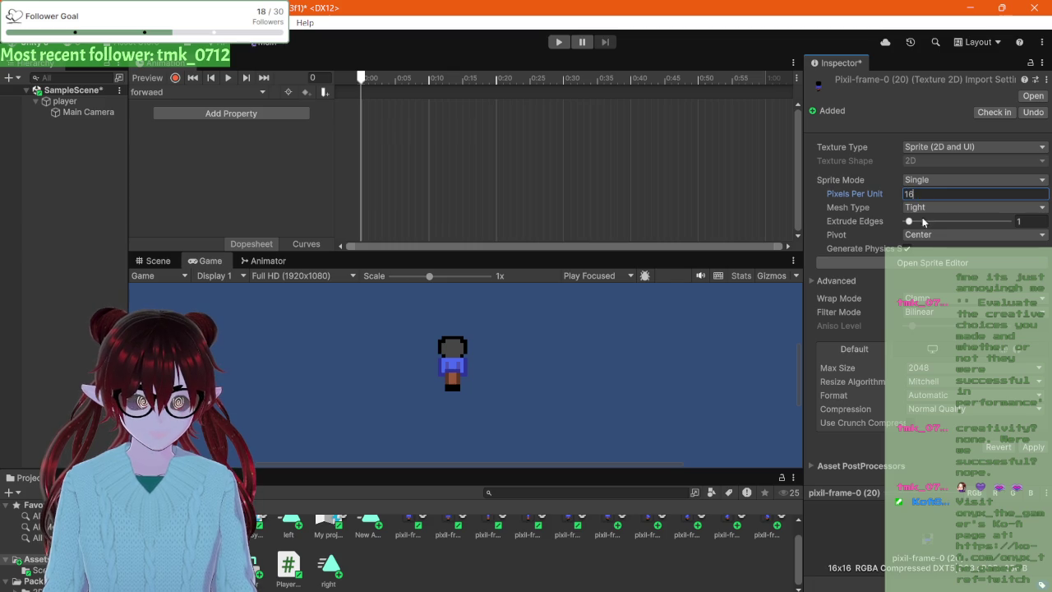
left_click(940, 312)
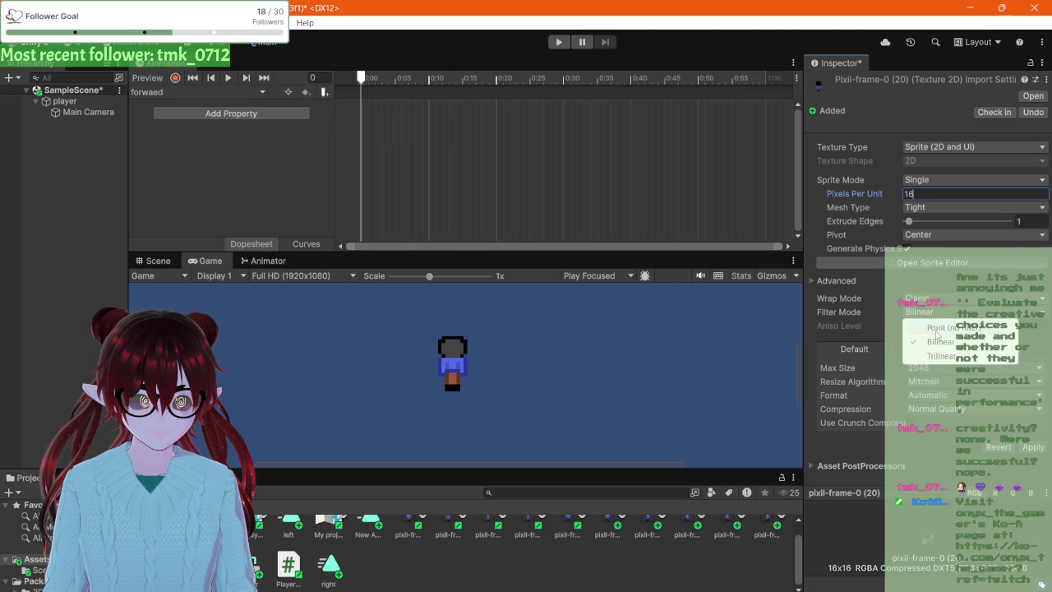
left_click(938, 328)
left_click(934, 409)
left_click(935, 421)
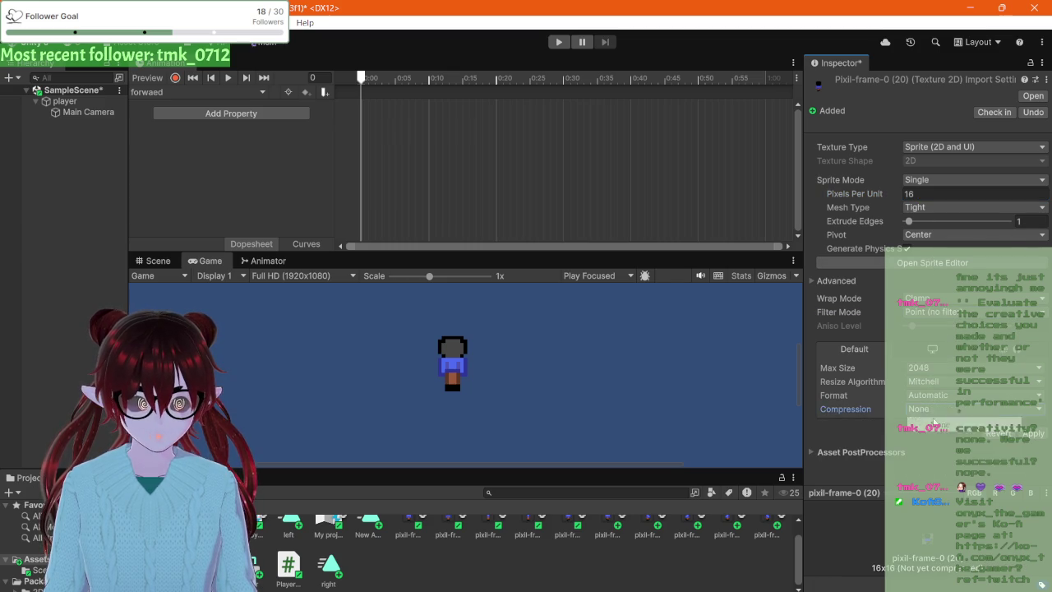
left_click(1029, 435)
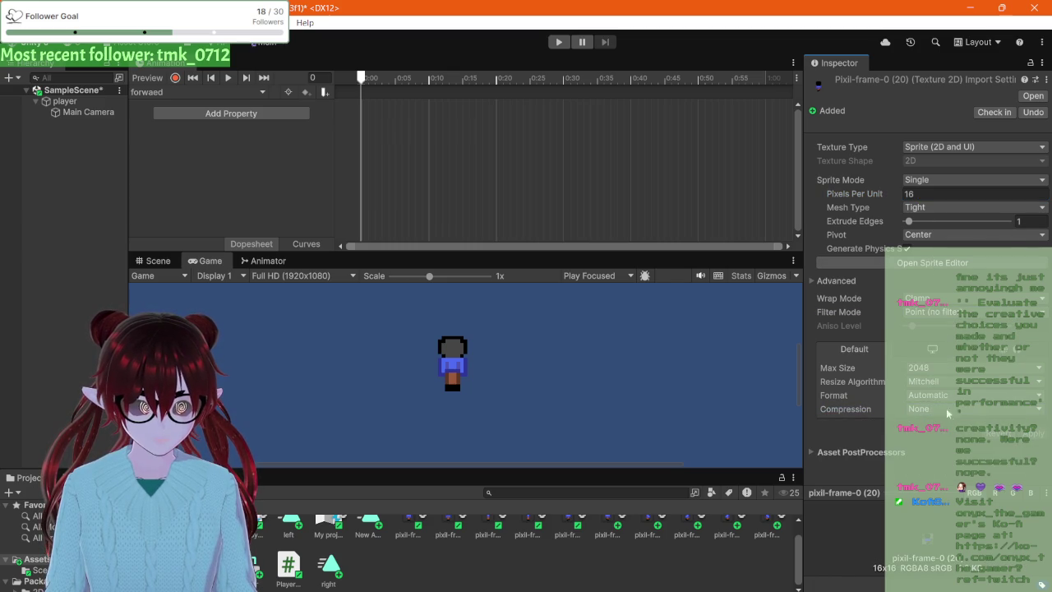
- Give pixil-frame-0 (21) the same Single, 16 PPU, Point, no-compression import settings
key("Right")
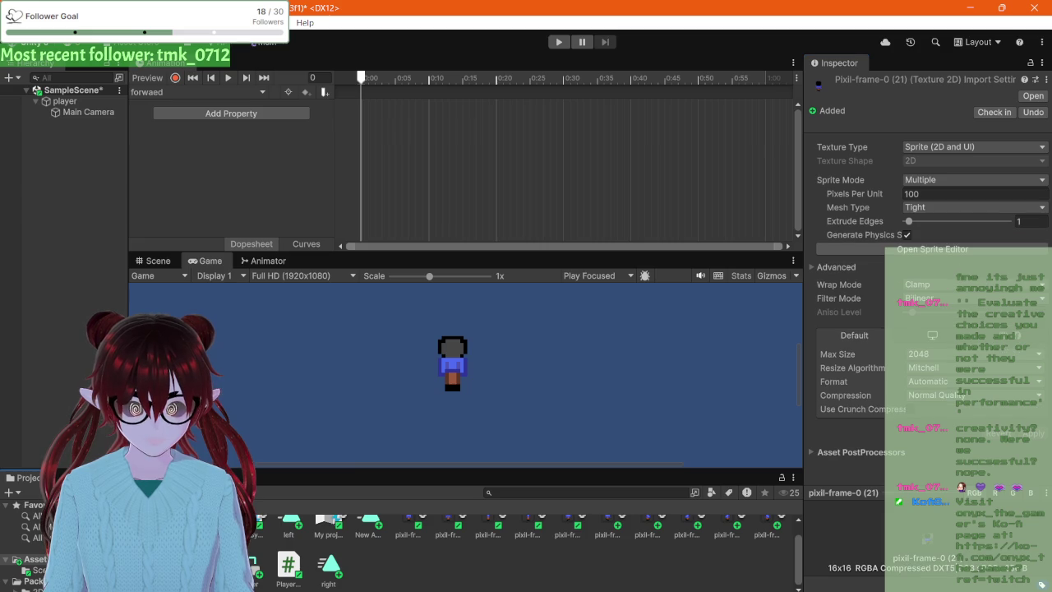
left_click(940, 193)
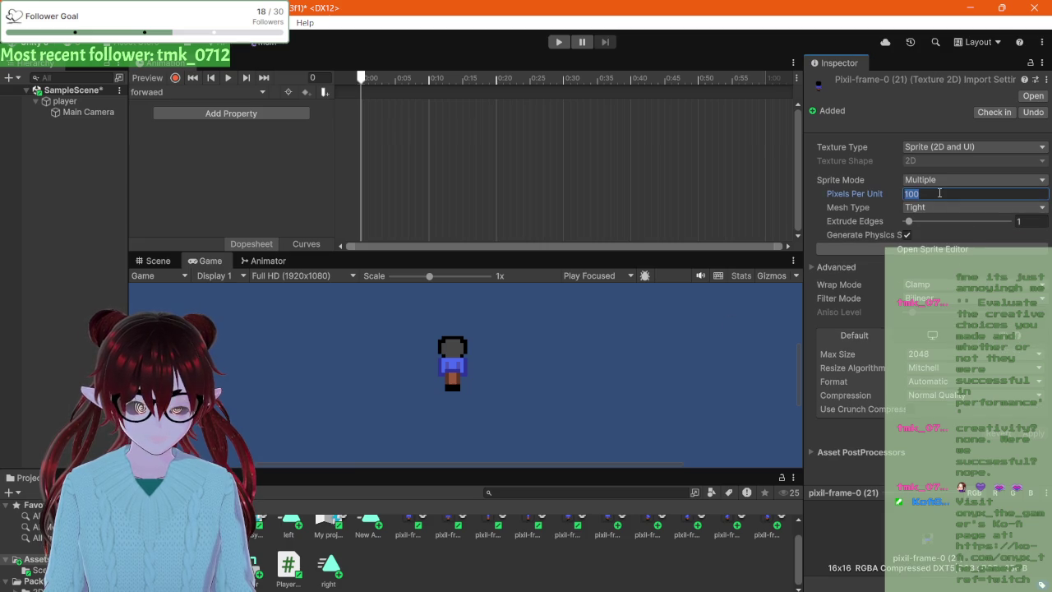
type("16")
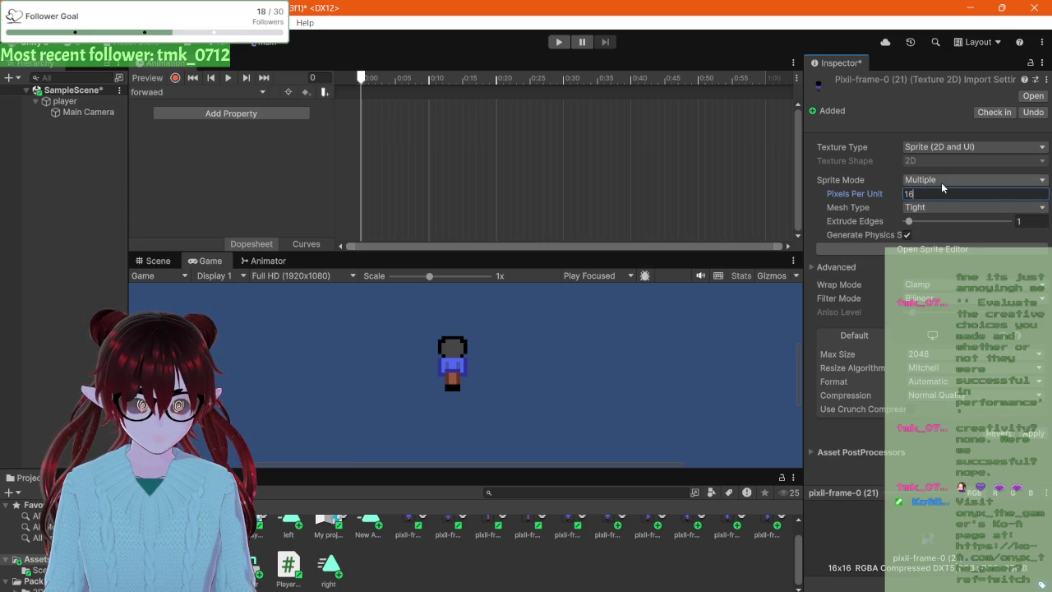
left_click(942, 181)
left_click(940, 194)
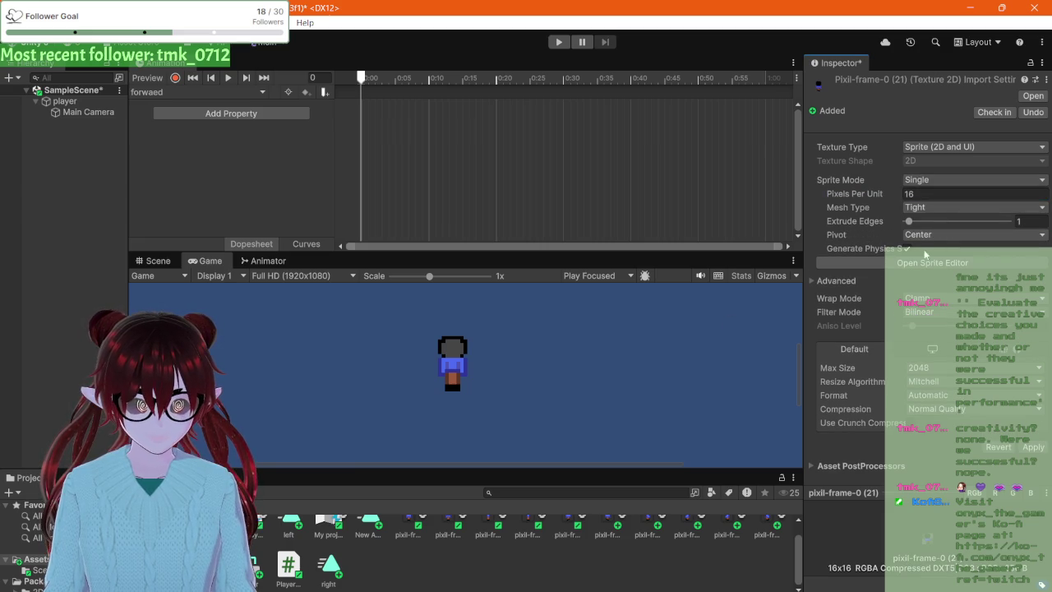
left_click(940, 311)
left_click(940, 325)
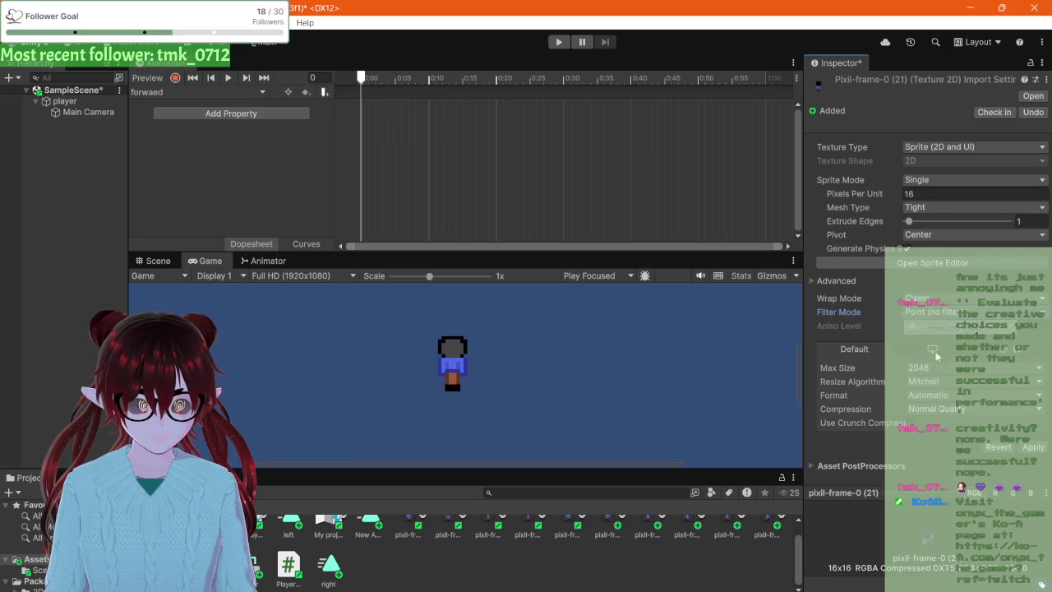
left_click(940, 411)
left_click(939, 424)
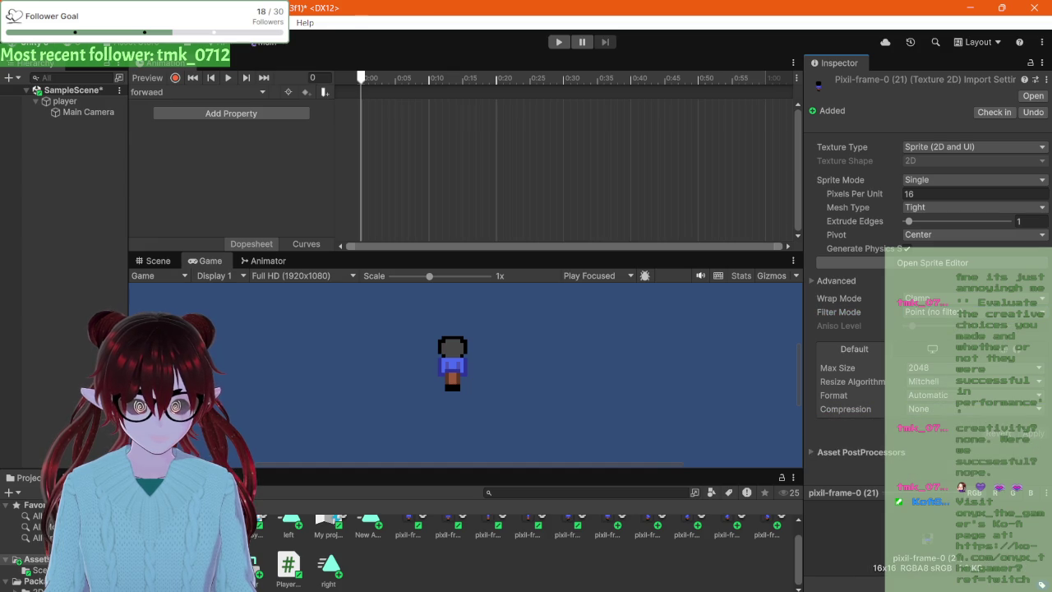
- Select the walking sprite frames together in the Project window
key("Left")
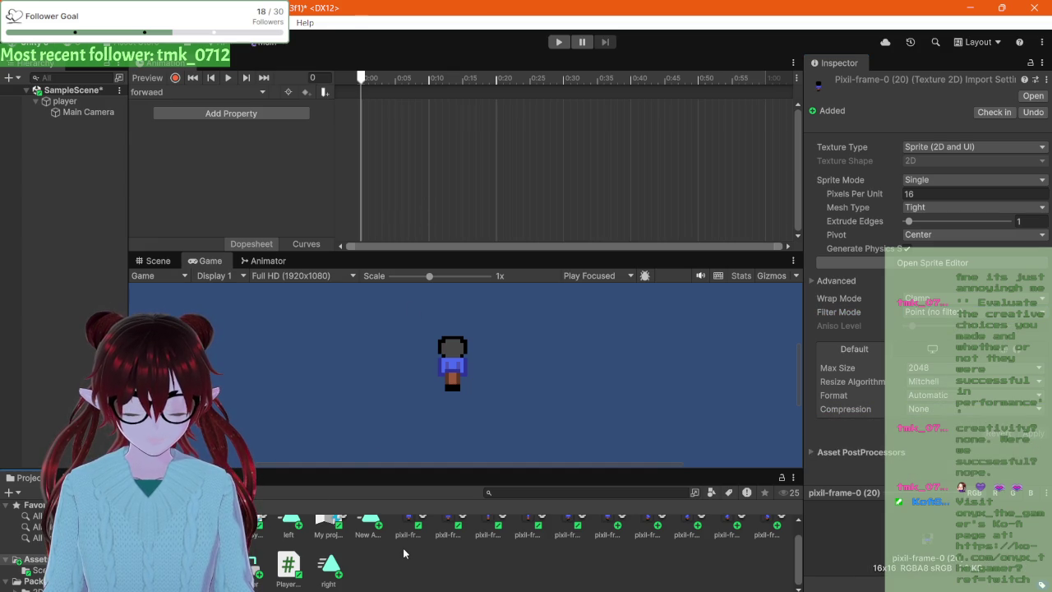
scroll(441, 537, "up", 1)
left_click(446, 544)
scroll(392, 552, "down", 1)
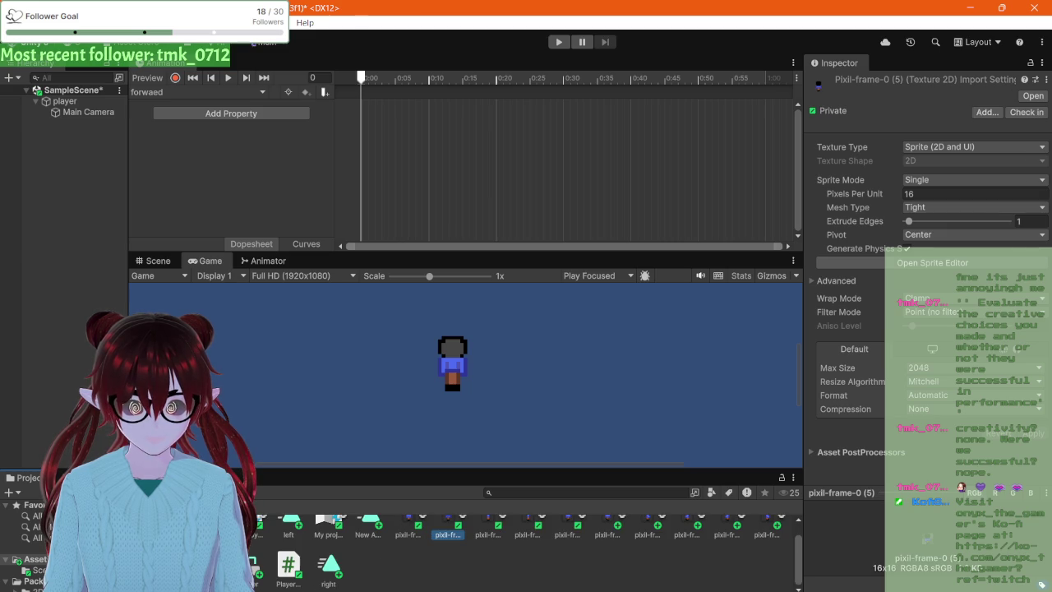
left_click(427, 538, "shift")
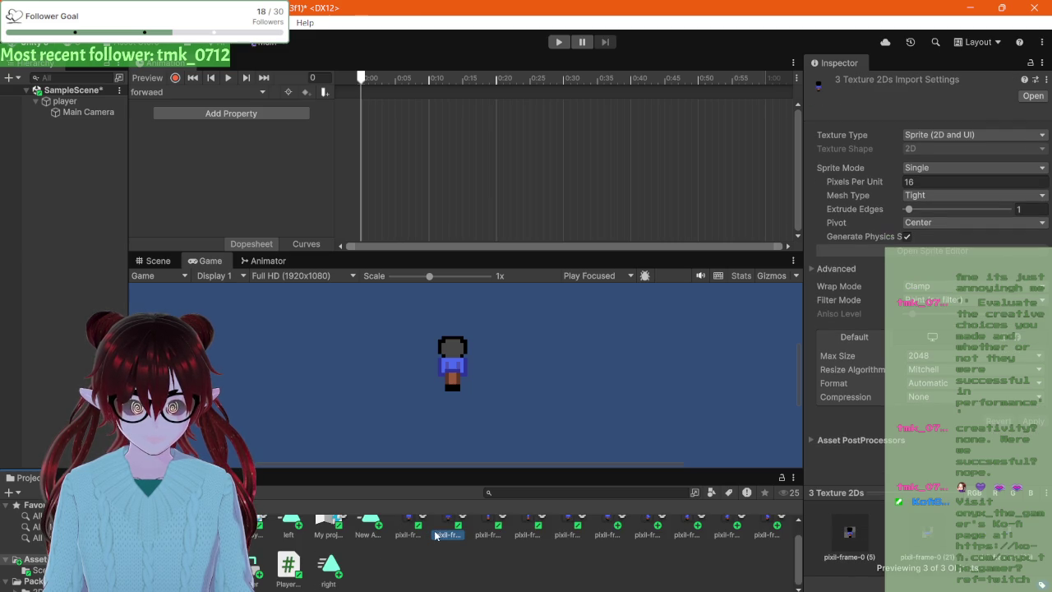
- Drop the selected frames into the forwaed clip and spread the keys to end near 1:00
left_click_drag(432, 536, 367, 107)
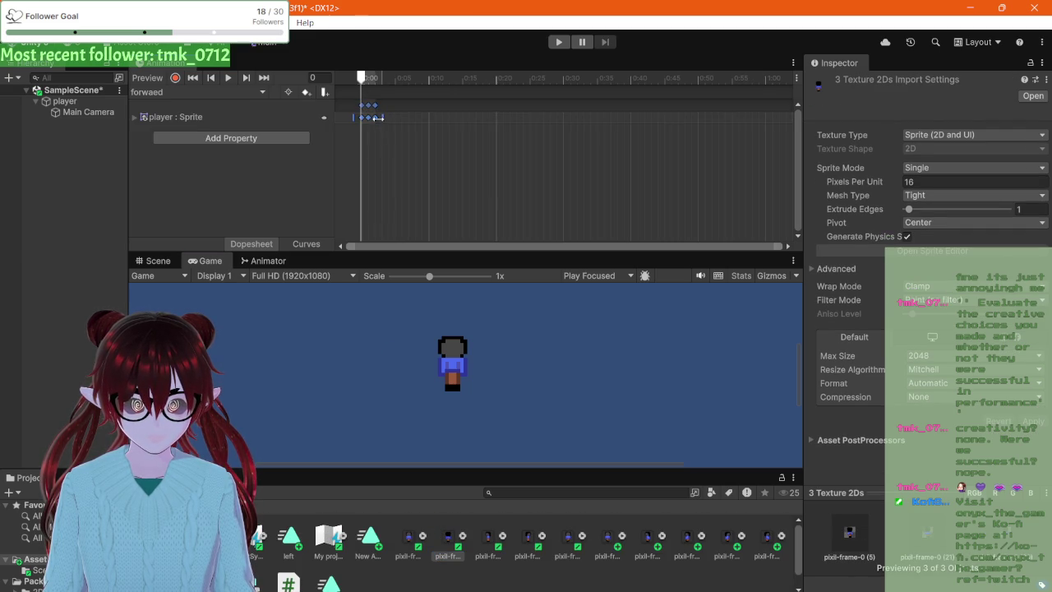
left_click_drag(375, 119, 383, 119)
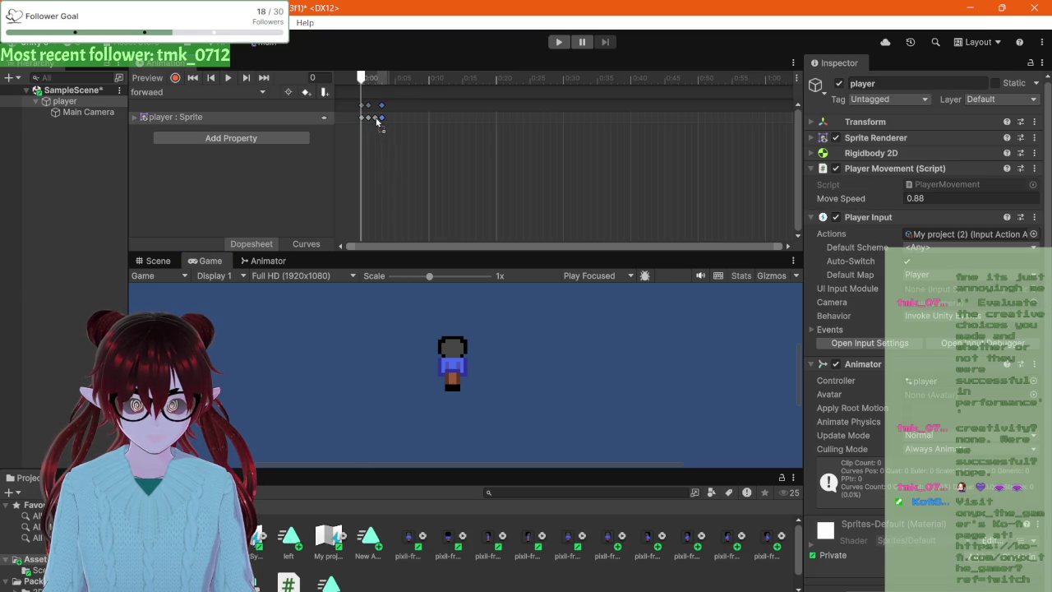
mouse_move(367, 136)
left_mouse_down()
mouse_move(361, 121)
mouse_move(391, 123)
left_mouse_up()
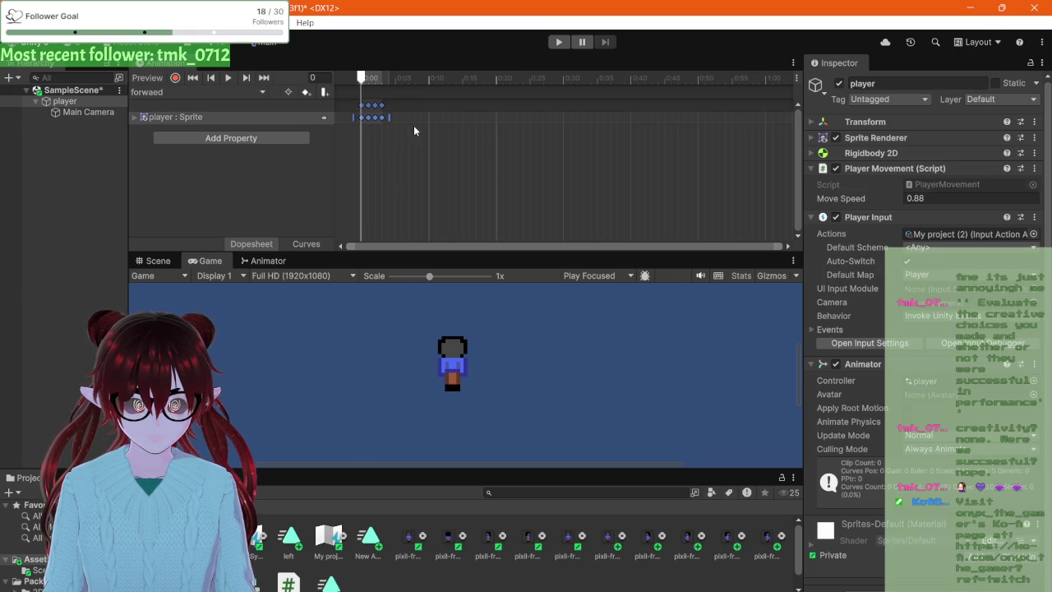
scroll(413, 125, "down", 3)
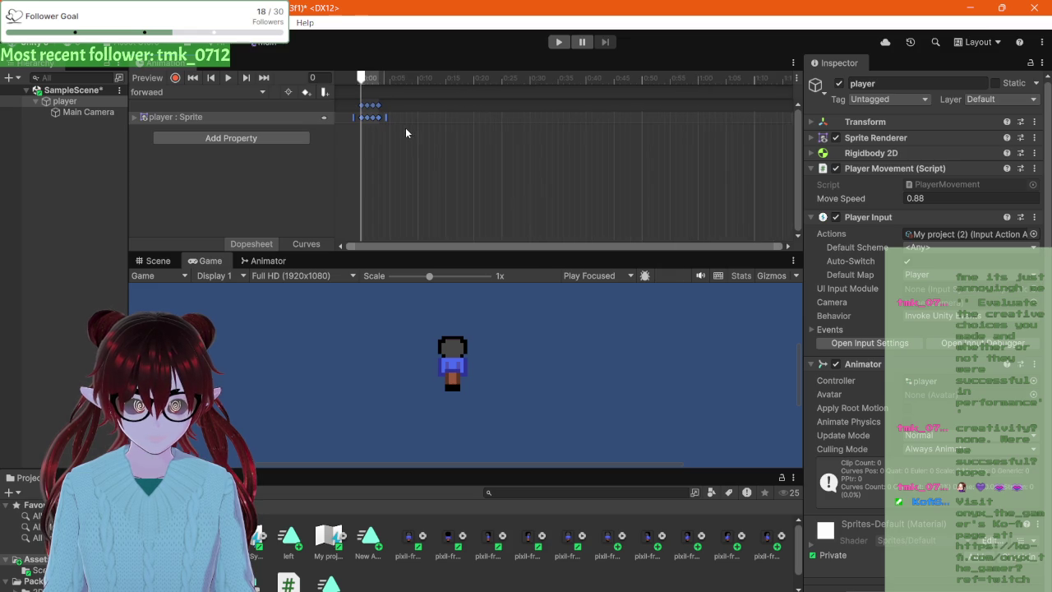
scroll(405, 129, "down", 1)
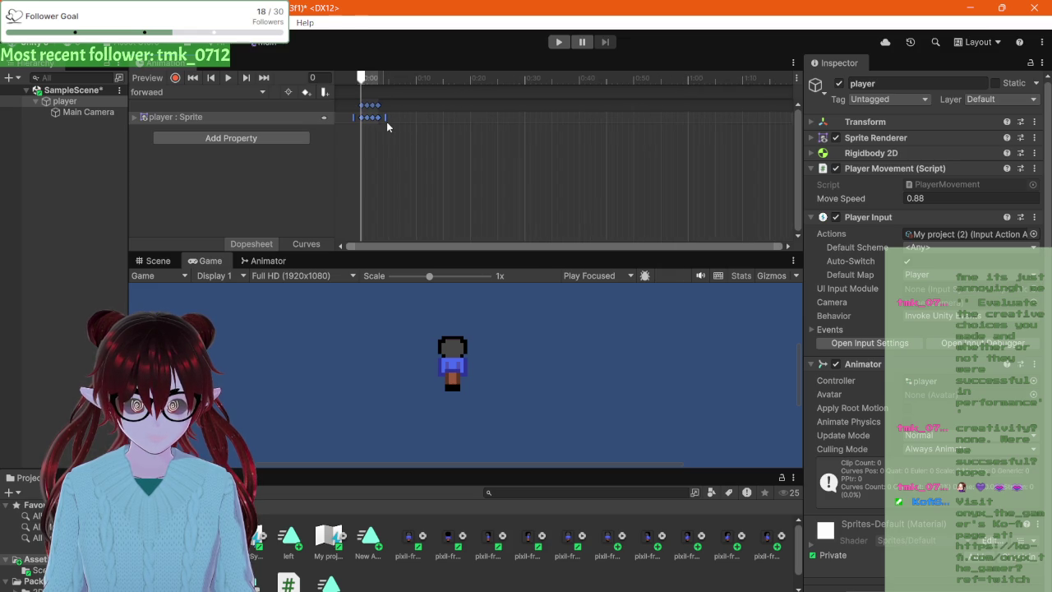
left_click_drag(386, 121, 694, 117)
left_click(674, 151)
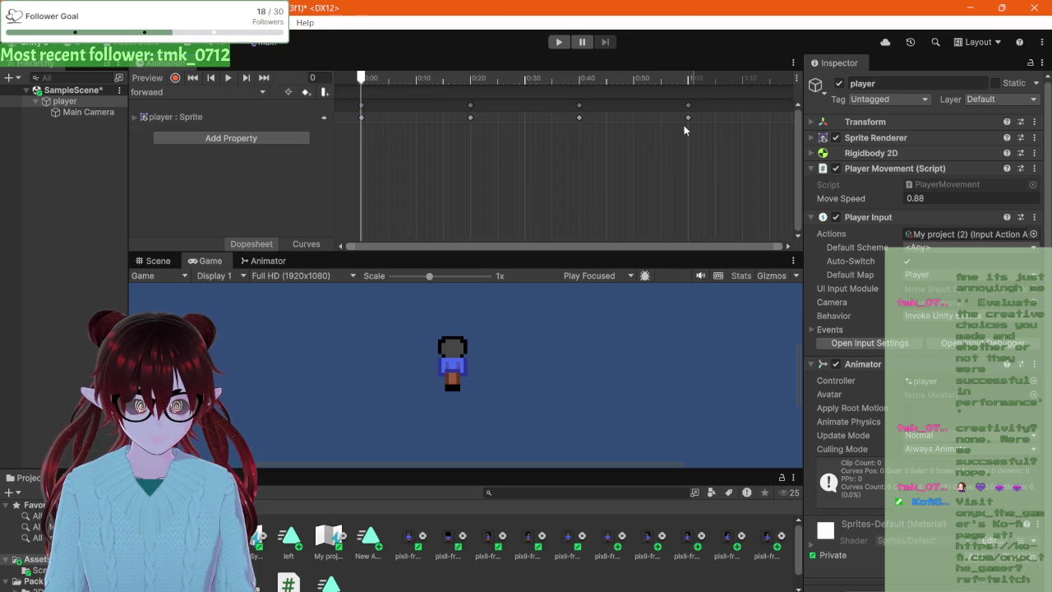
mouse_move(365, 80)
left_mouse_down()
mouse_move(748, 93)
mouse_move(699, 95)
left_mouse_up()
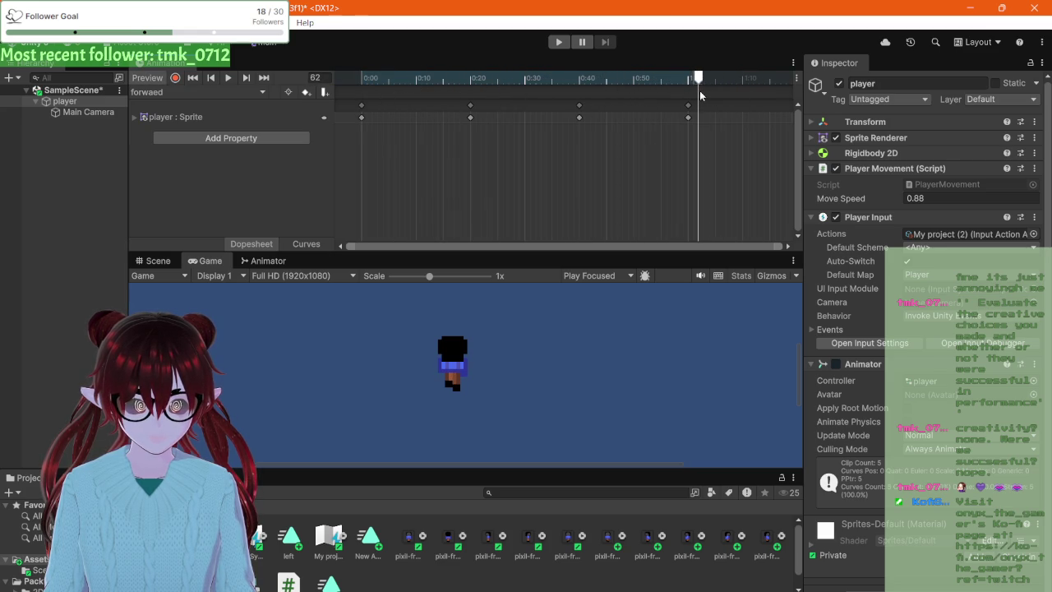
- Add one more sprite frame as the closing keyframe at frame 80
scroll(297, 551, "down", 1)
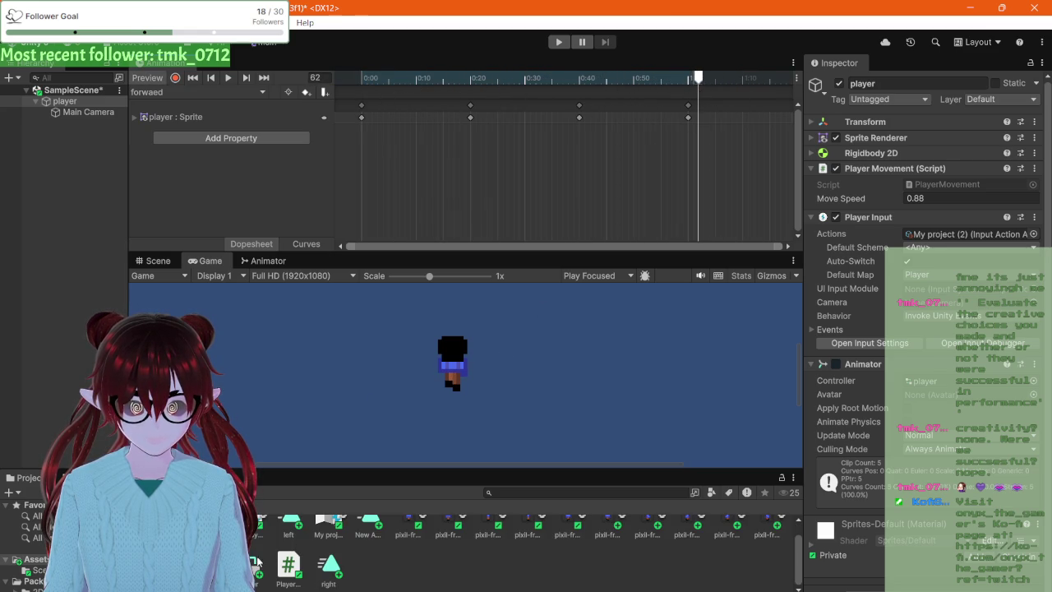
mouse_move(238, 534)
left_mouse_down()
mouse_move(767, 120)
mouse_move(793, 121)
left_mouse_up()
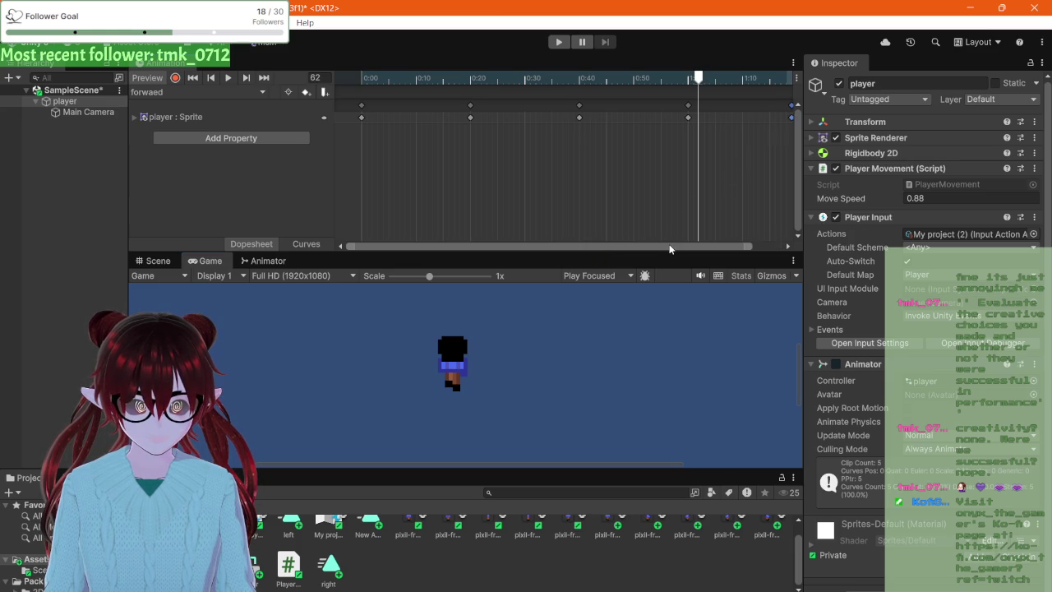
left_click_drag(670, 250, 697, 245)
left_click_drag(764, 118, 770, 118)
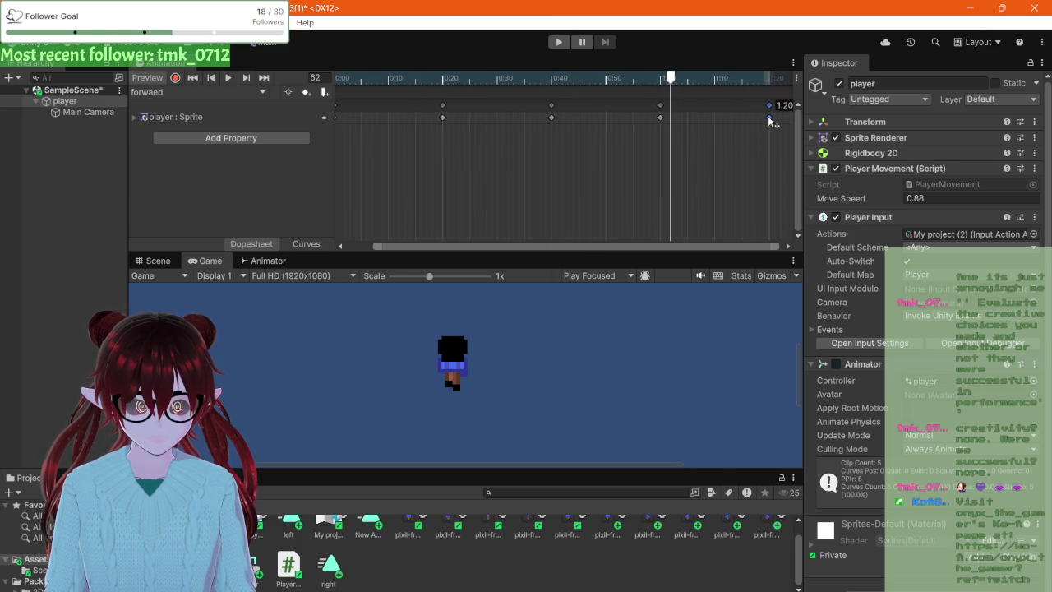
mouse_move(679, 79)
left_mouse_down()
mouse_move(665, 80)
mouse_move(754, 91)
mouse_move(786, 115)
mouse_move(665, 82)
left_mouse_up()
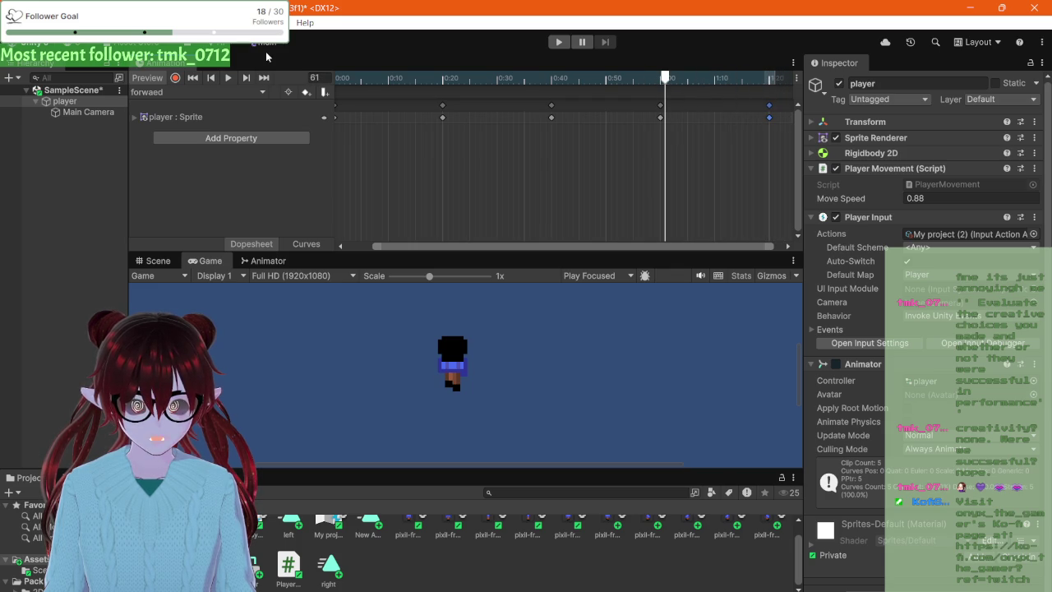
left_click(233, 77)
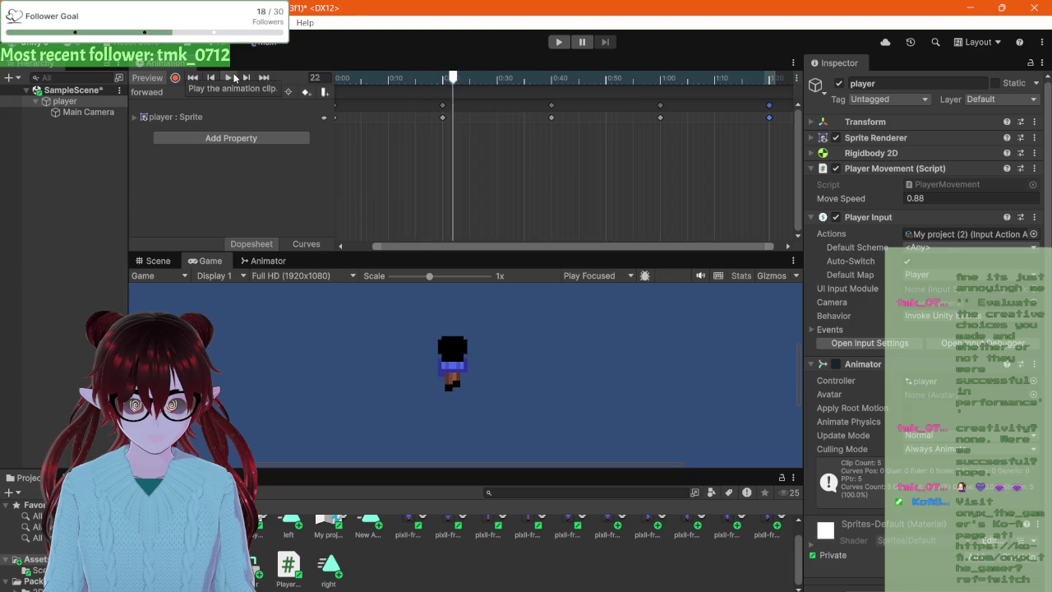
left_click(232, 80)
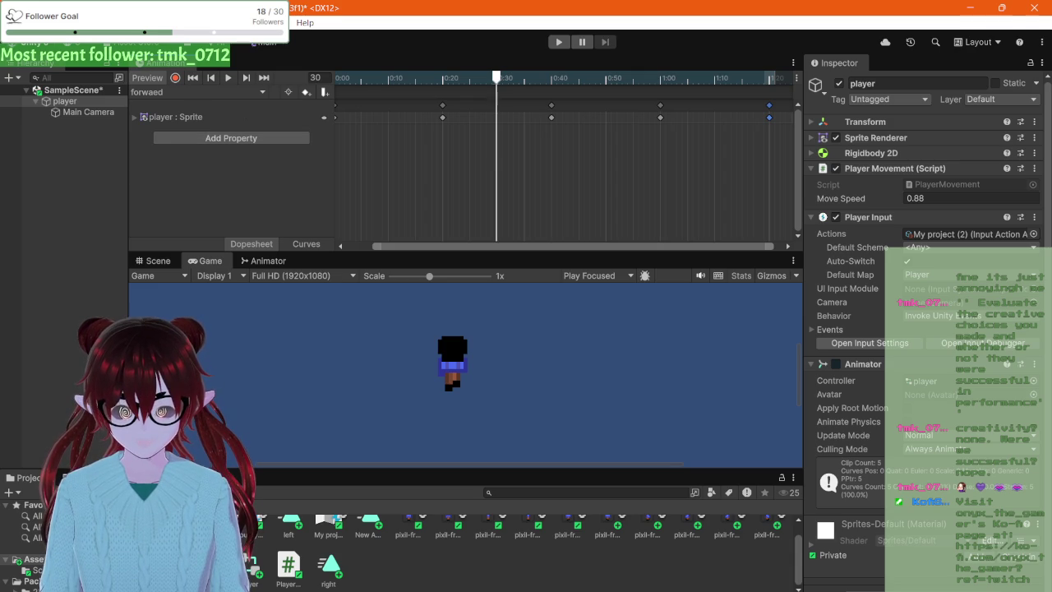
left_click(156, 591)
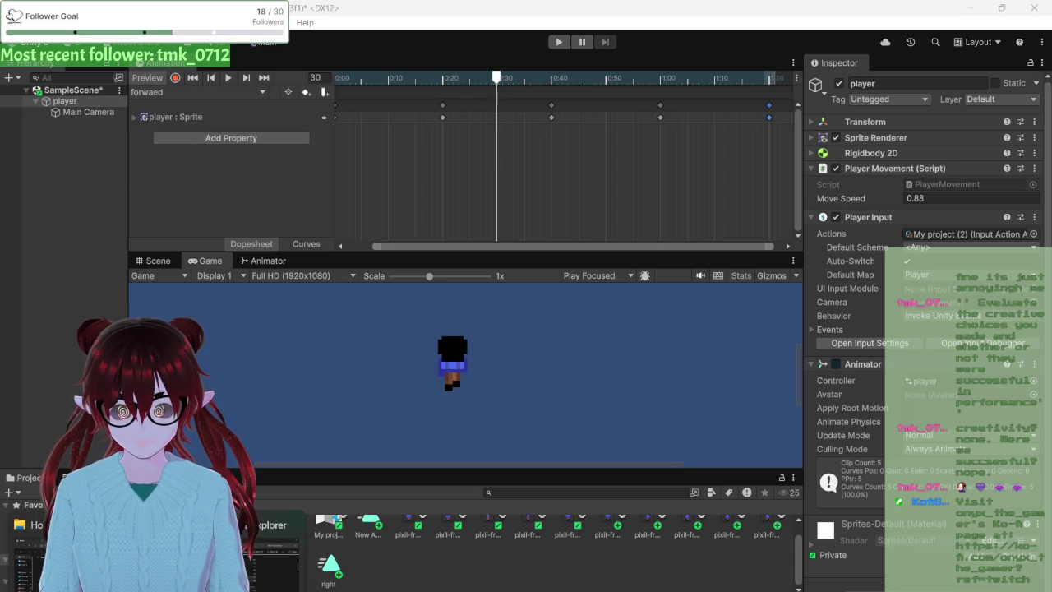
left_click(217, 93)
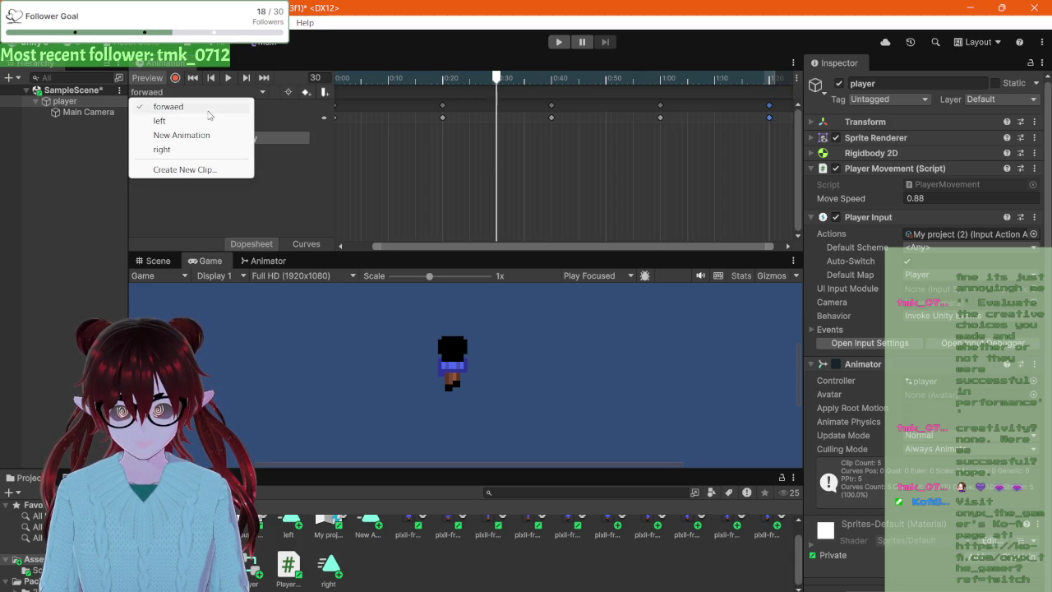
left_click(193, 167)
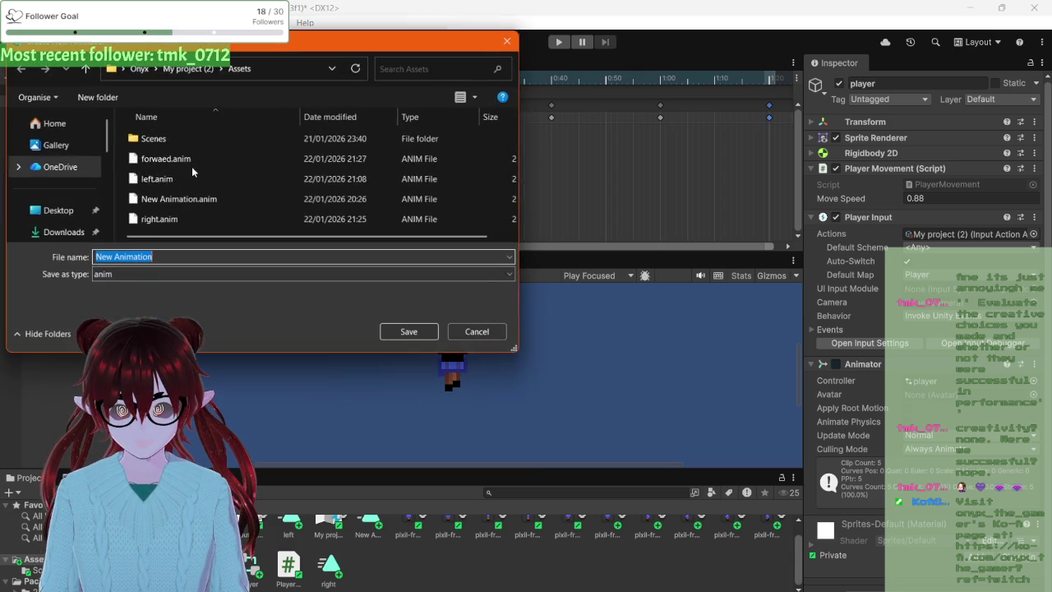
right_click(240, 69)
left_click(282, 96)
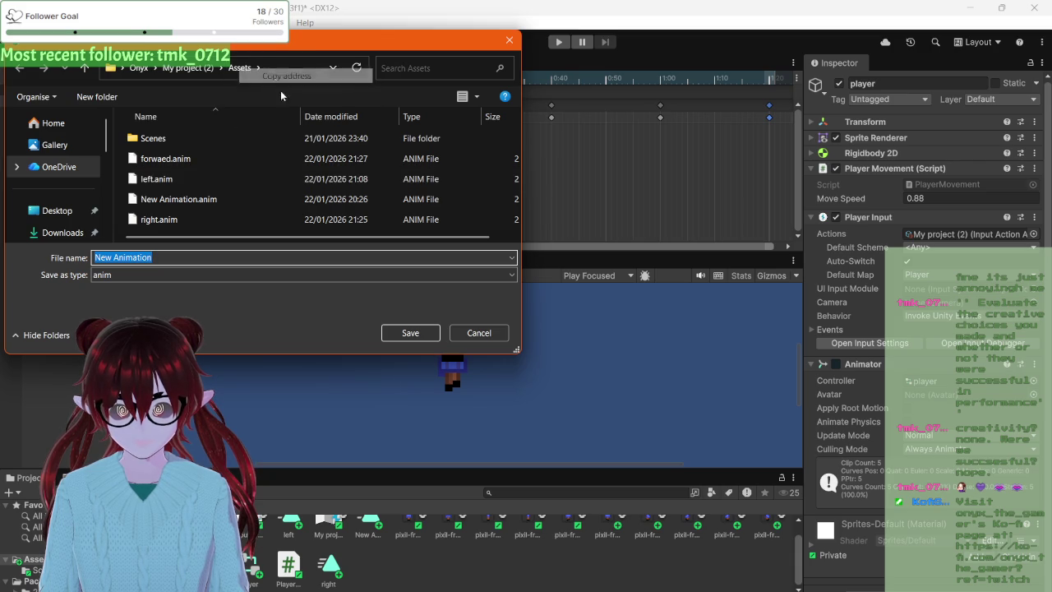
left_click(479, 332)
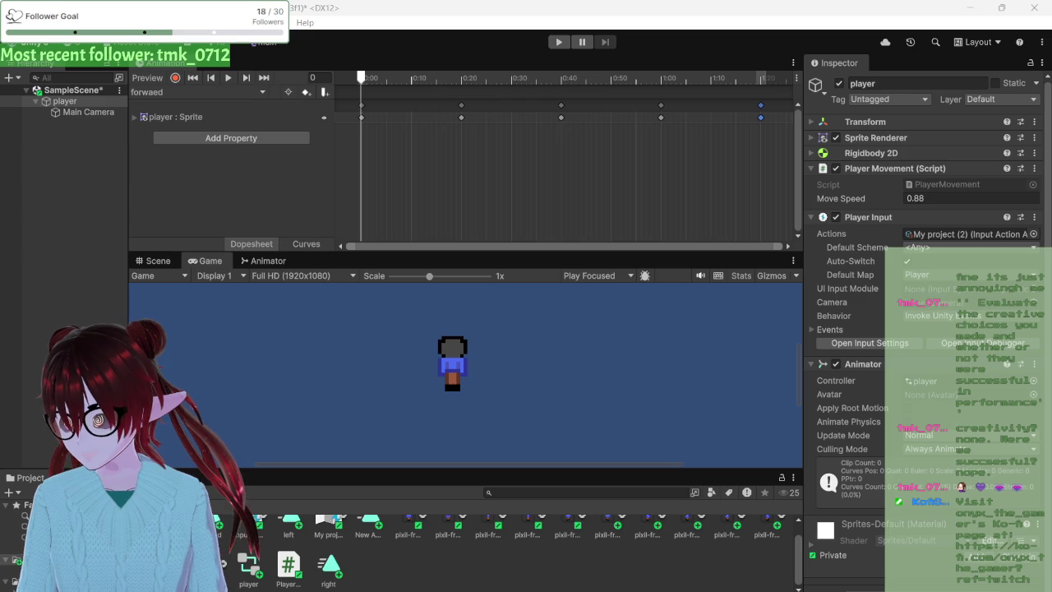
key("alt+Tab")
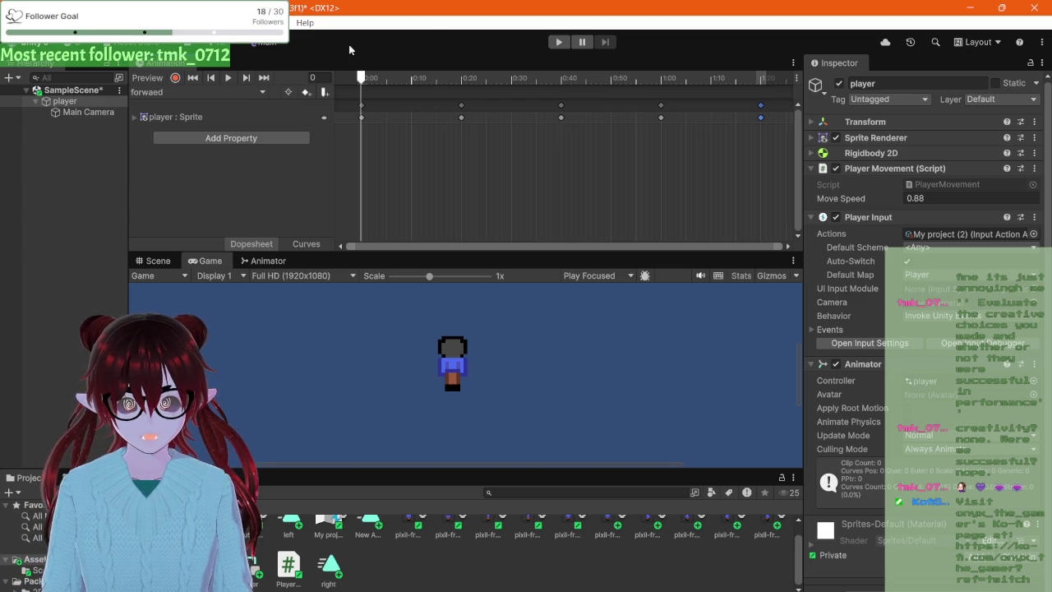
left_click(247, 92)
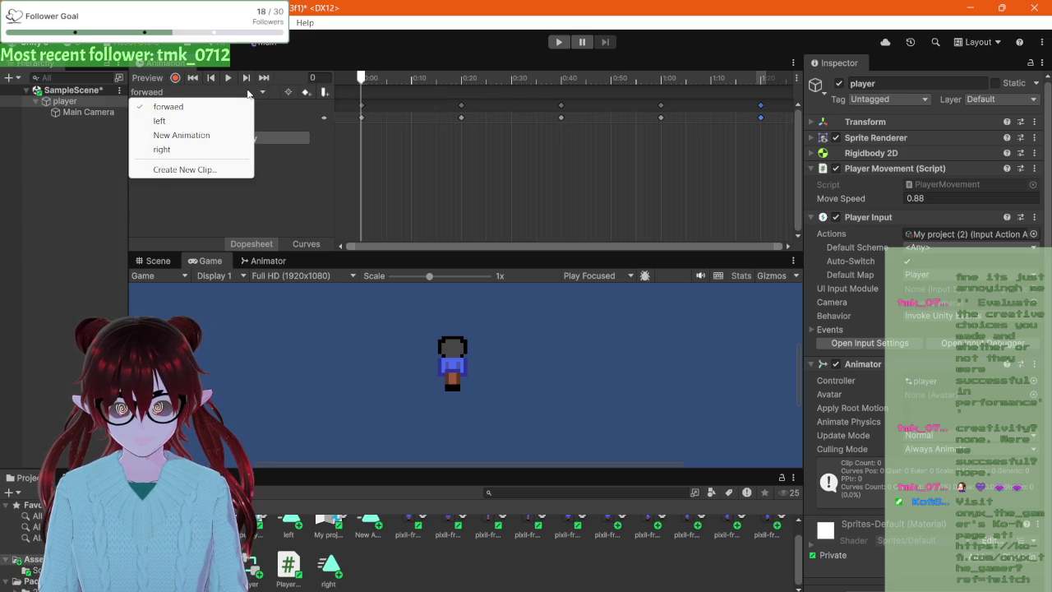
left_click(117, 149)
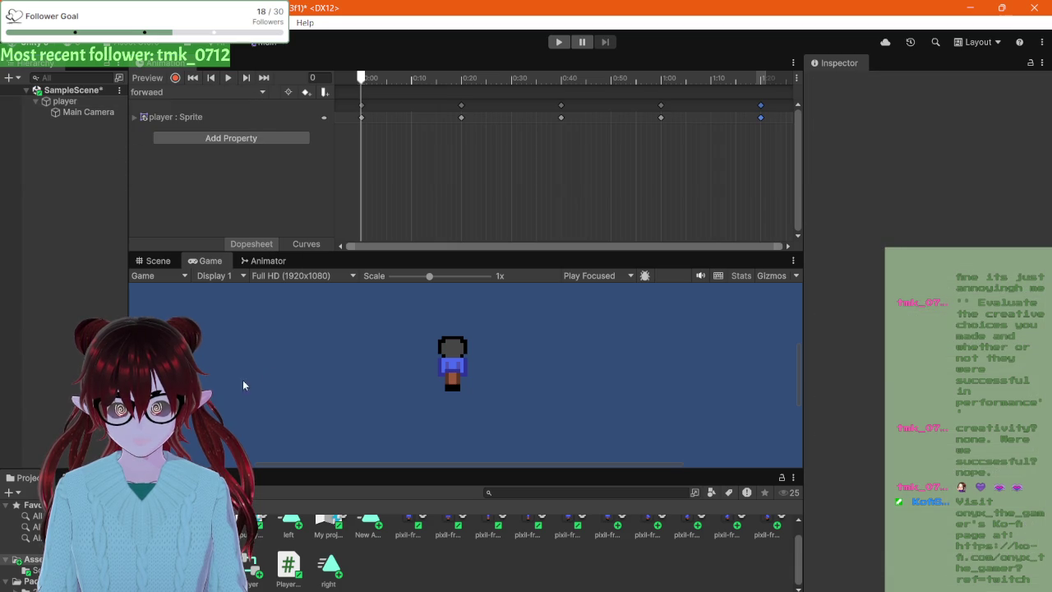
- Show the Animator graph, zoom it, and select the Entry node and New Animation state
left_click(250, 262)
scroll(418, 371, "down", 4)
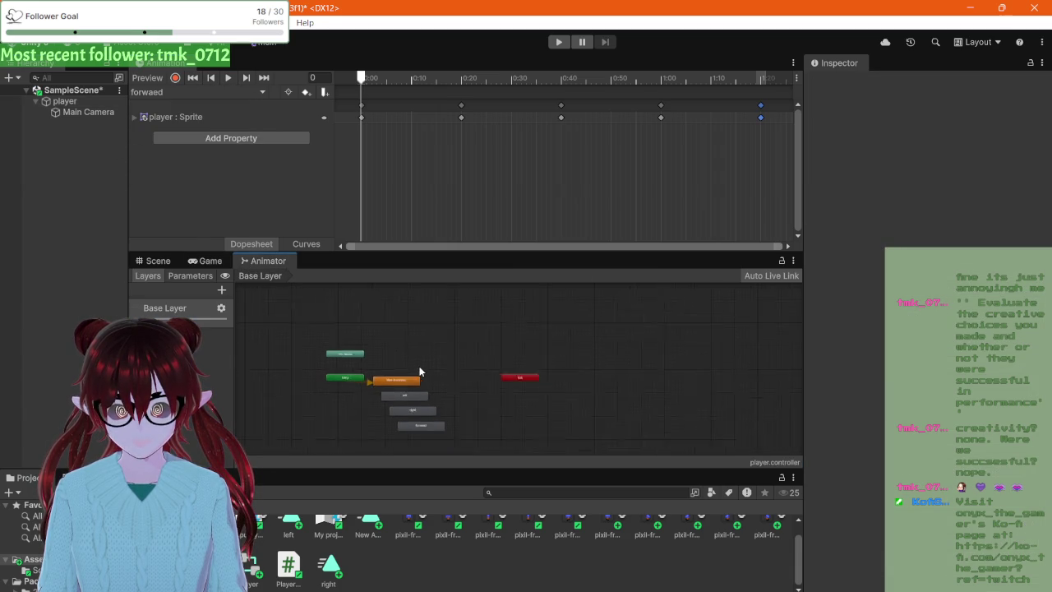
left_click(427, 342)
scroll(422, 343, "up", 5)
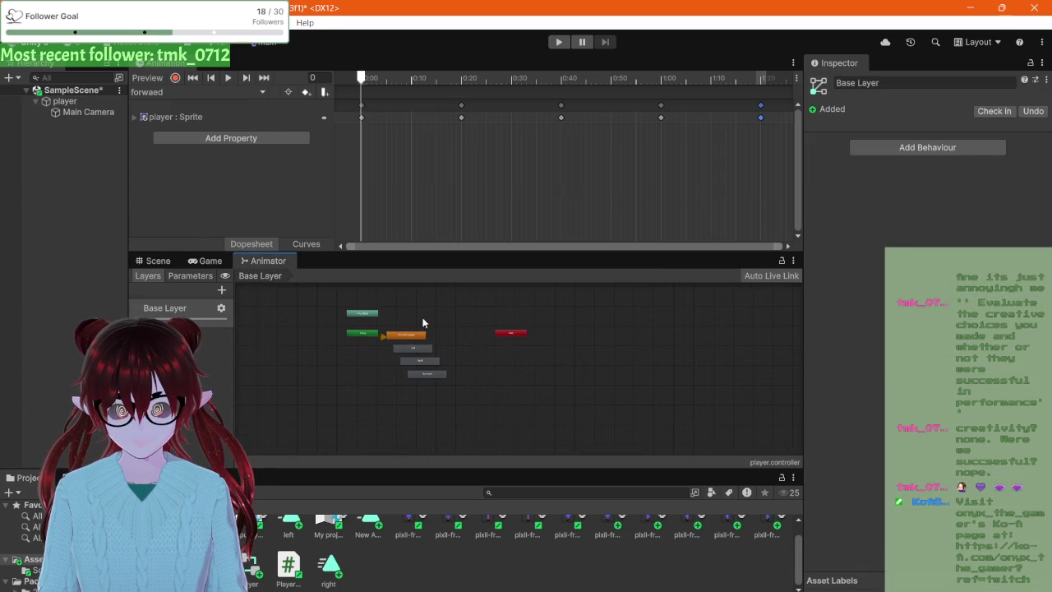
scroll(415, 329, "down", 2)
scroll(387, 291, "down", 1)
left_click(259, 299)
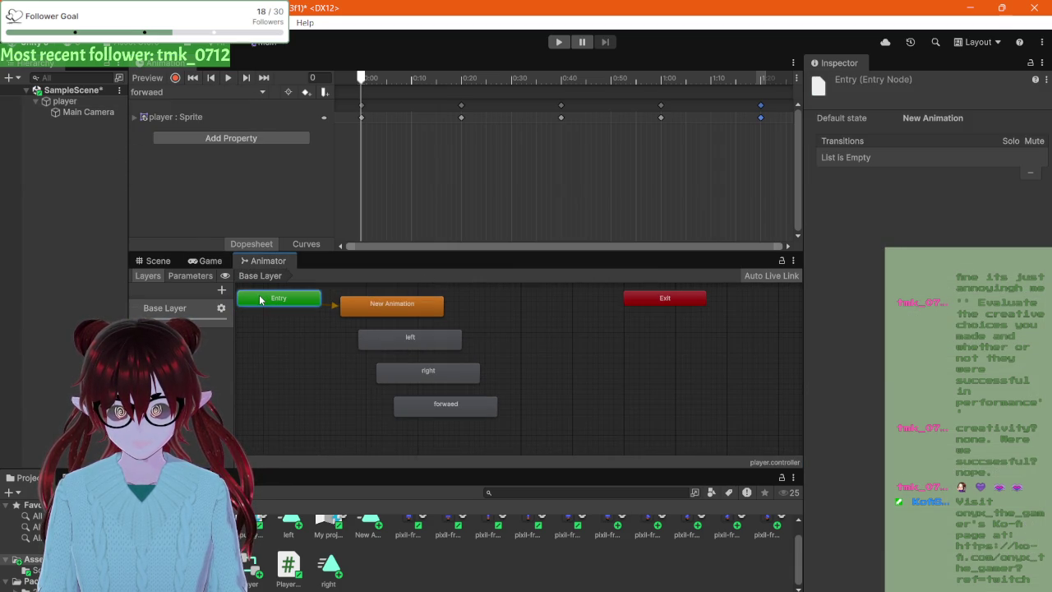
left_click(376, 310)
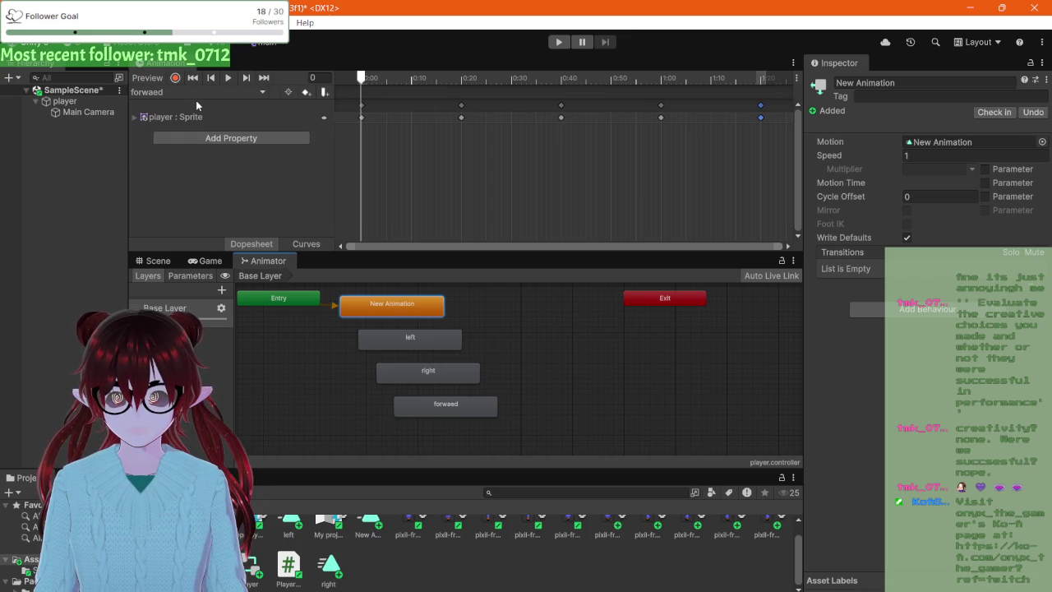
- Use the clip dropdown's Create New Clip... to save a clip named 'idle front'
left_click(196, 95)
left_click(182, 165)
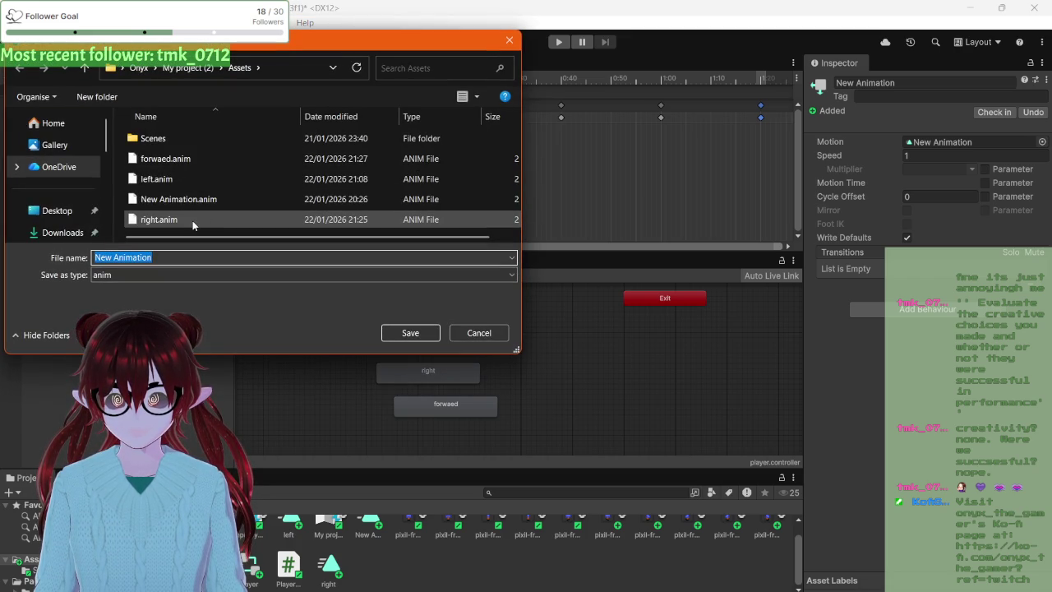
type("idle fr")
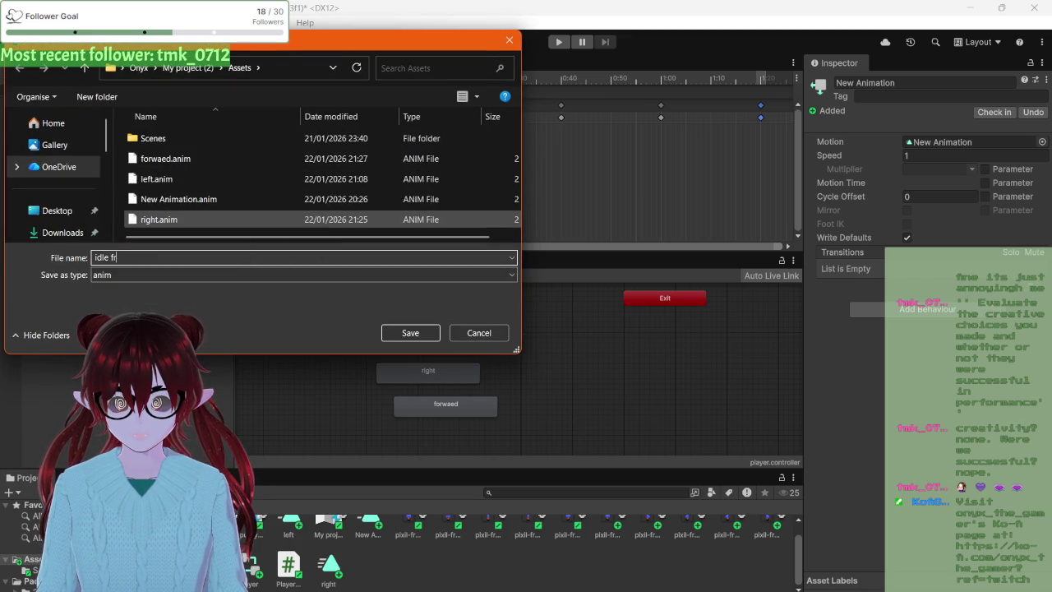
type("ont")
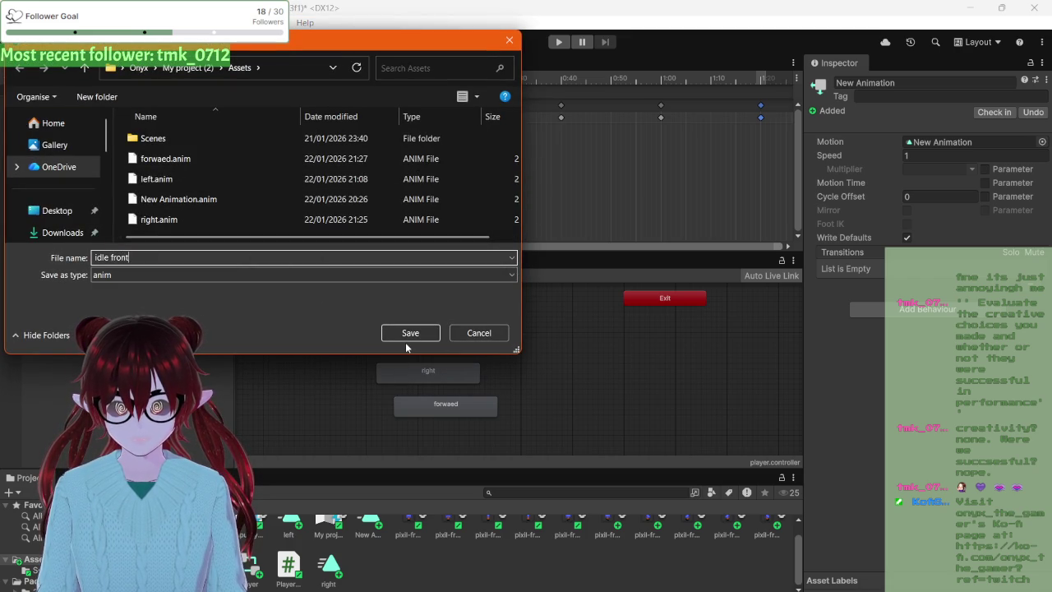
left_click(409, 333)
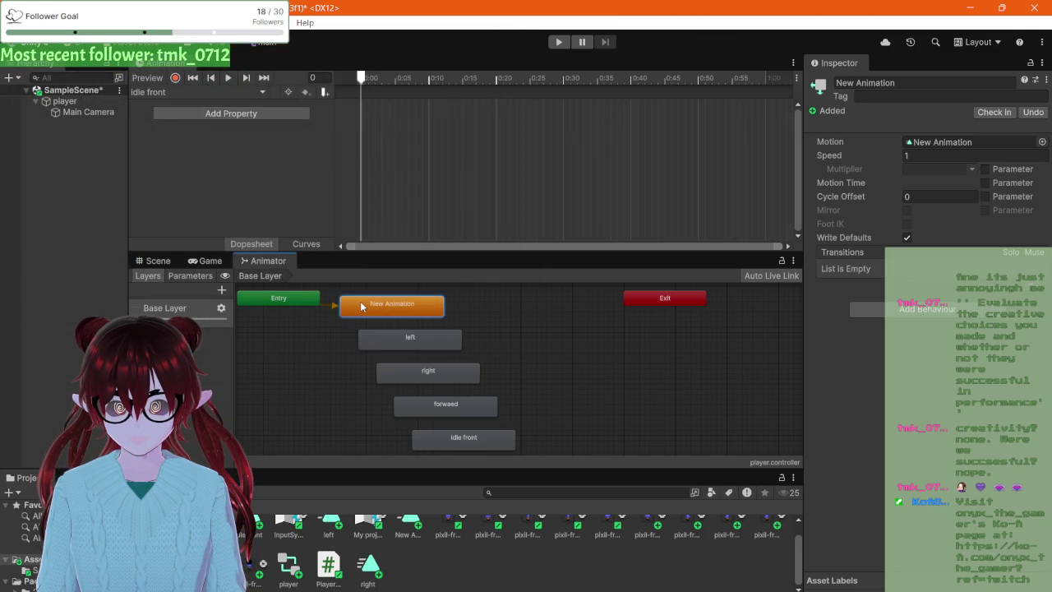
- Move the New Animation state down and to the left in the Animator graph
left_click_drag(361, 307, 289, 389)
right_click(296, 392)
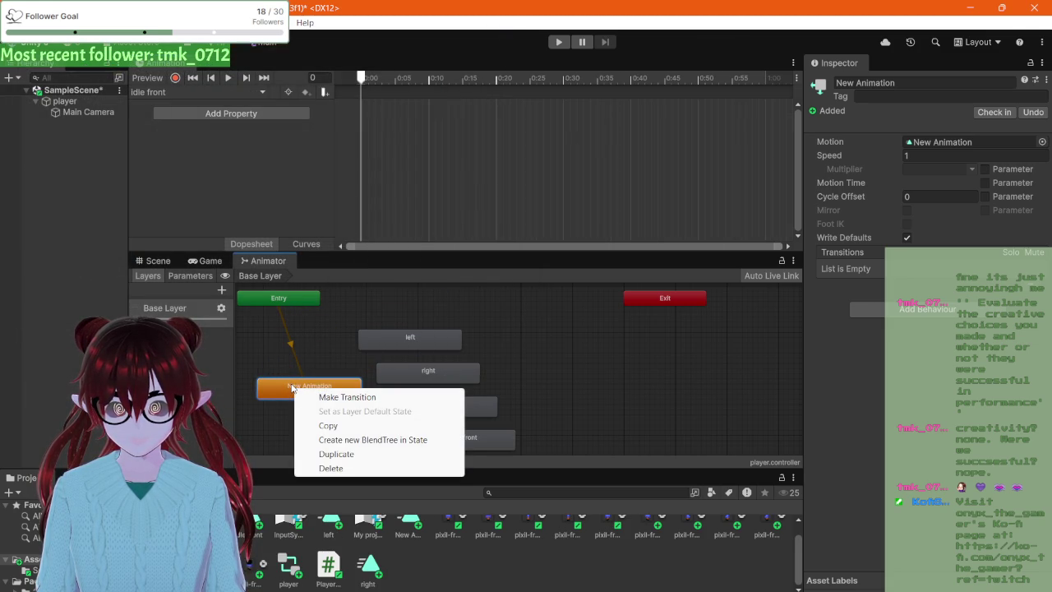
left_click(290, 341)
right_click(287, 338)
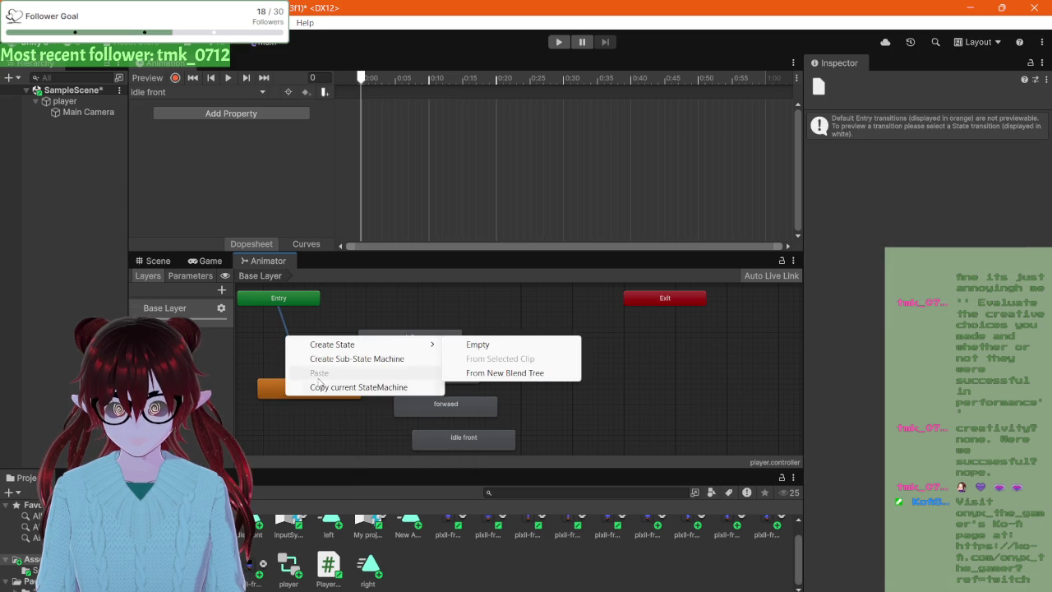
left_click(349, 388)
- Place idle front just right of Entry, then add and undo an Entry-to-idle front transition
mouse_move(458, 448)
left_mouse_down()
mouse_move(322, 308)
mouse_move(307, 312)
mouse_move(396, 311)
left_mouse_up()
mouse_move(307, 297)
left_mouse_down()
mouse_move(328, 305)
mouse_move(312, 305)
left_mouse_up()
right_click(312, 306)
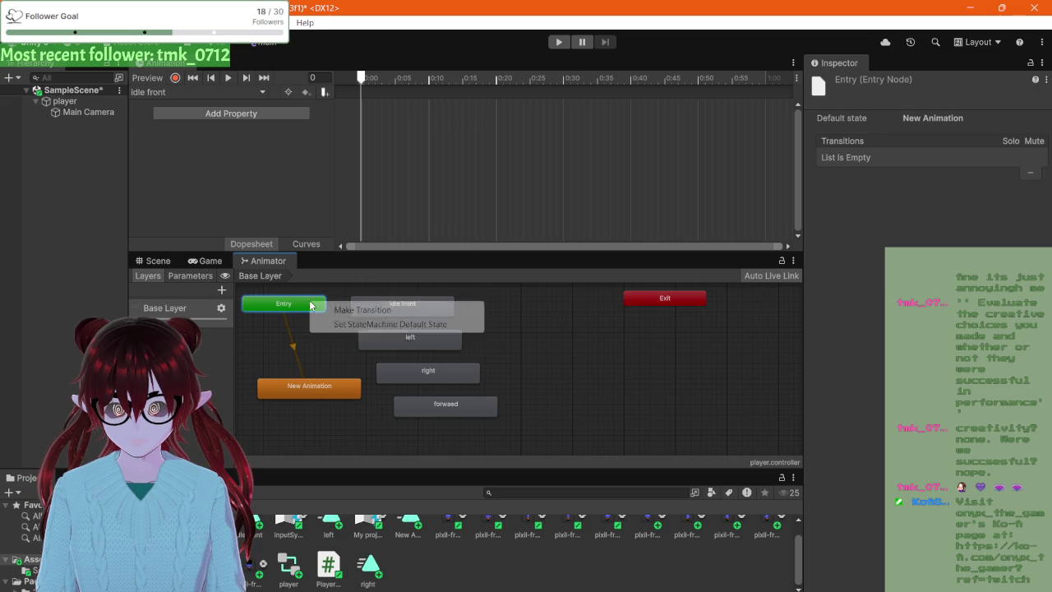
left_click(349, 308)
left_click(373, 310)
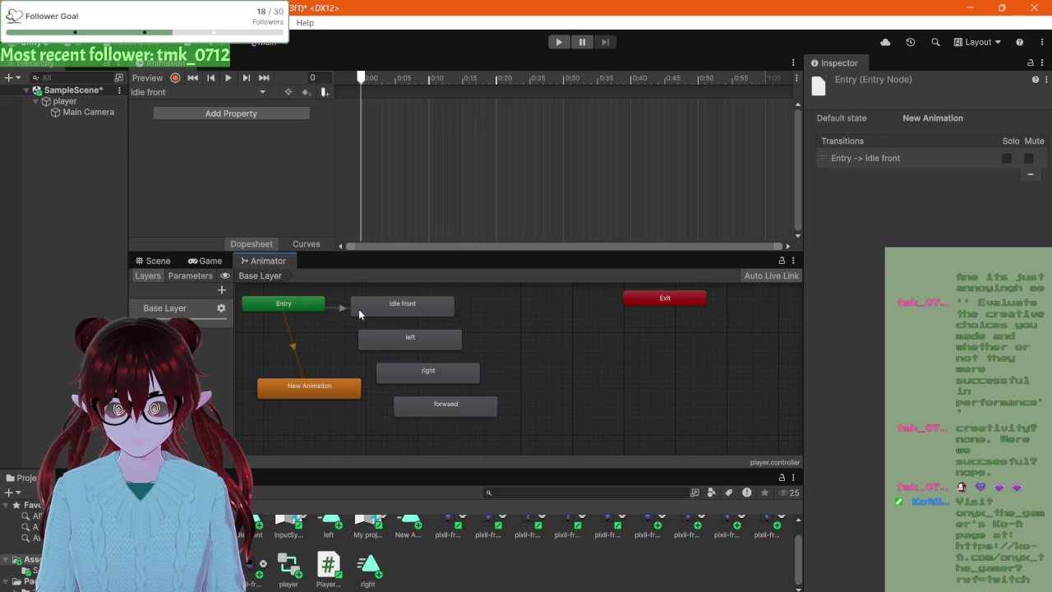
key("ctrl+z")
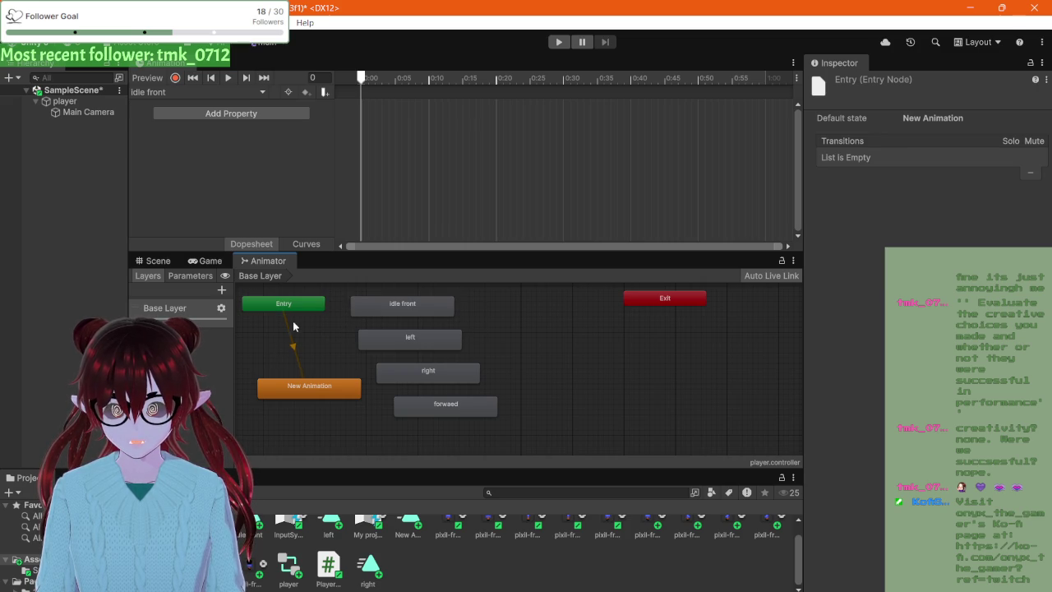
- Add and undo a sub-state machine, then reselect the Entry-to-New Animation transition
right_click(299, 316)
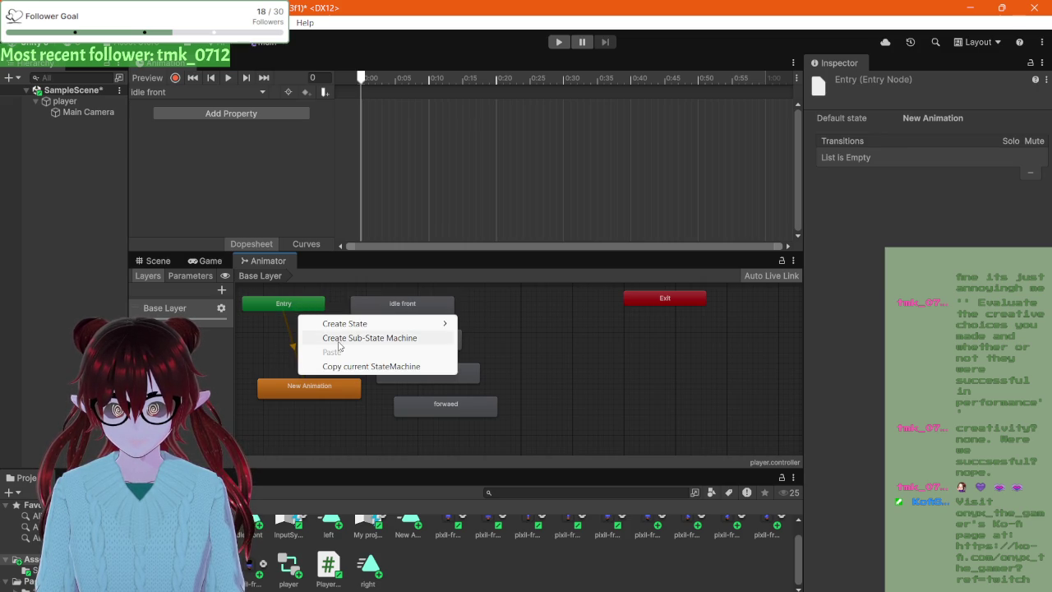
left_click(320, 338)
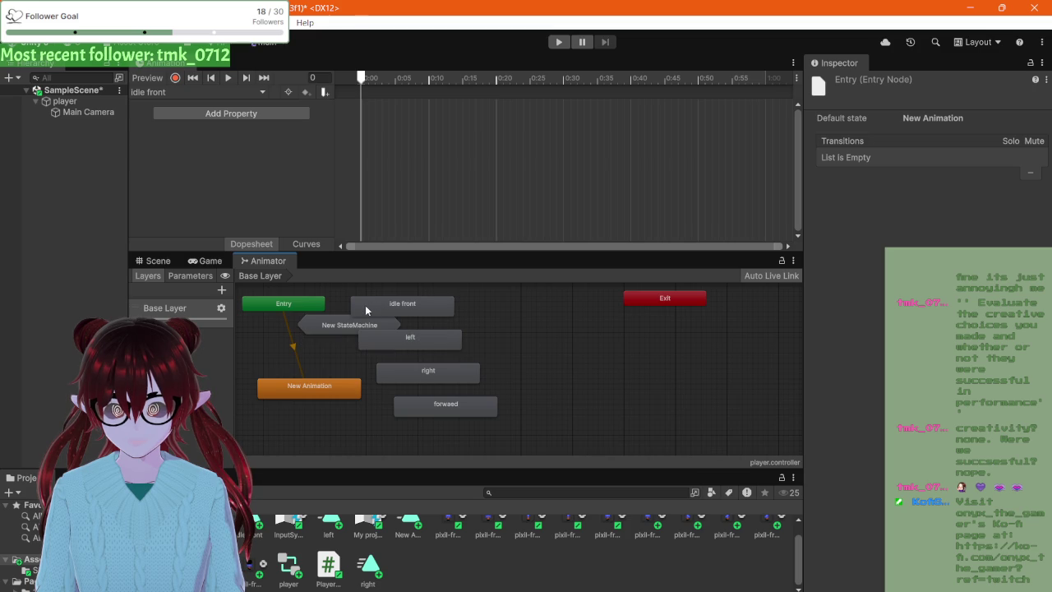
key("ctrl+z")
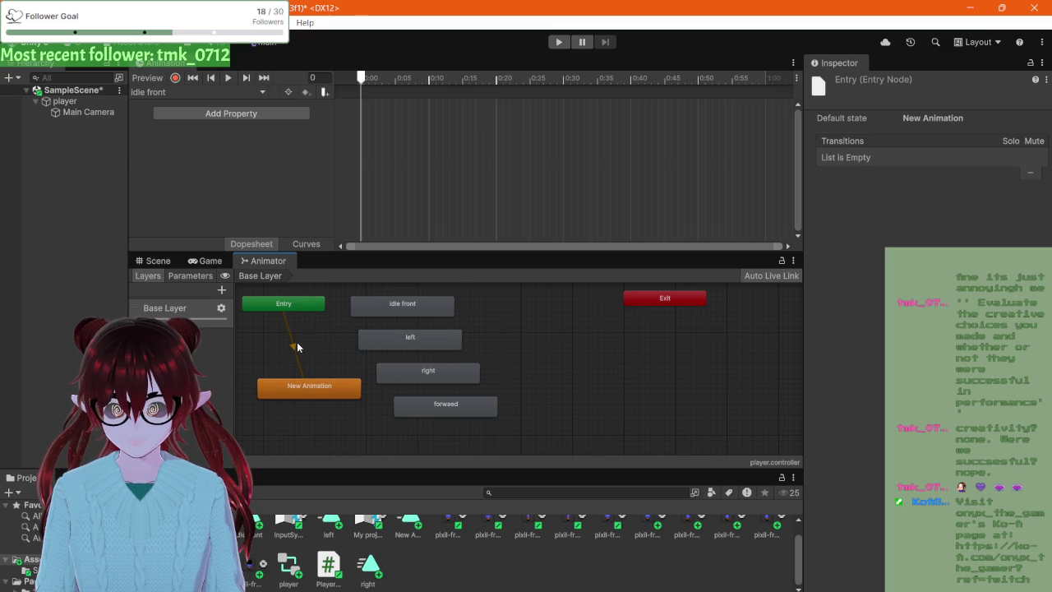
left_click(293, 346)
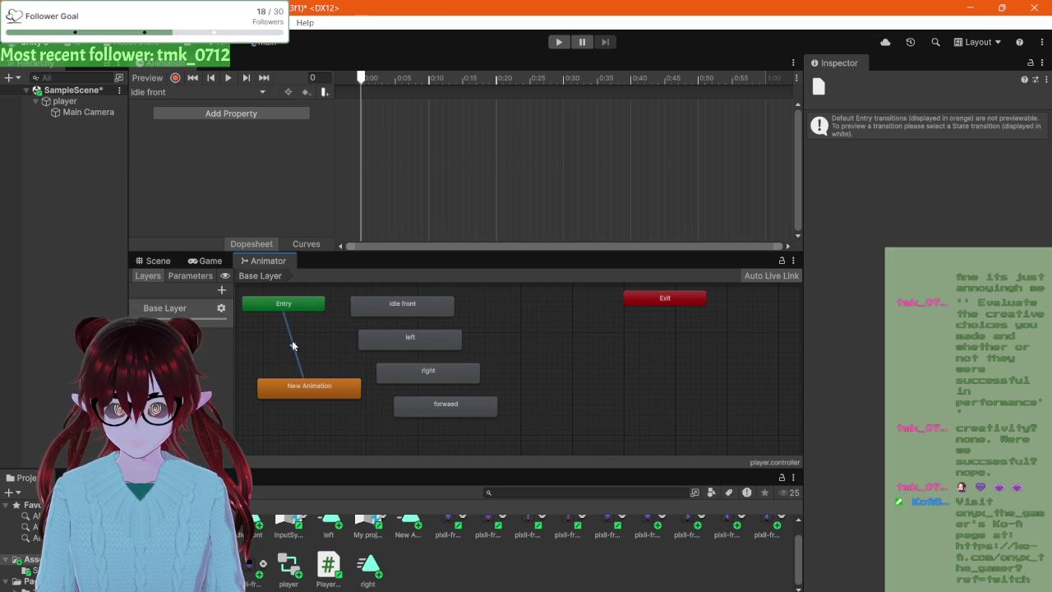
right_click(292, 345)
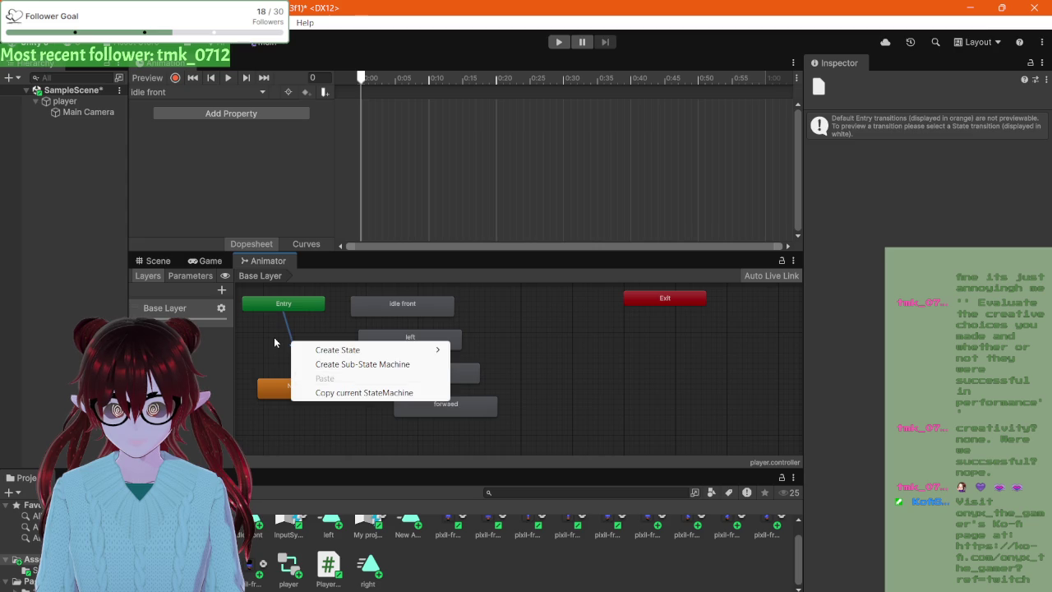
left_click(293, 377)
left_click(293, 391)
right_click(293, 391)
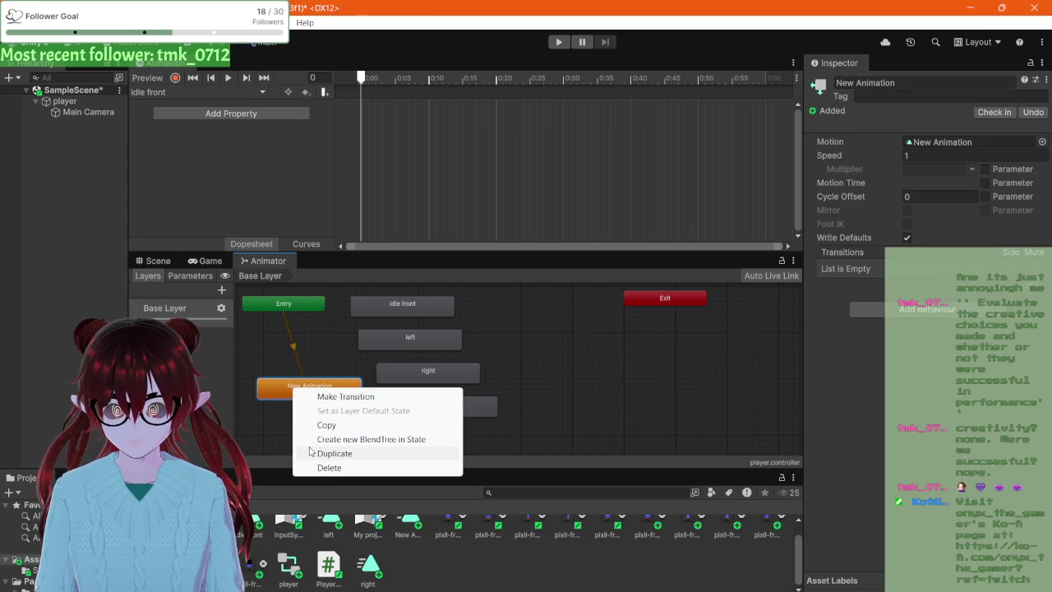
left_click(274, 351)
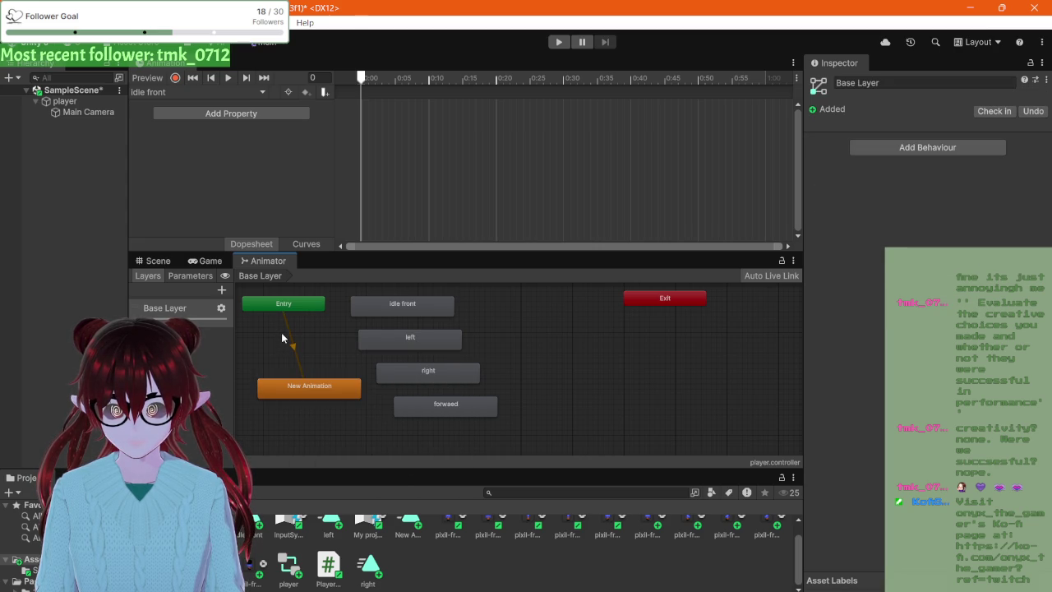
left_click(285, 327)
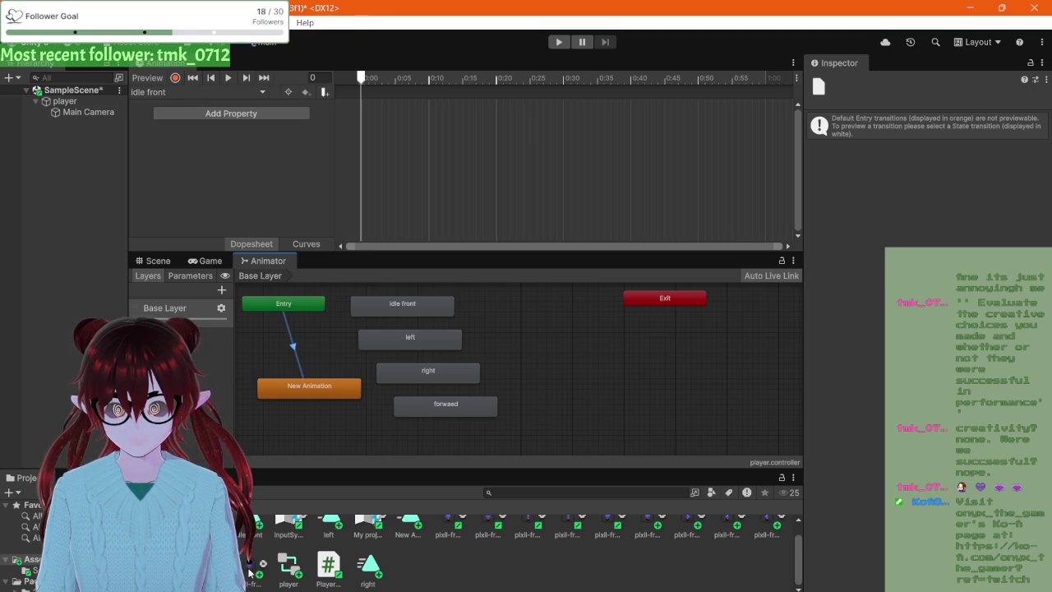
- Key a sprite into idle front, then create an 'idle left' clip with a player sprite keyframe
scroll(342, 551, "up", 1)
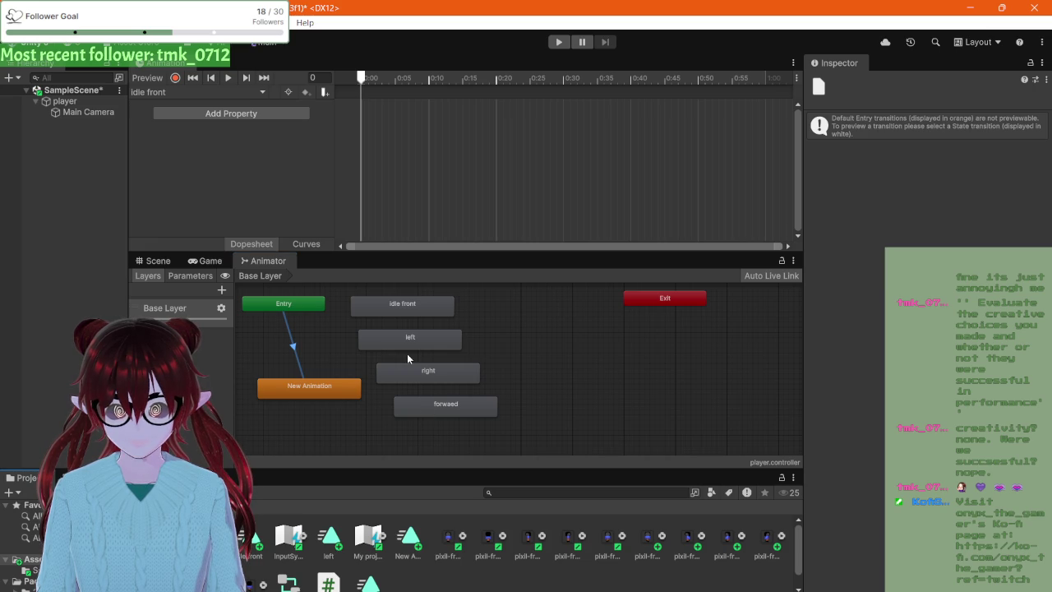
mouse_move(444, 543)
left_mouse_down()
mouse_move(388, 297)
mouse_move(370, 118)
left_mouse_up()
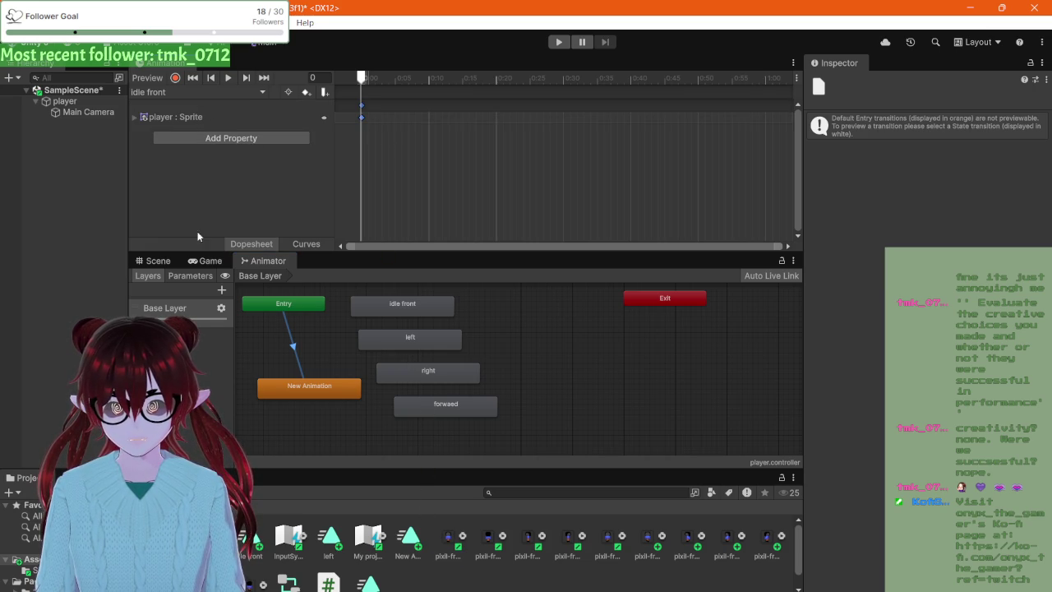
left_click(259, 92)
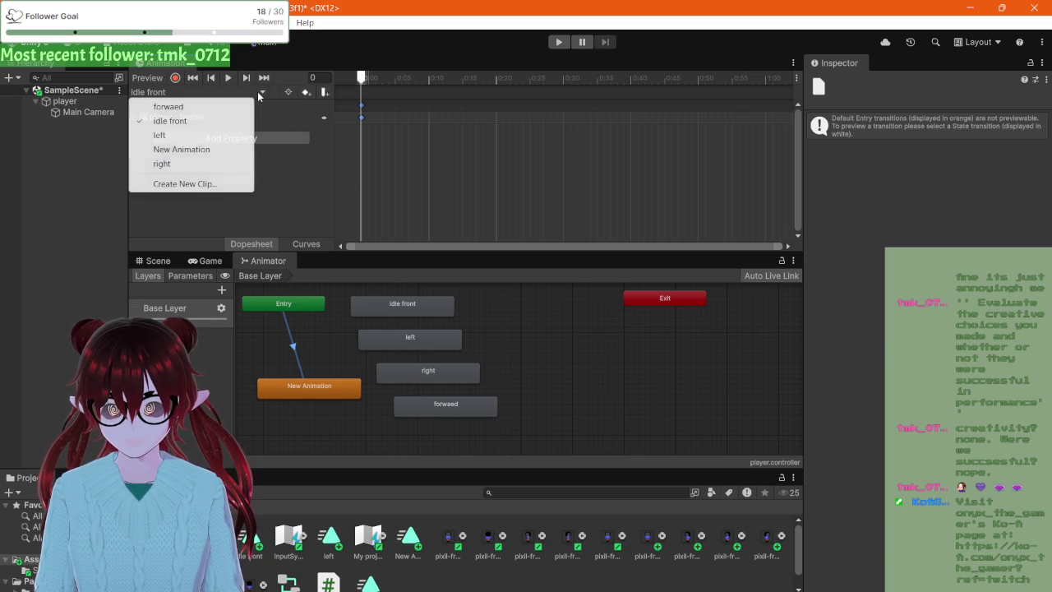
left_click(216, 183)
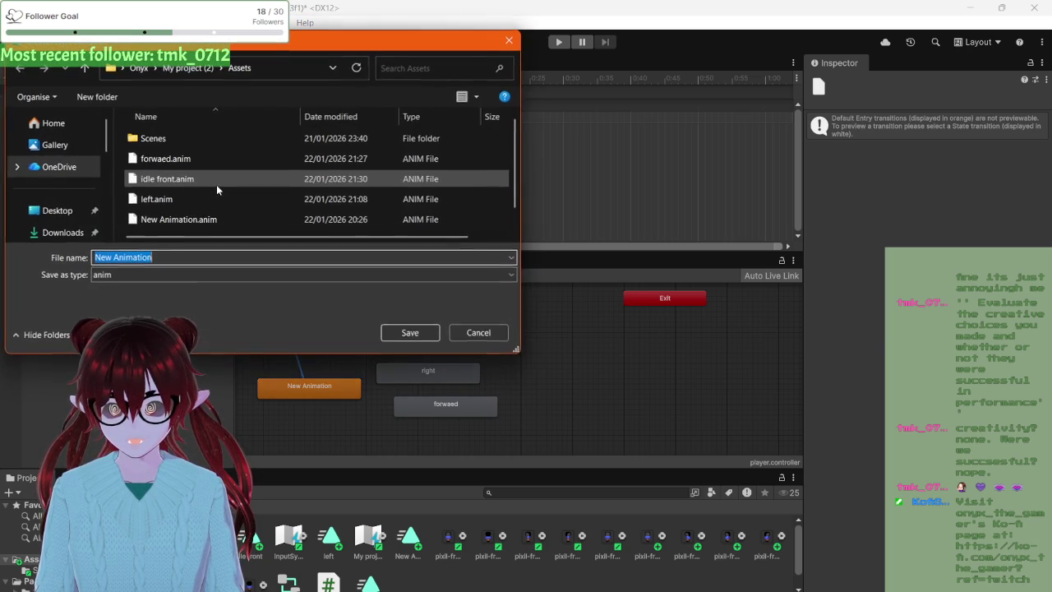
type("idle le")
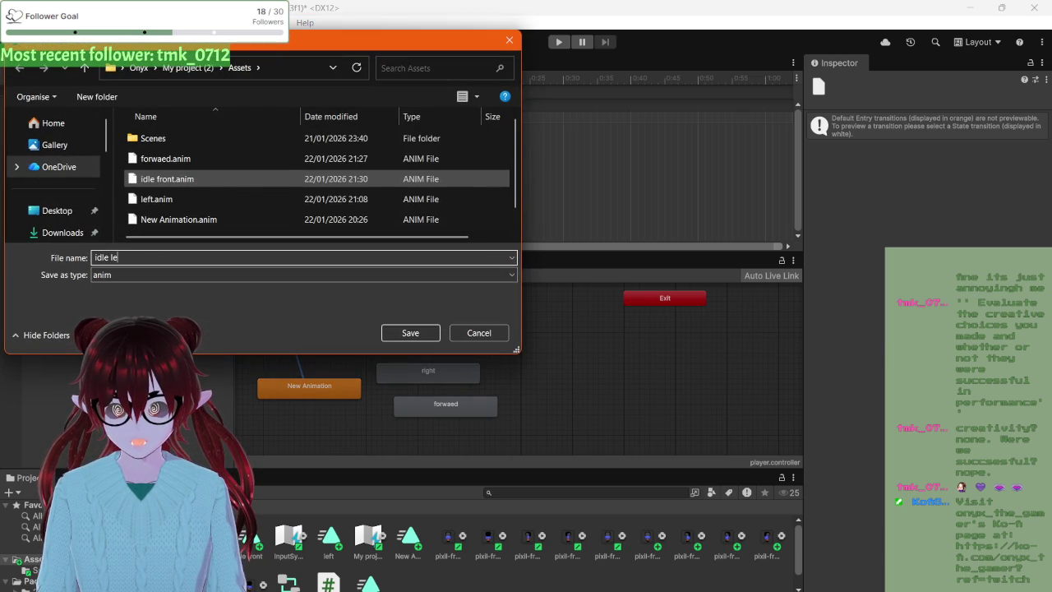
type("ft")
left_click(415, 335)
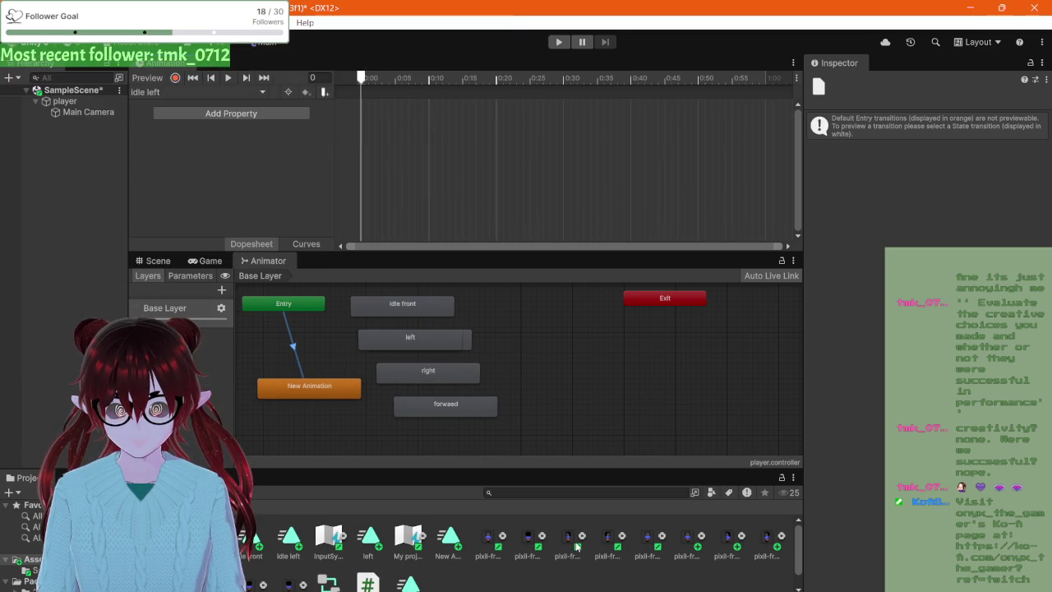
left_click_drag(576, 547, 390, 140)
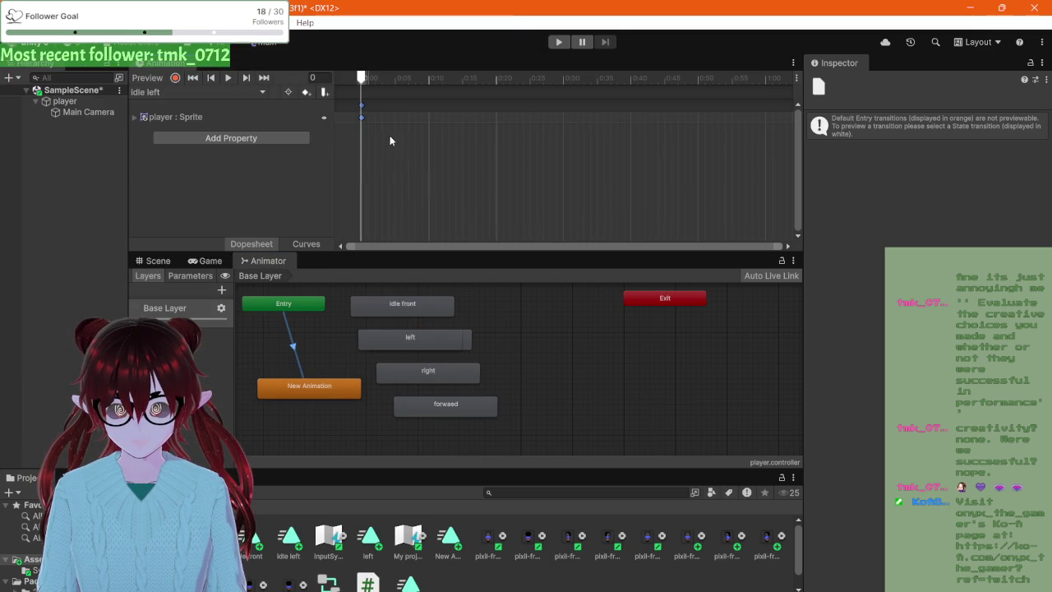
- Create an 'idle back' clip and add a player sprite keyframe to it
left_click(197, 91)
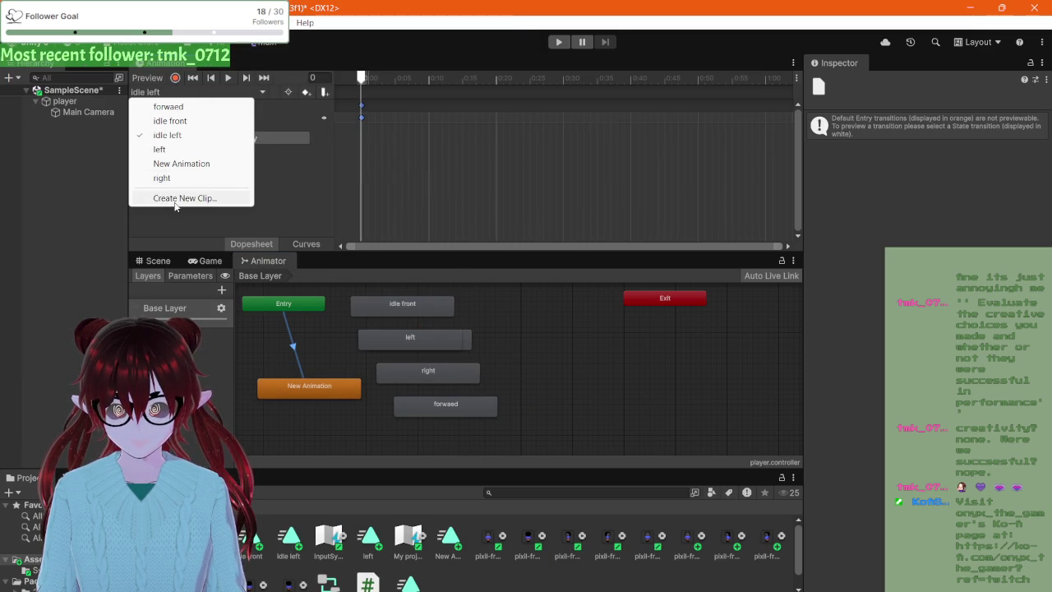
left_click(174, 198)
type("idle back")
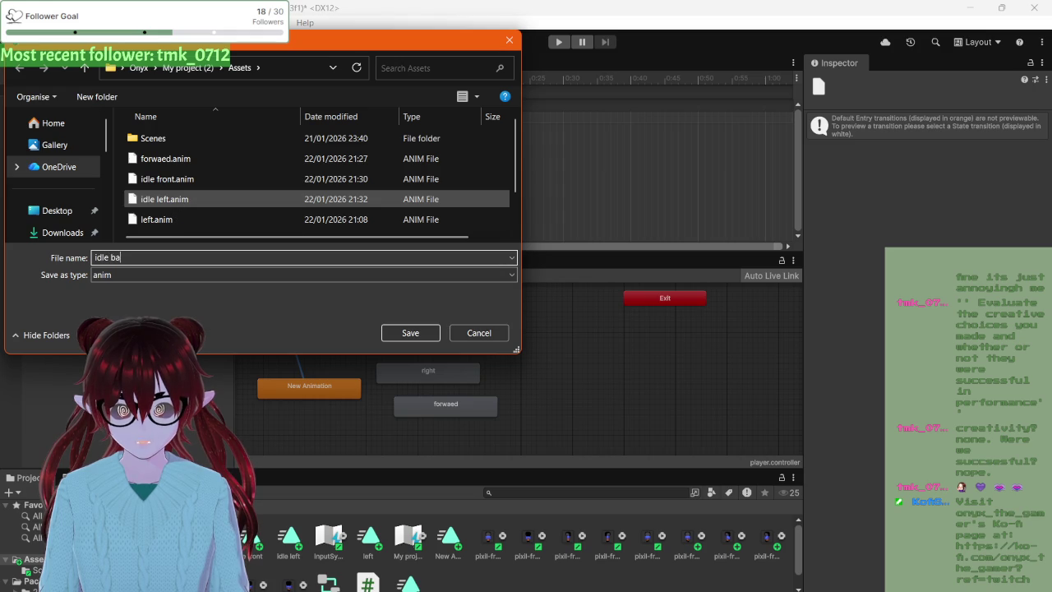
left_click(397, 333)
mouse_move(567, 538)
left_mouse_down()
mouse_move(428, 124)
mouse_move(252, 86)
left_mouse_up()
- Create an 'idle right' clip and add a player sprite keyframe to it
left_click(167, 87)
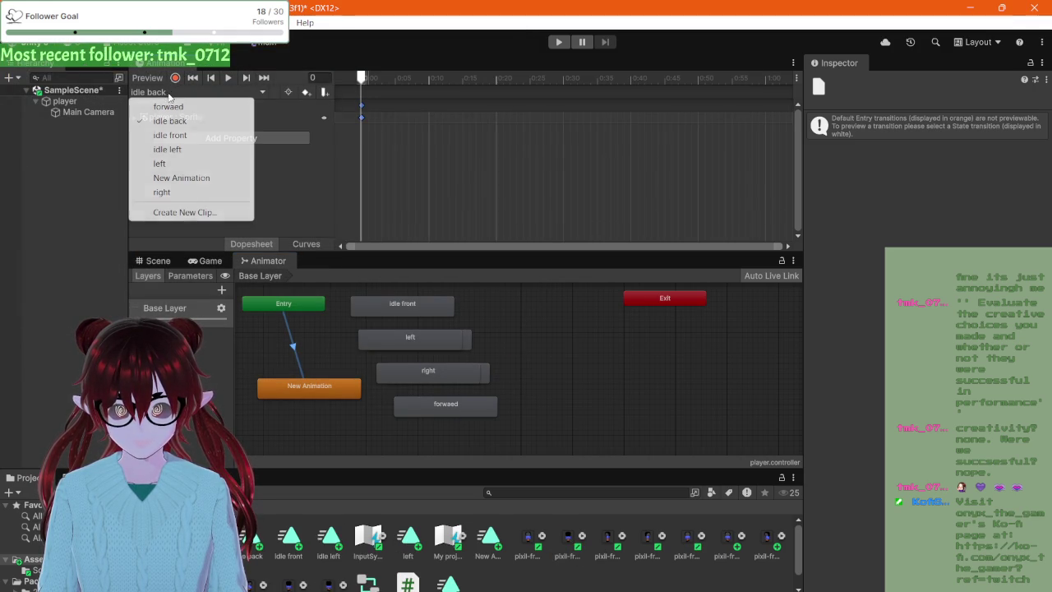
left_click(170, 211)
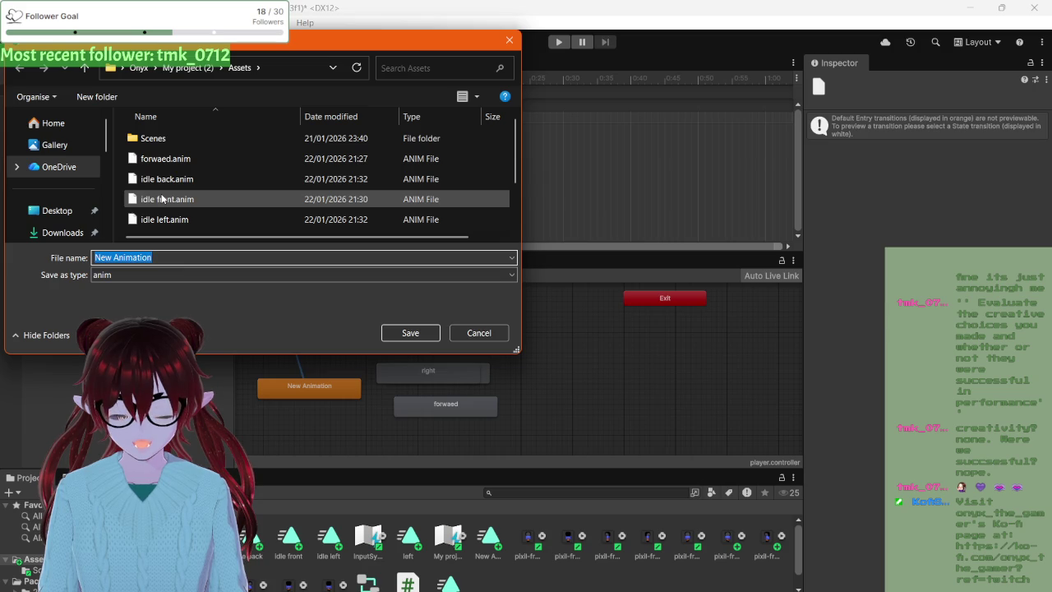
type("idle right")
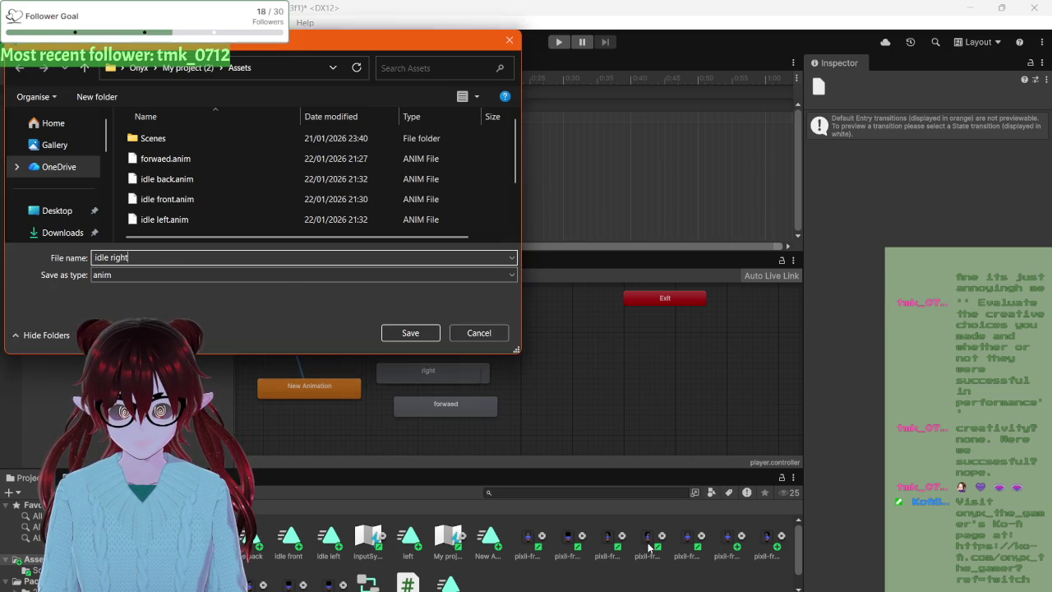
left_click(409, 333)
left_click_drag(686, 538, 381, 123)
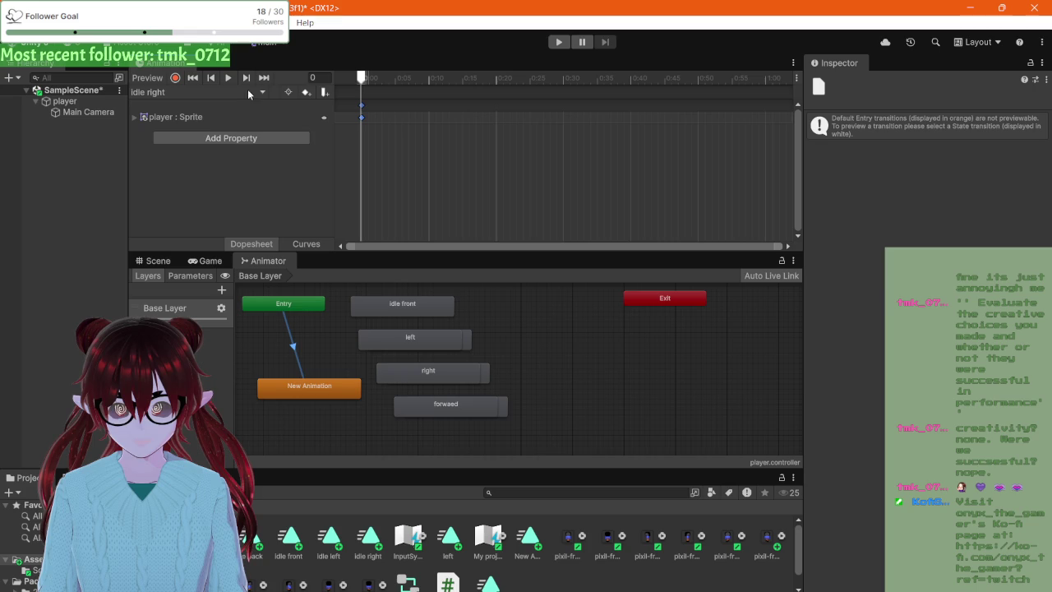
left_click(163, 262)
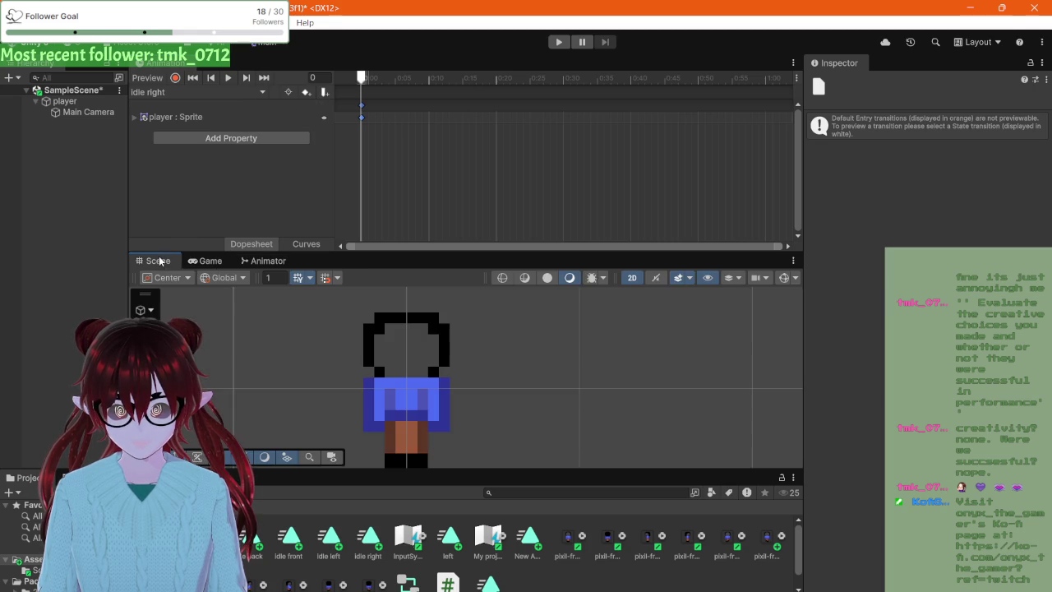
left_click(224, 263)
left_click(247, 261)
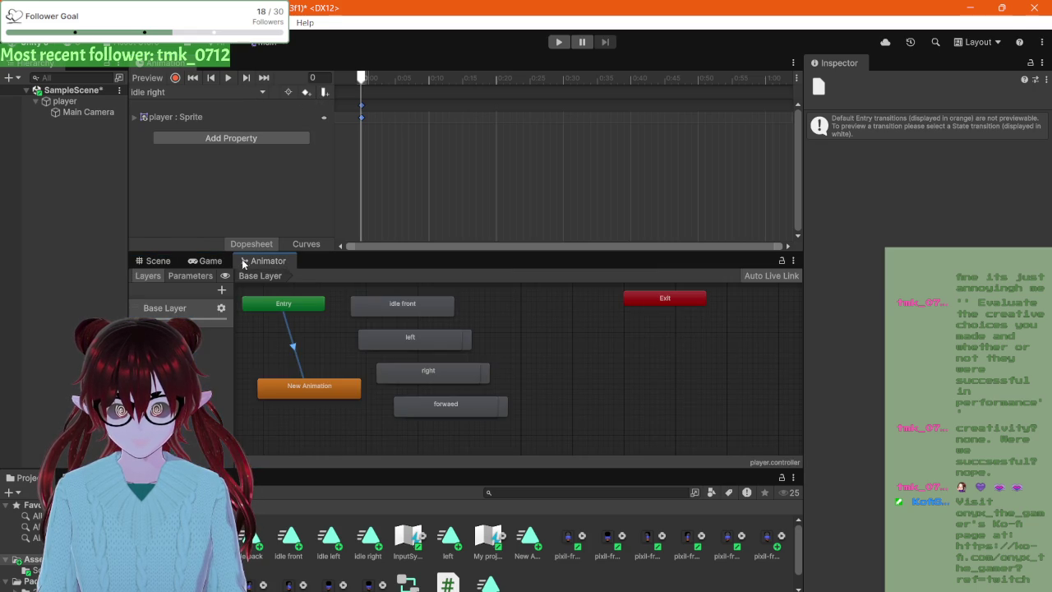
scroll(437, 363, "down", 2)
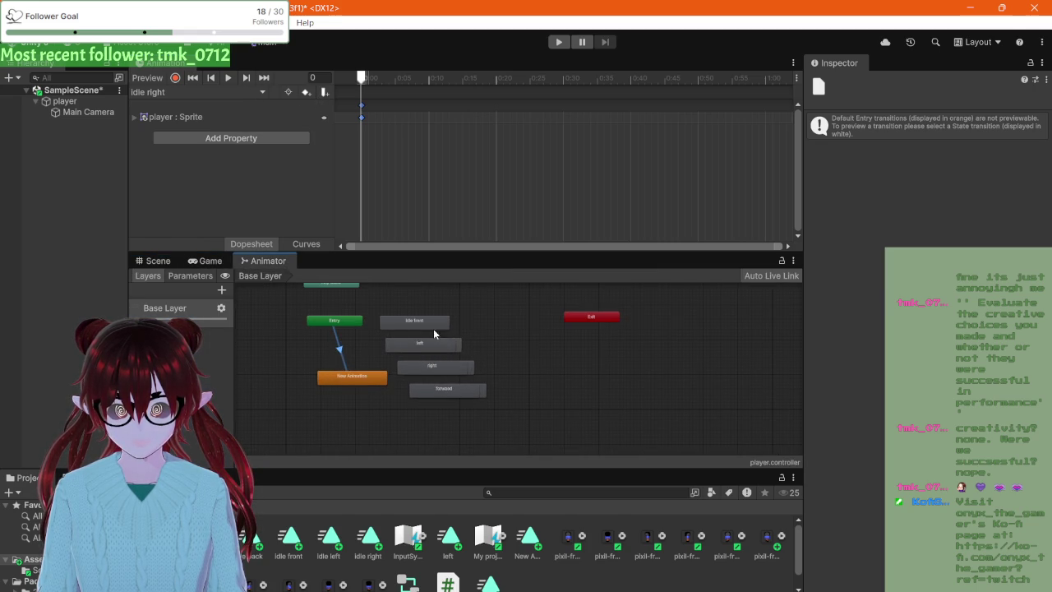
mouse_move(528, 337)
left_mouse_down()
mouse_move(531, 390)
mouse_move(527, 370)
mouse_move(509, 431)
mouse_move(507, 384)
left_mouse_up()
scroll(509, 367, "up", 1)
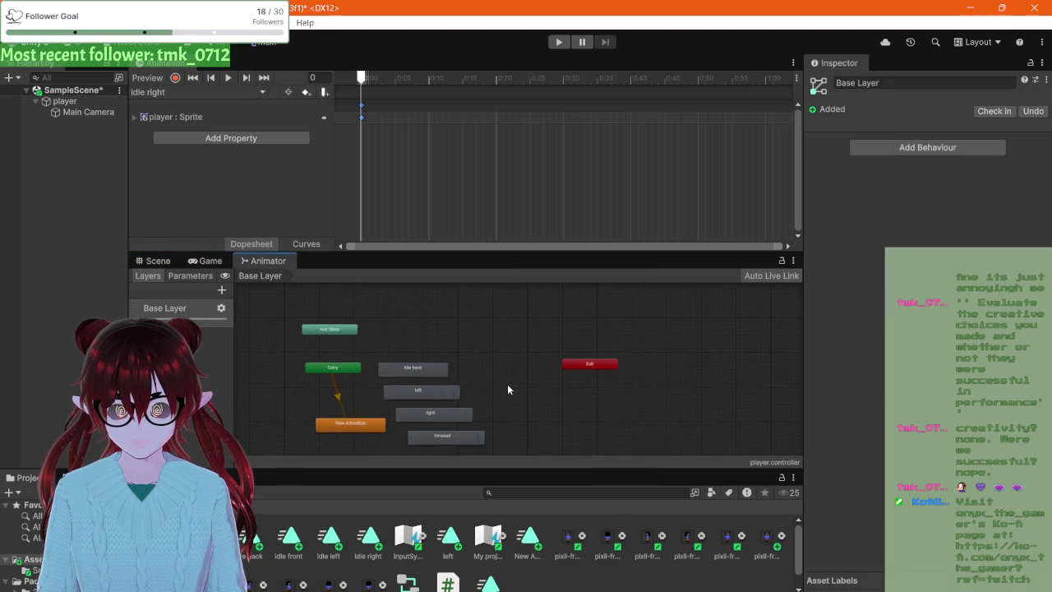
scroll(488, 364, "down", 1)
scroll(430, 305, "up", 1)
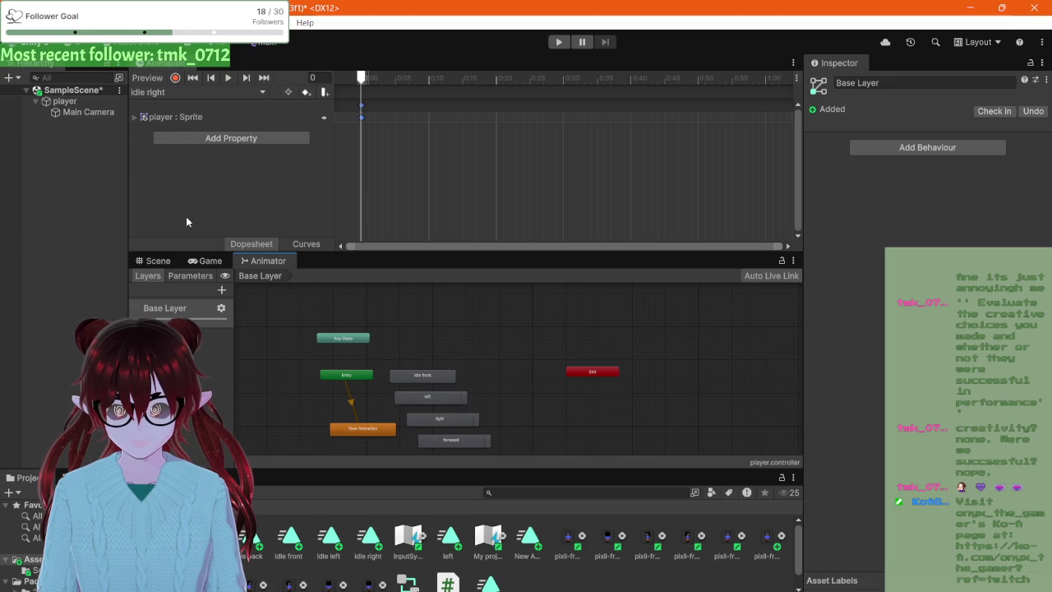
left_click(156, 261)
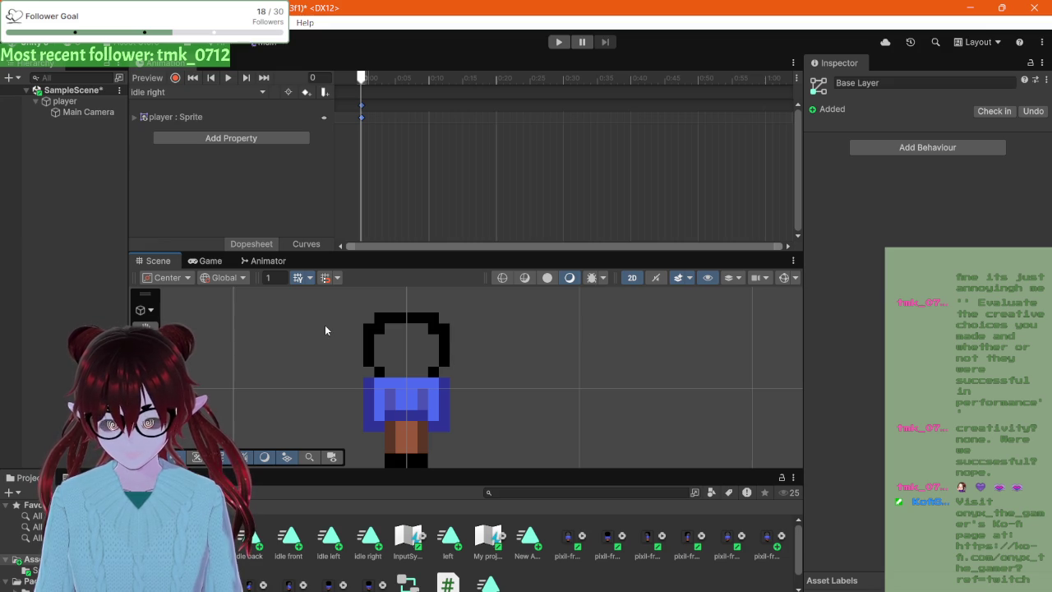
left_click(260, 263)
- Switch the Animation editor to the forwaed clip
scroll(401, 354, "down", 3)
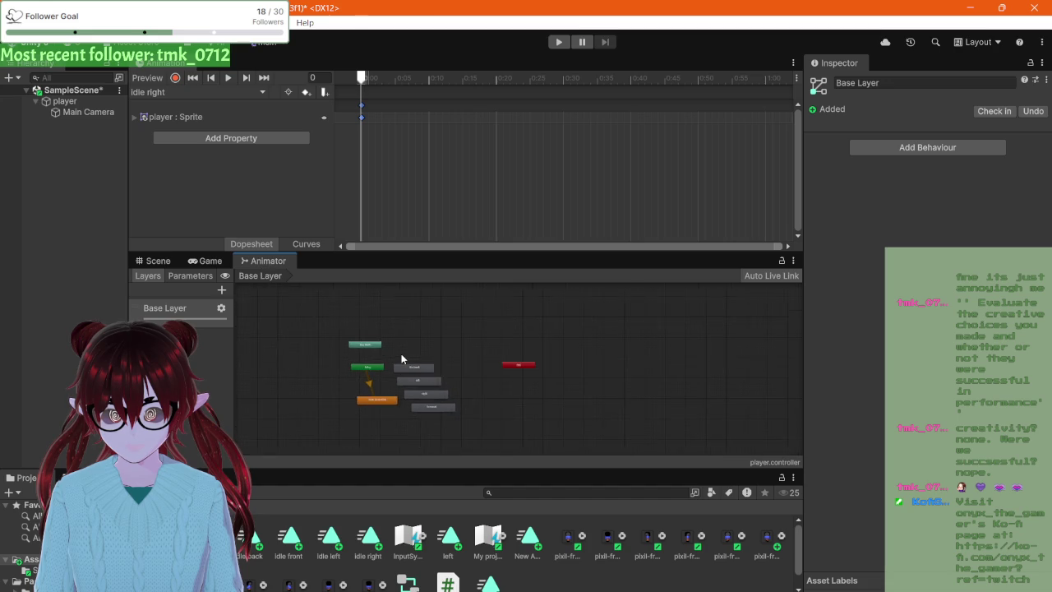
scroll(402, 354, "up", 2)
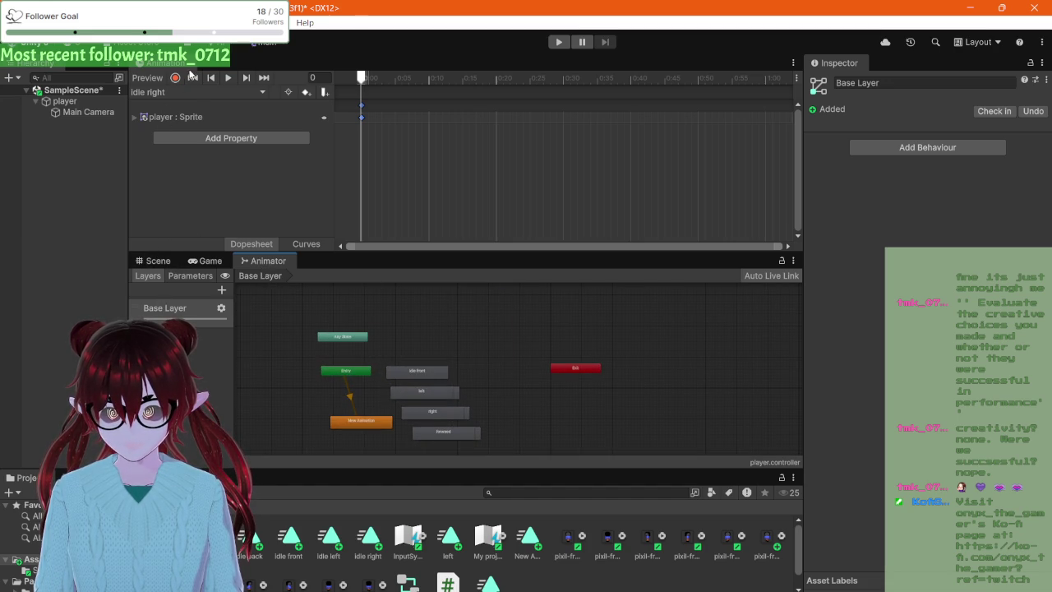
left_click(172, 92)
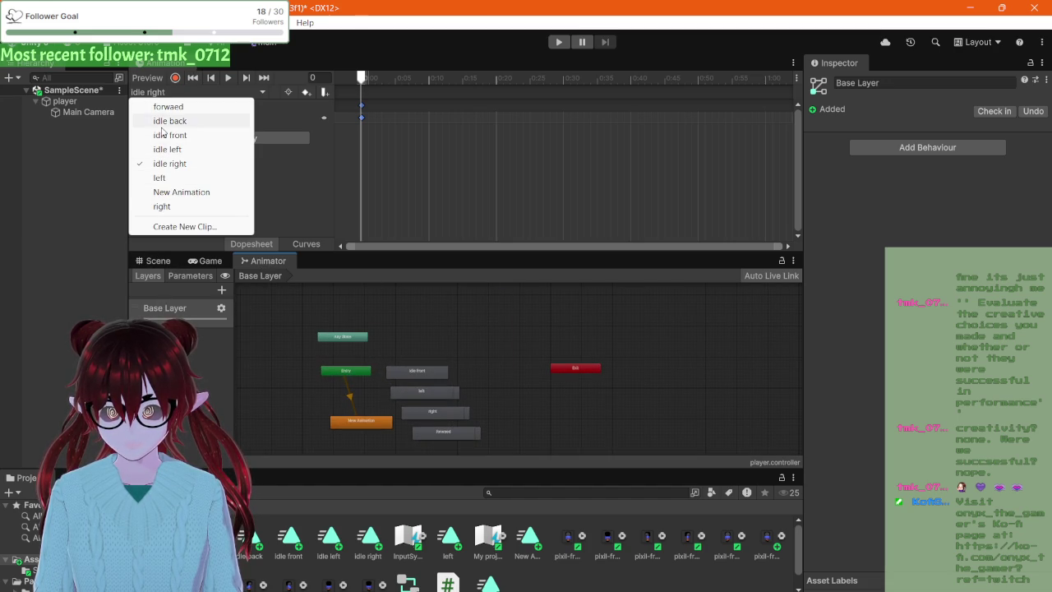
left_click(162, 108)
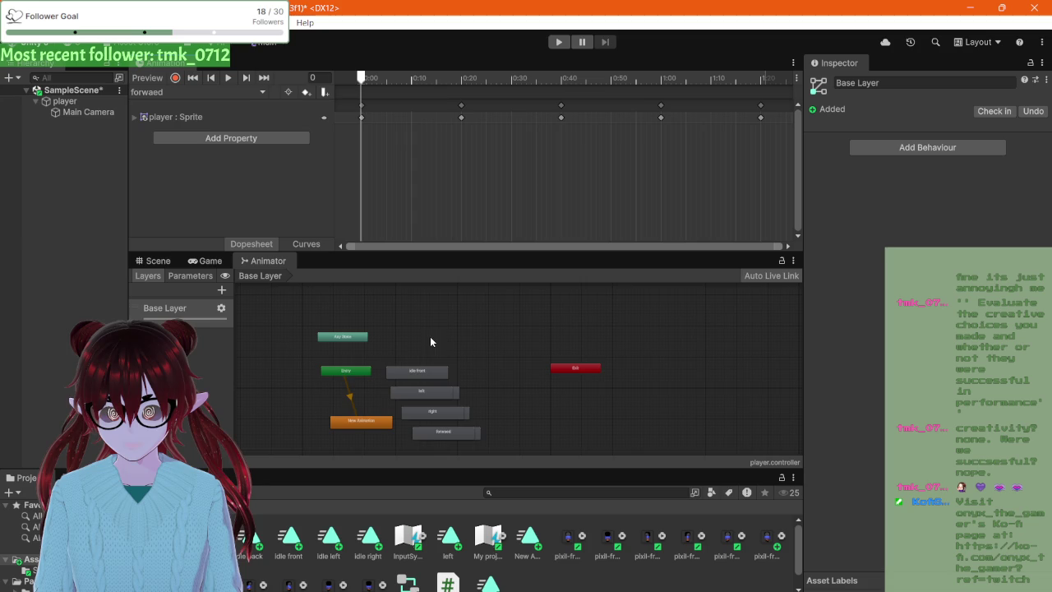
- Drag the idle left and idle back clips into the Animator graph as new states
scroll(474, 413, "up", 5)
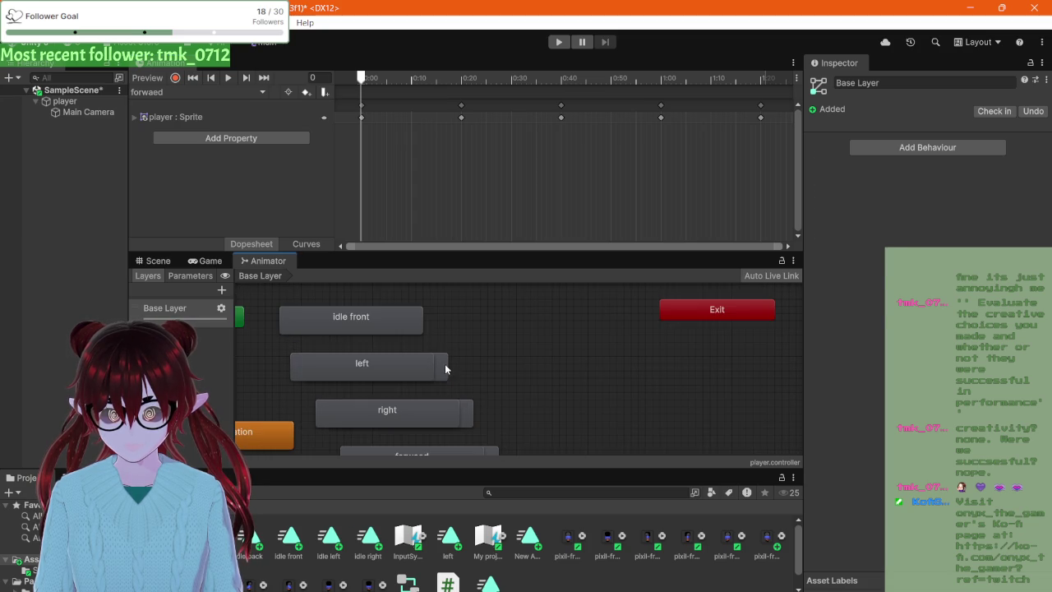
mouse_move(445, 369)
left_mouse_down()
mouse_move(562, 330)
mouse_move(584, 368)
mouse_move(494, 336)
left_mouse_up()
scroll(573, 362, "down", 3)
left_click(554, 360)
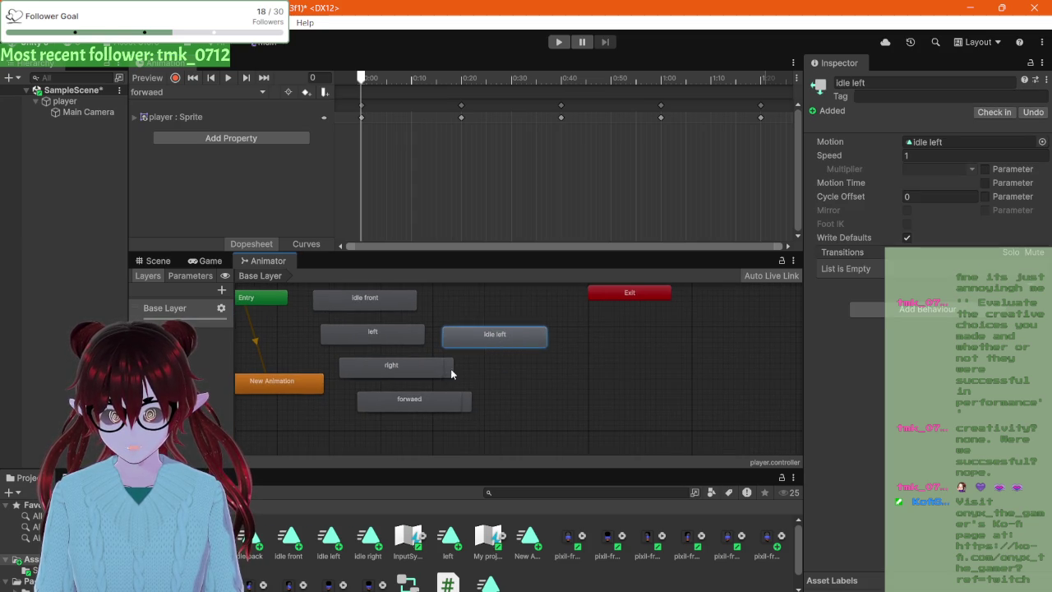
mouse_move(452, 374)
left_mouse_down()
mouse_move(516, 372)
mouse_move(540, 404)
mouse_move(573, 403)
left_mouse_up()
left_click(592, 353)
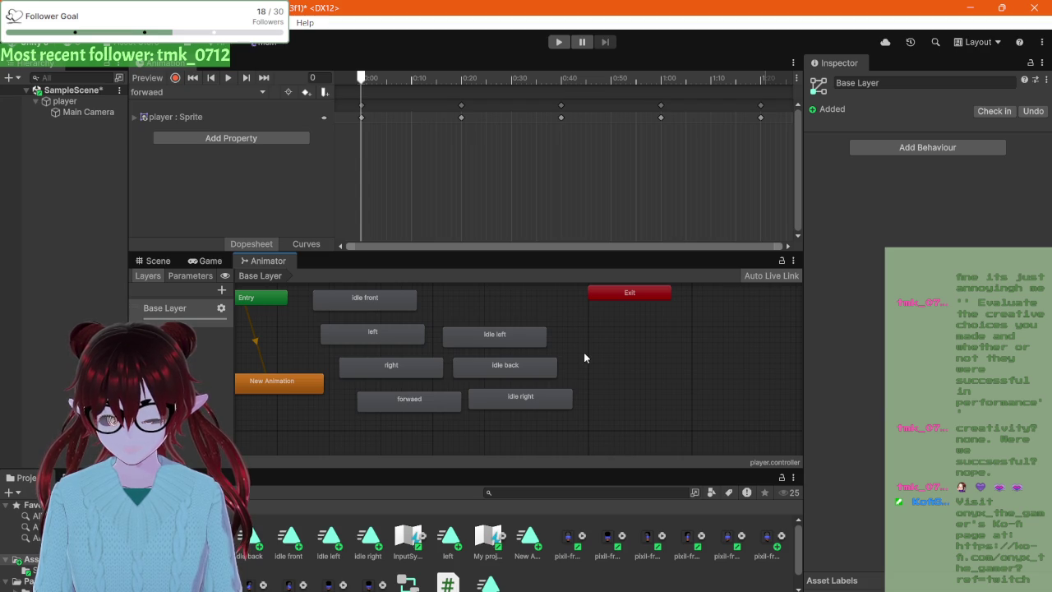
- Box-select the state nodes and move them beneath New Animation
scroll(584, 355, "down", 5)
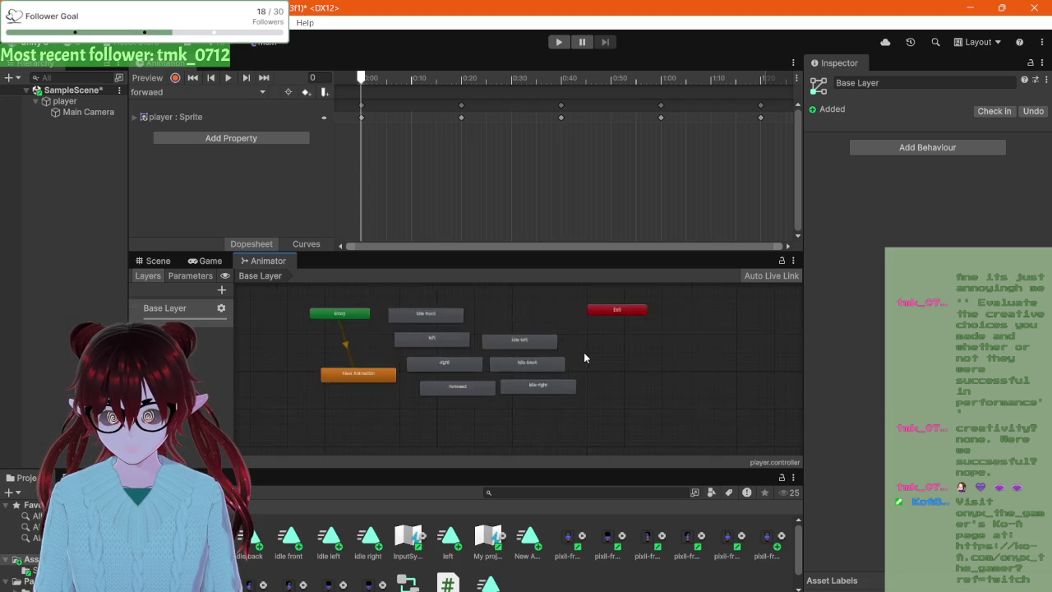
left_click_drag(473, 332, 526, 385)
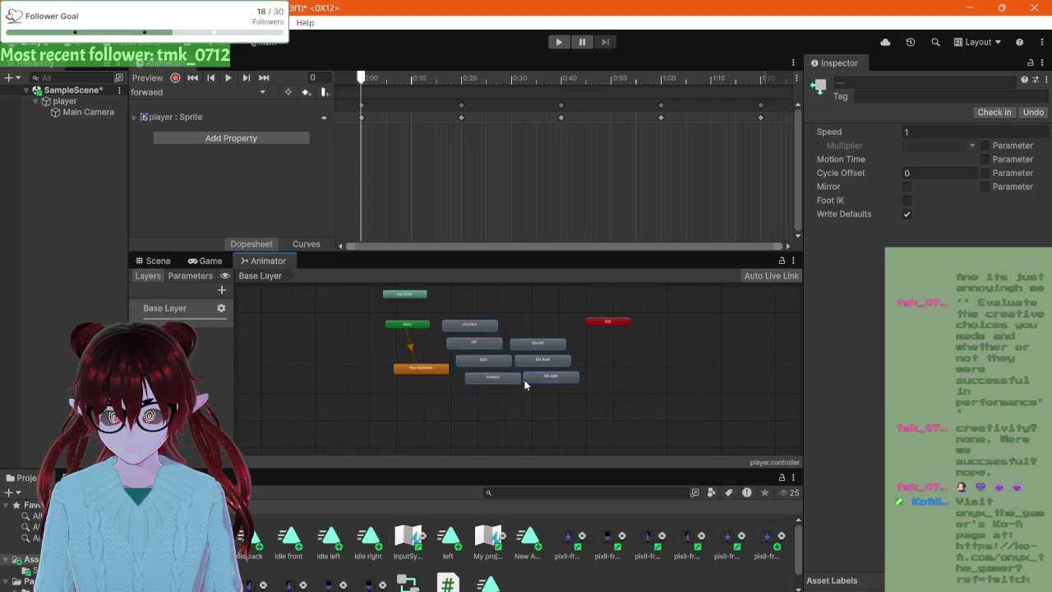
mouse_move(486, 331)
left_mouse_down()
mouse_move(487, 389)
mouse_move(439, 389)
left_mouse_up()
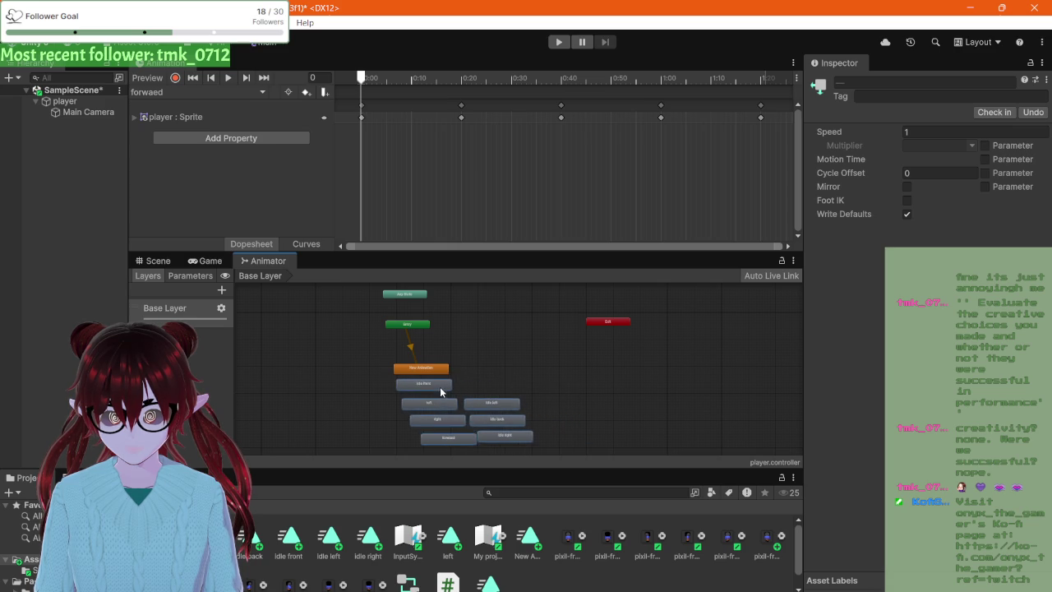
left_click_drag(382, 361, 532, 444)
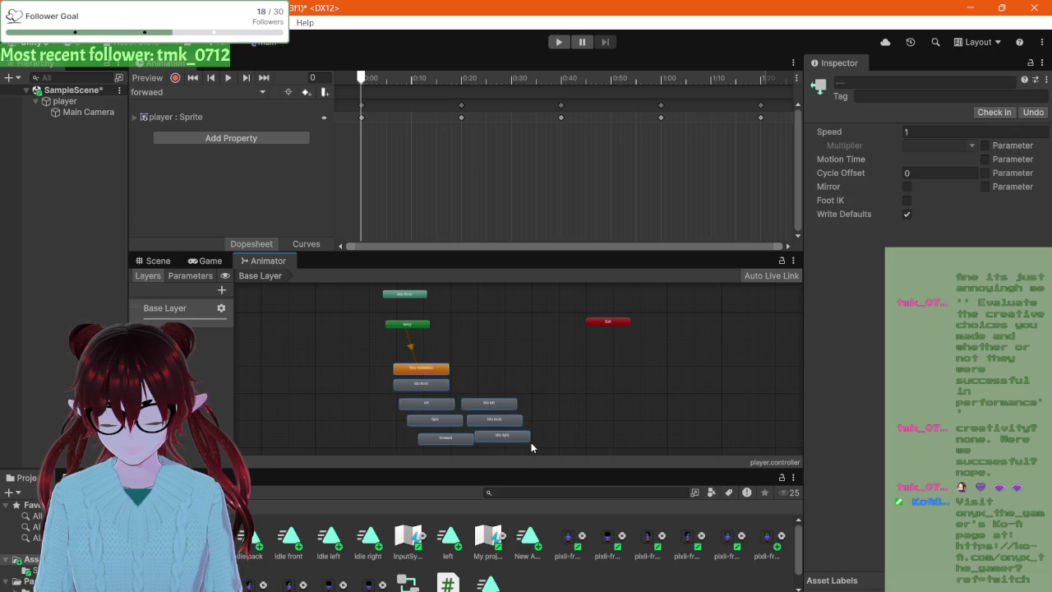
- Delete the selected states and create a new Animations folder in Assets
key("Delete")
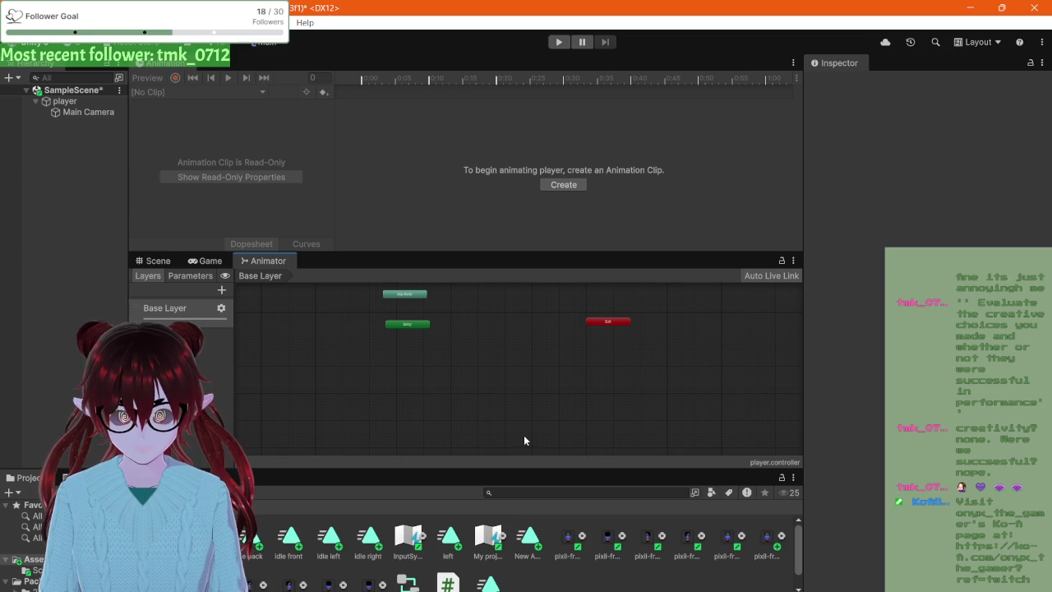
scroll(487, 564, "down", 1)
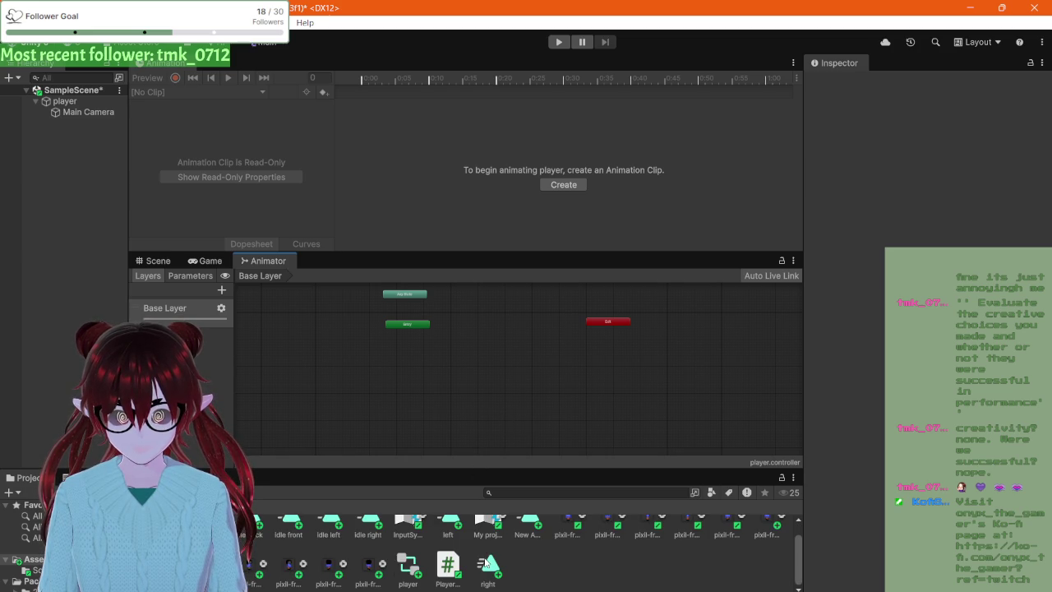
scroll(487, 564, "up", 1)
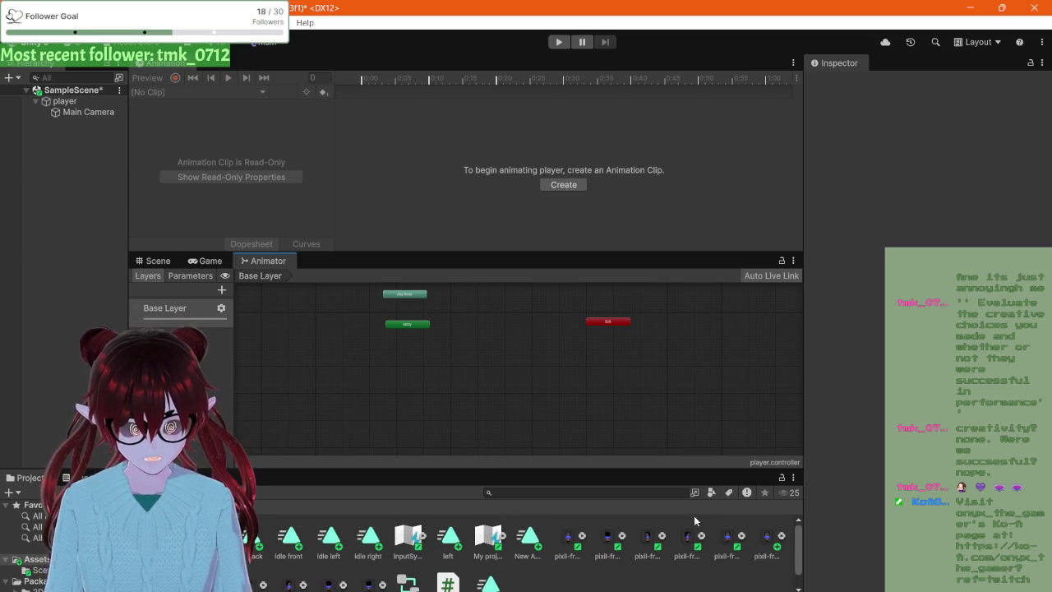
right_click(649, 579)
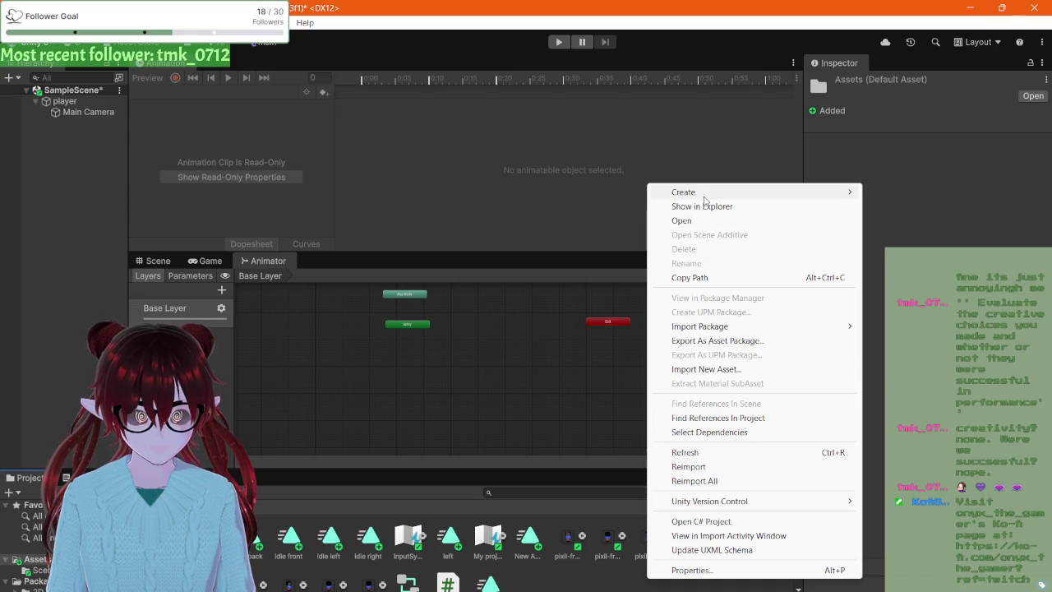
mouse_move(707, 193)
left_click(916, 197)
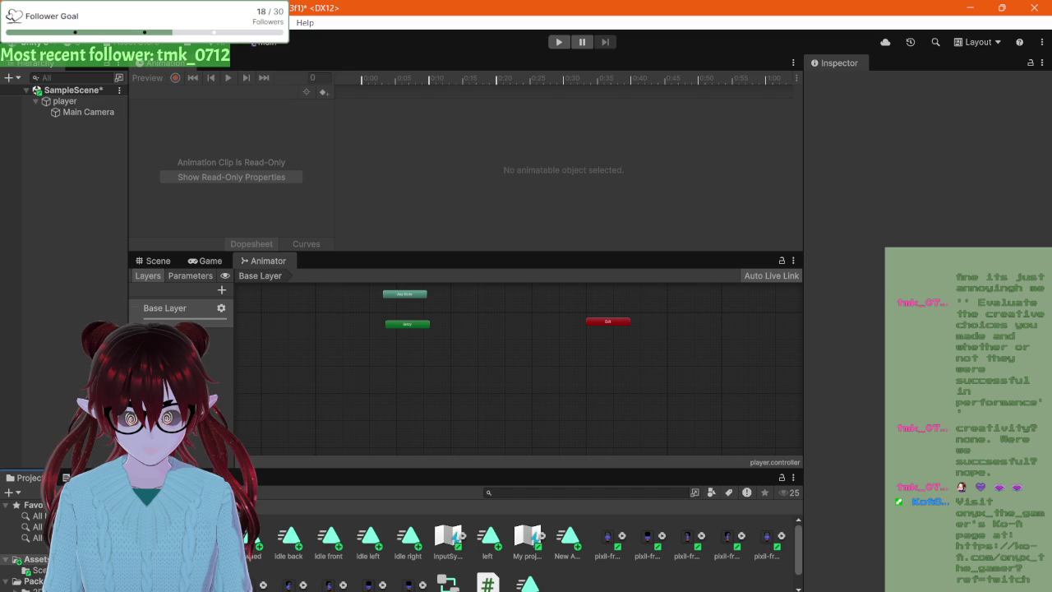
key("Return")
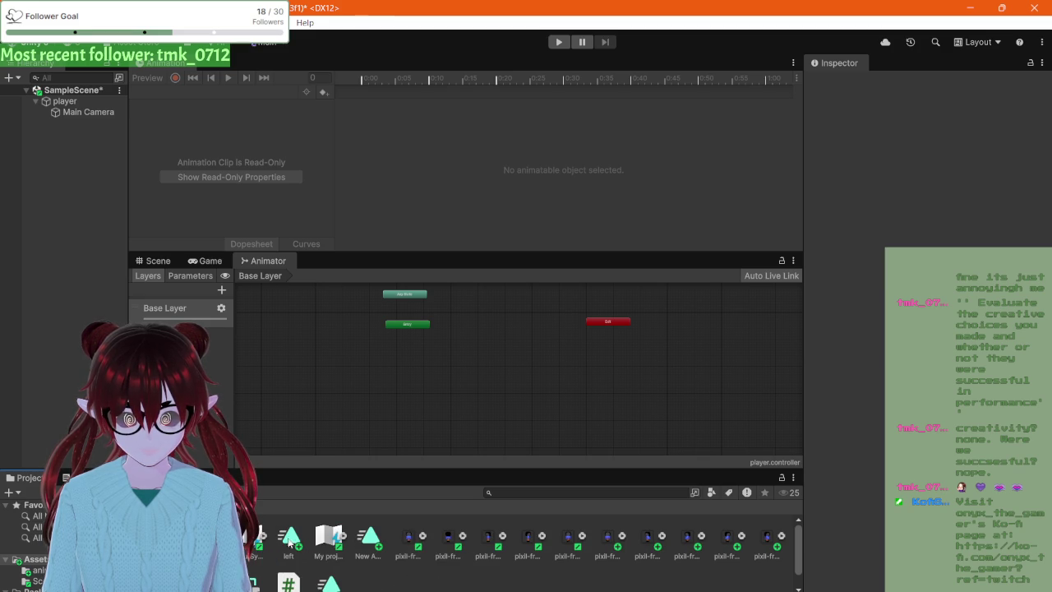
- Delete the stray asset and open the Animations folder
left_click(284, 541)
key("Delete")
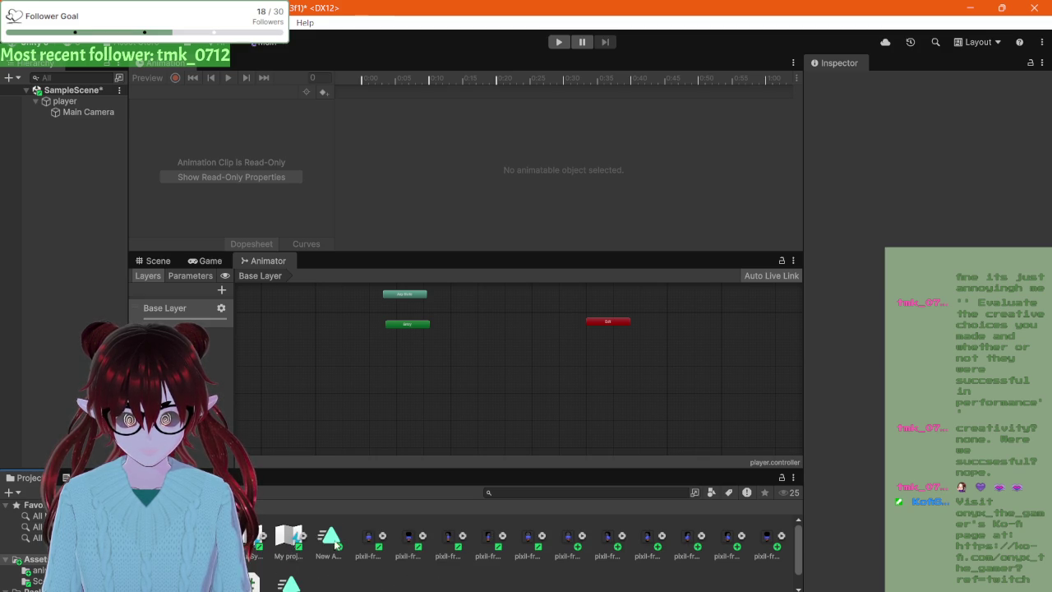
scroll(254, 580, "down", 1)
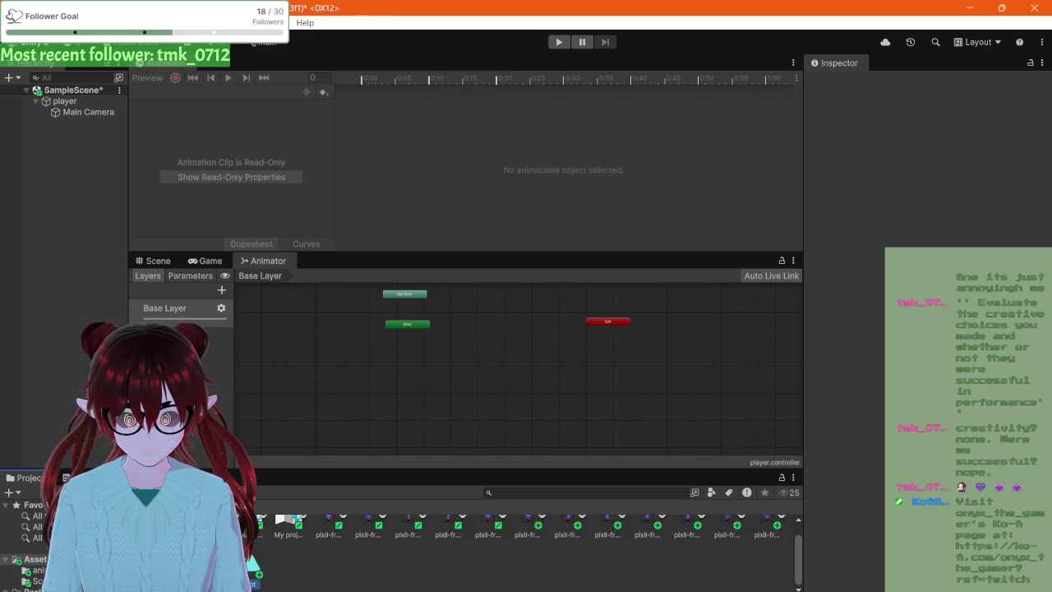
double_click(288, 531)
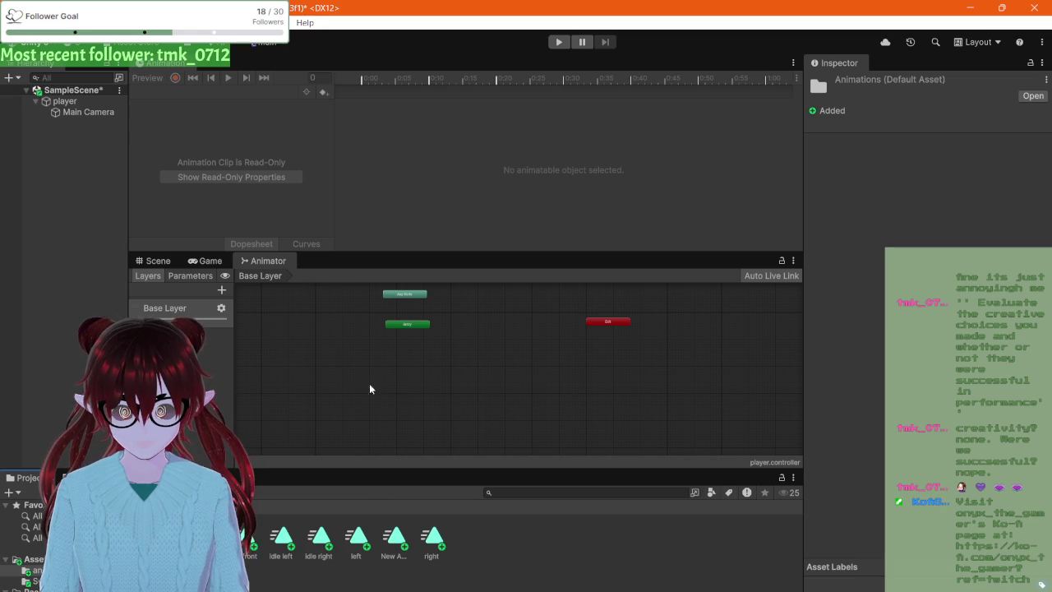
- Create a state From New Blend Tree on the Animator grid and rename it 'idle'
scroll(439, 326, "up", 5)
right_click(481, 333)
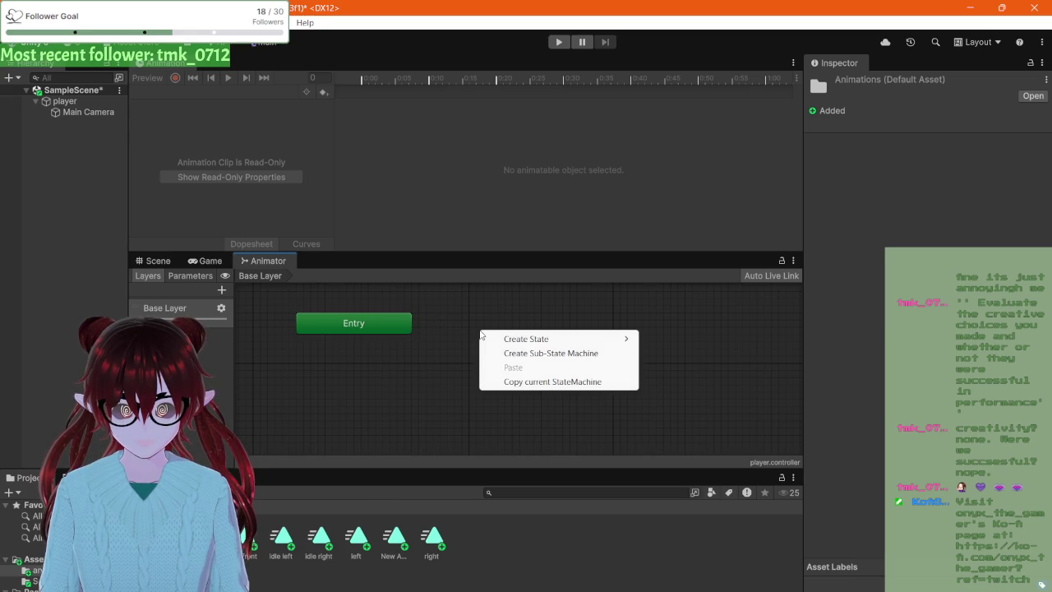
mouse_move(511, 339)
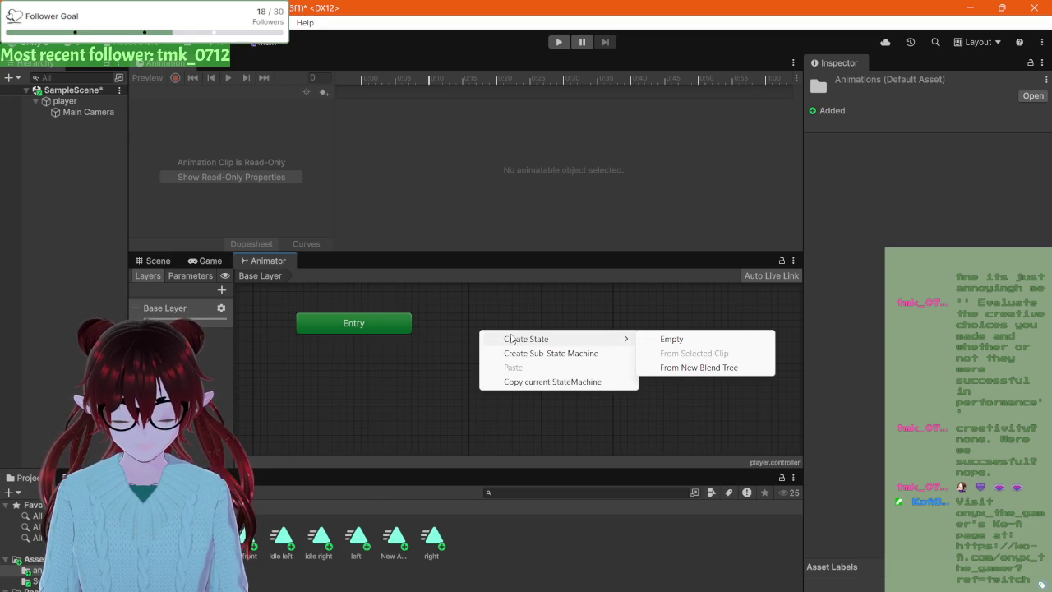
left_click(697, 368)
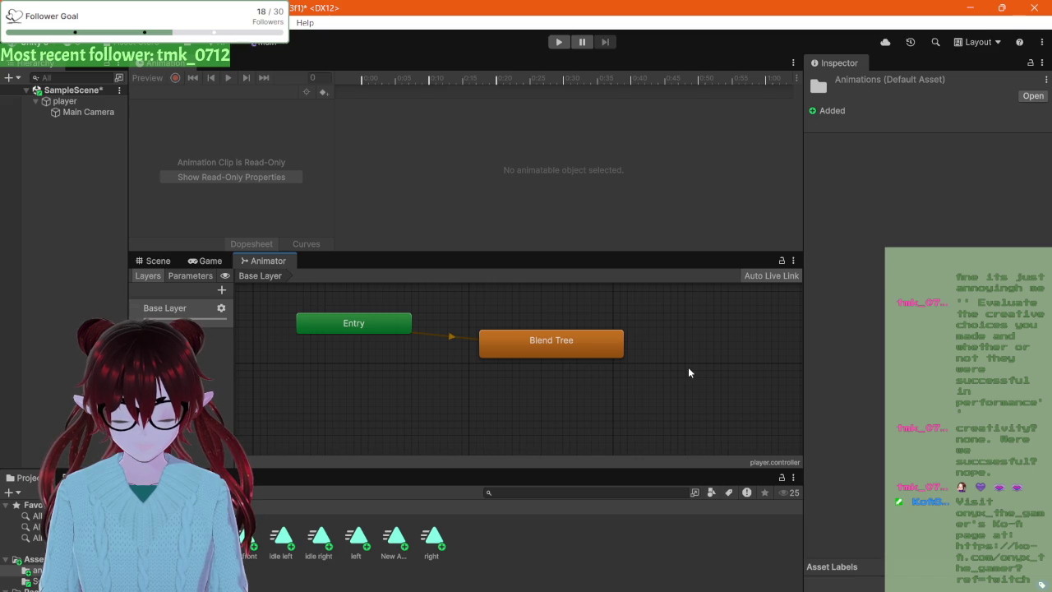
left_click(544, 354)
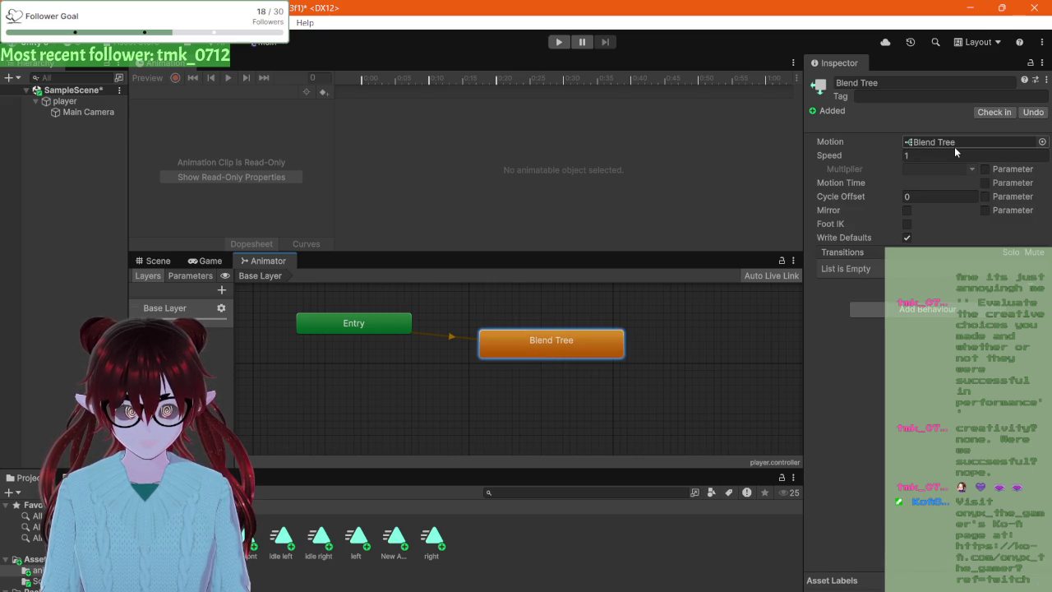
left_click(886, 84)
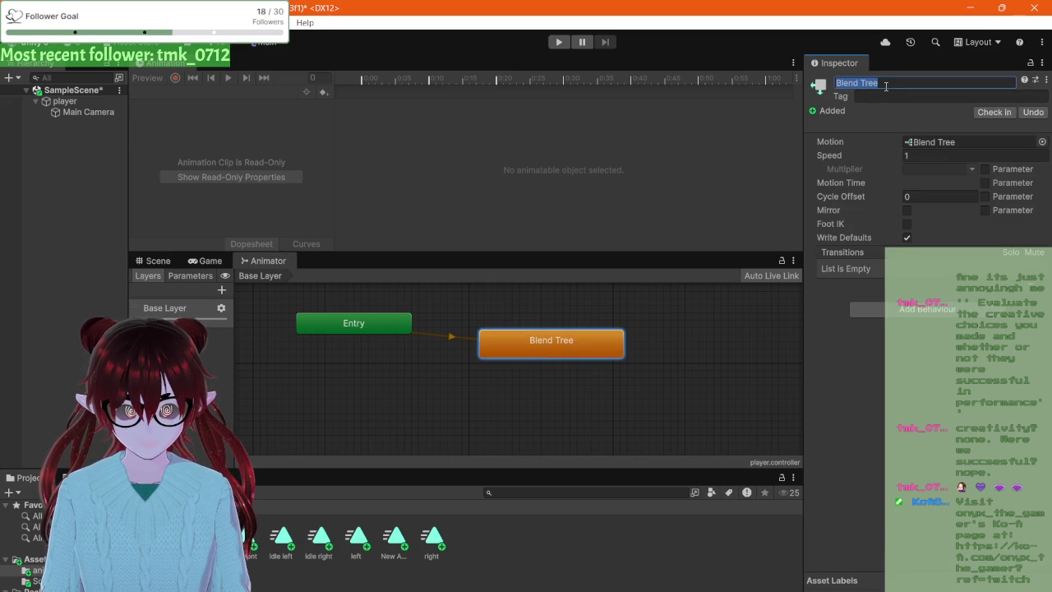
type("idle")
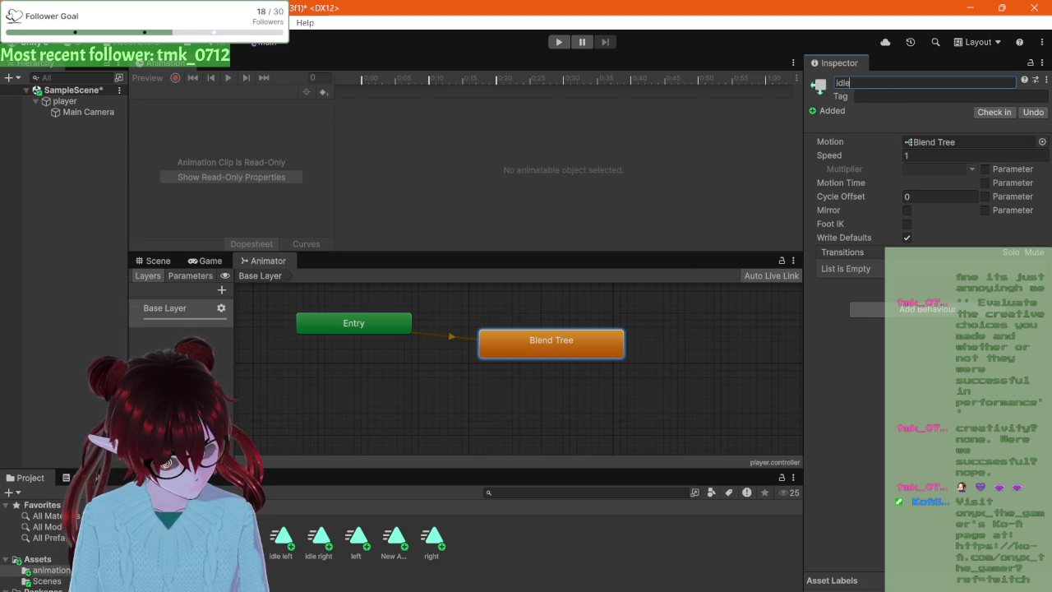
key("Return")
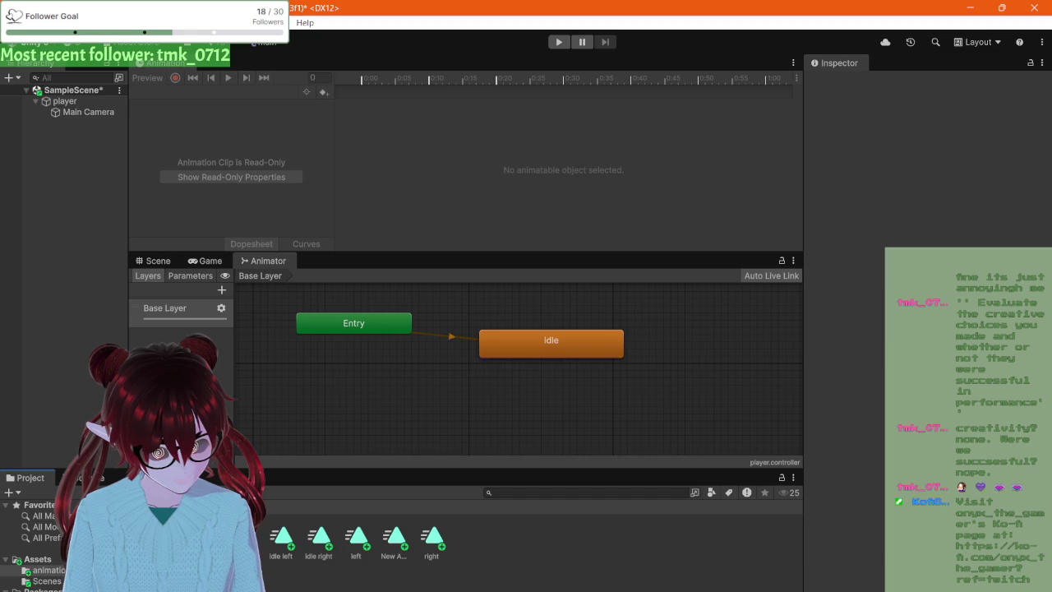
left_click(493, 333)
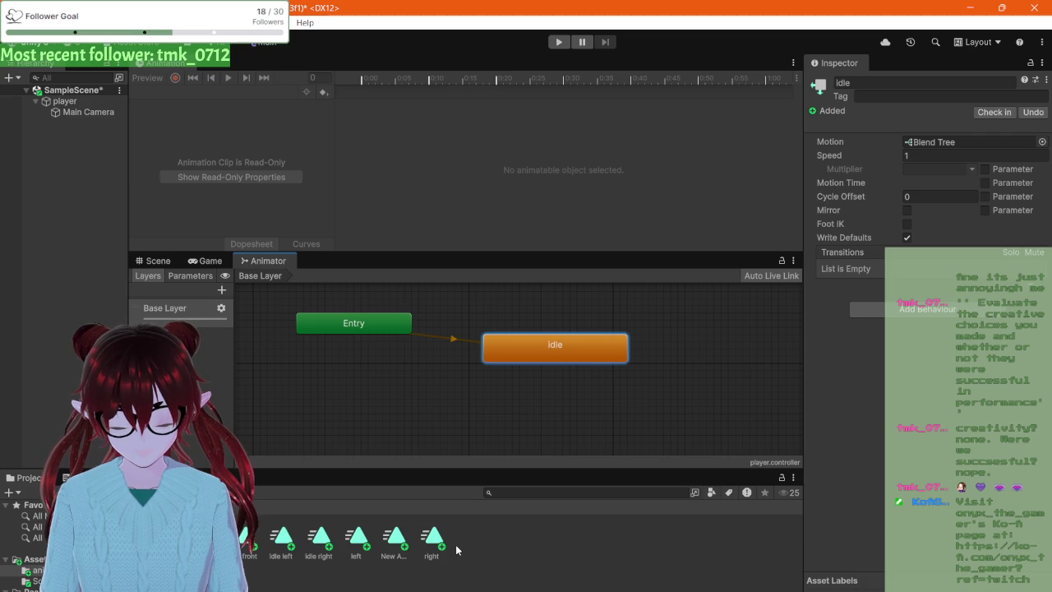
- Set the idle blend tree's Blend Type to 2D Simple Directional and show the Parameters list
double_click(544, 353)
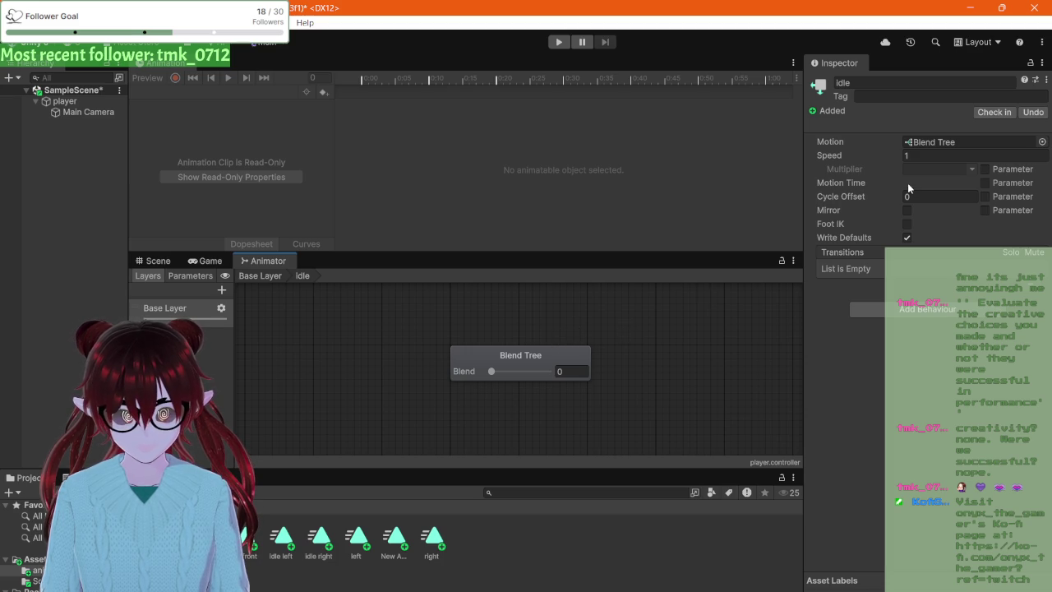
left_click(535, 357)
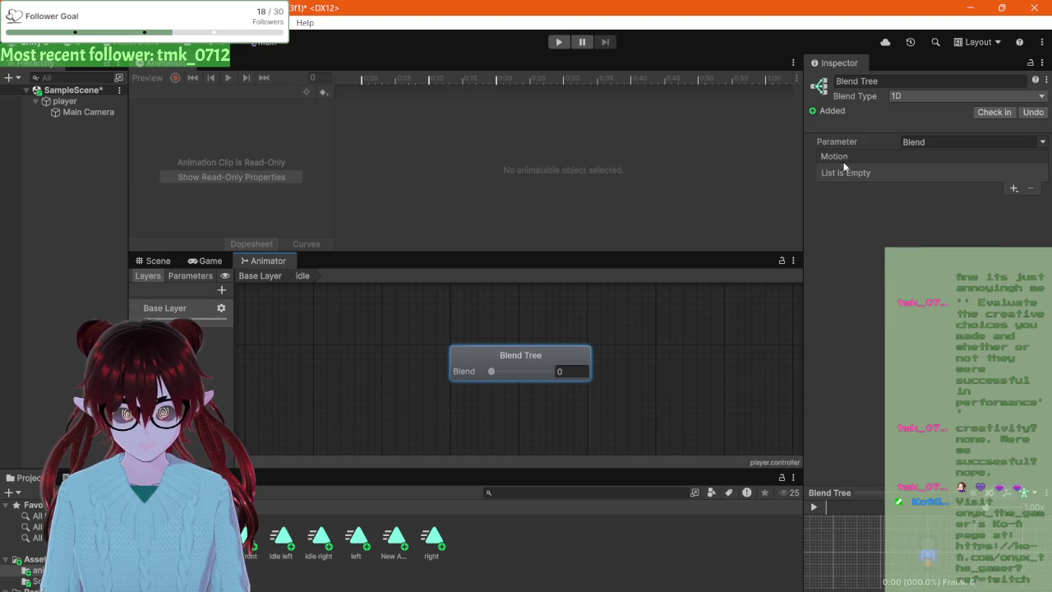
left_click(901, 98)
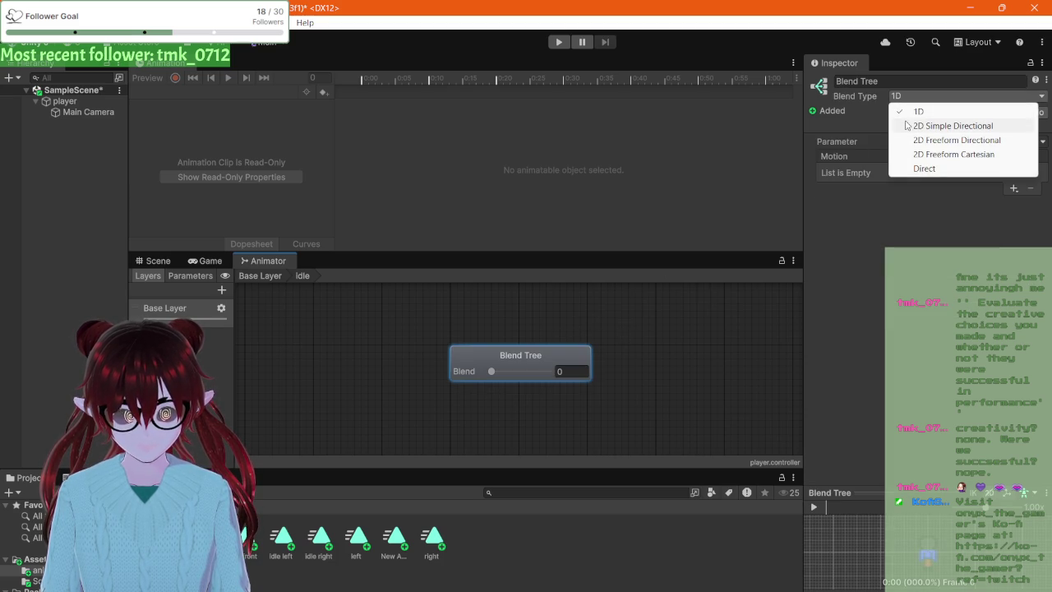
left_click(907, 126)
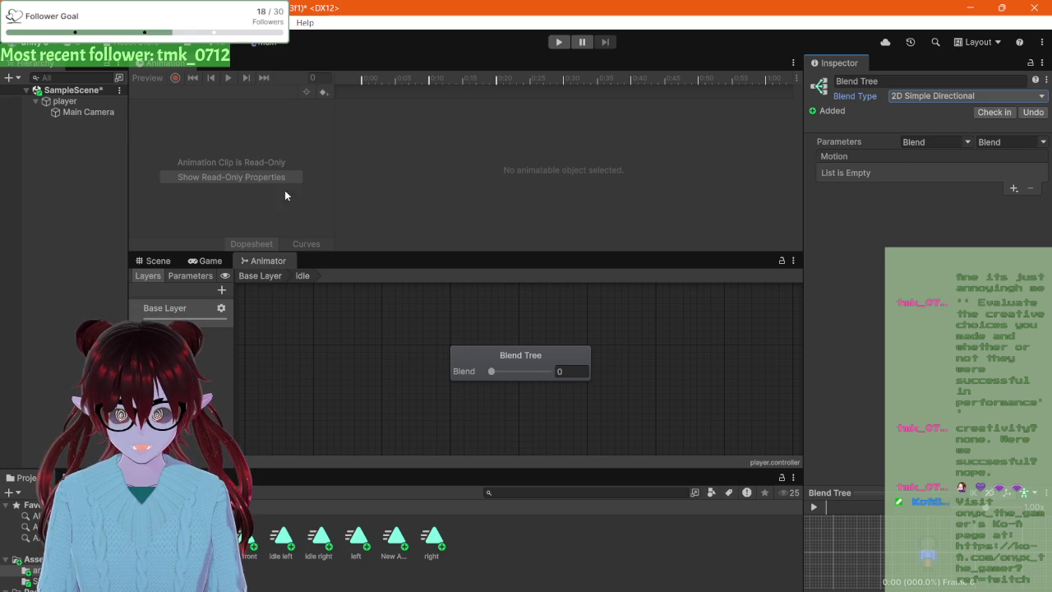
left_click(206, 277)
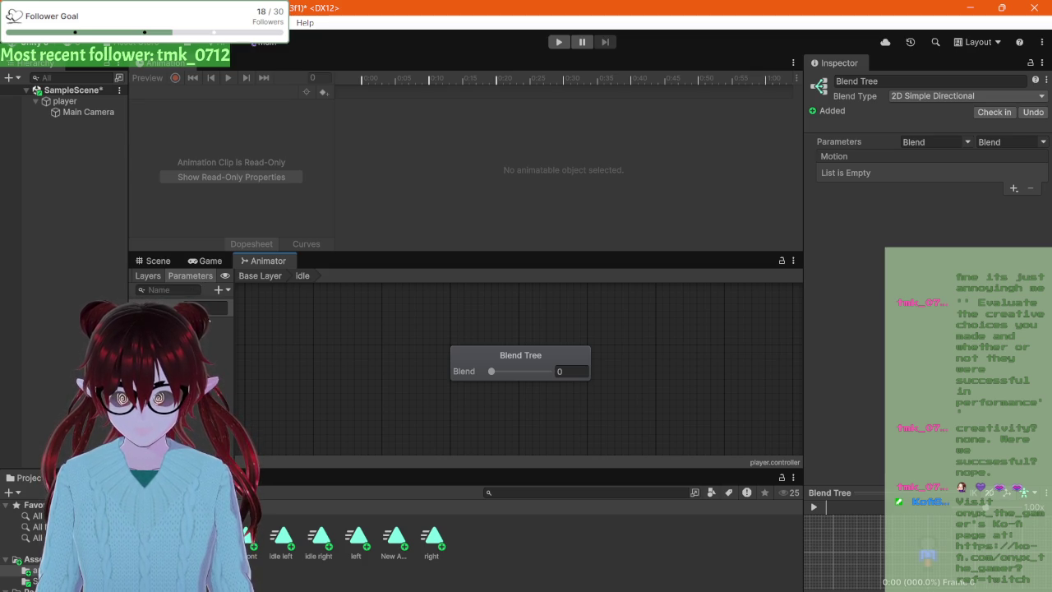
- Add two Float parameters next to Blend and widen the parameters panel
left_click(219, 290)
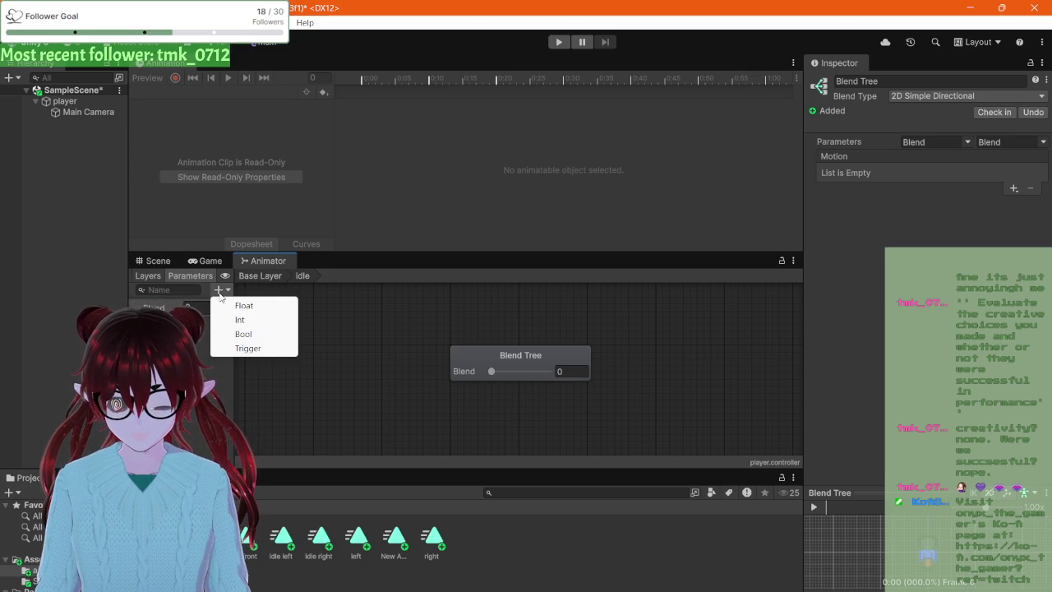
left_click(240, 305)
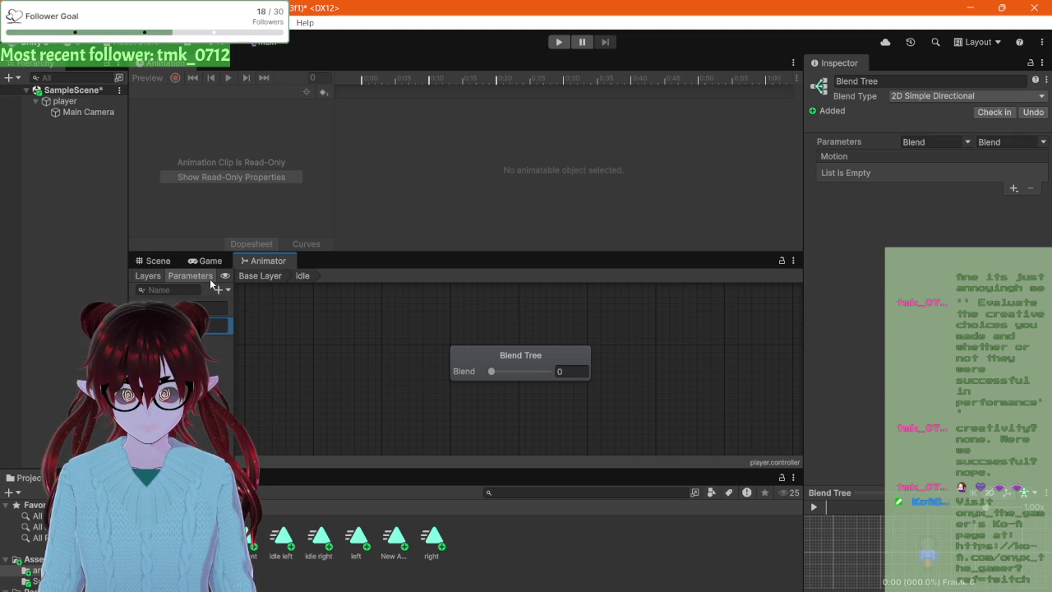
left_click(227, 292)
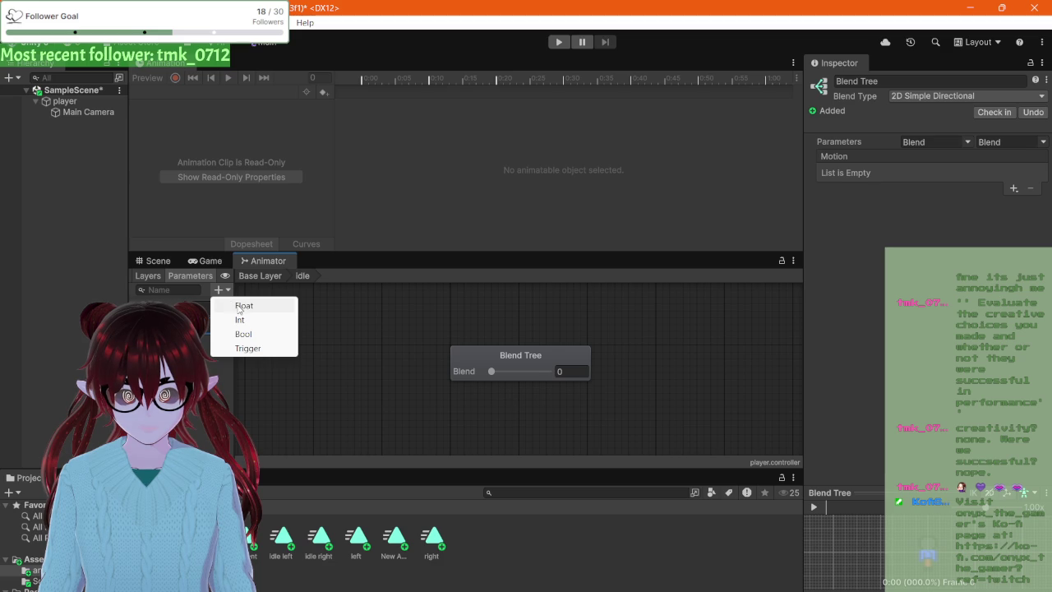
left_click(239, 304)
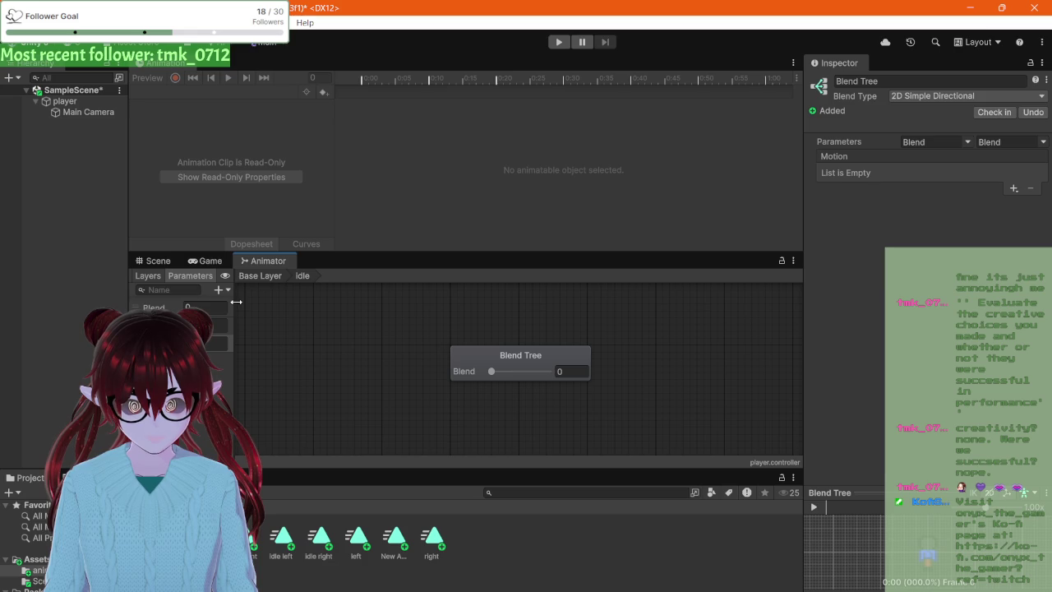
left_click(217, 343)
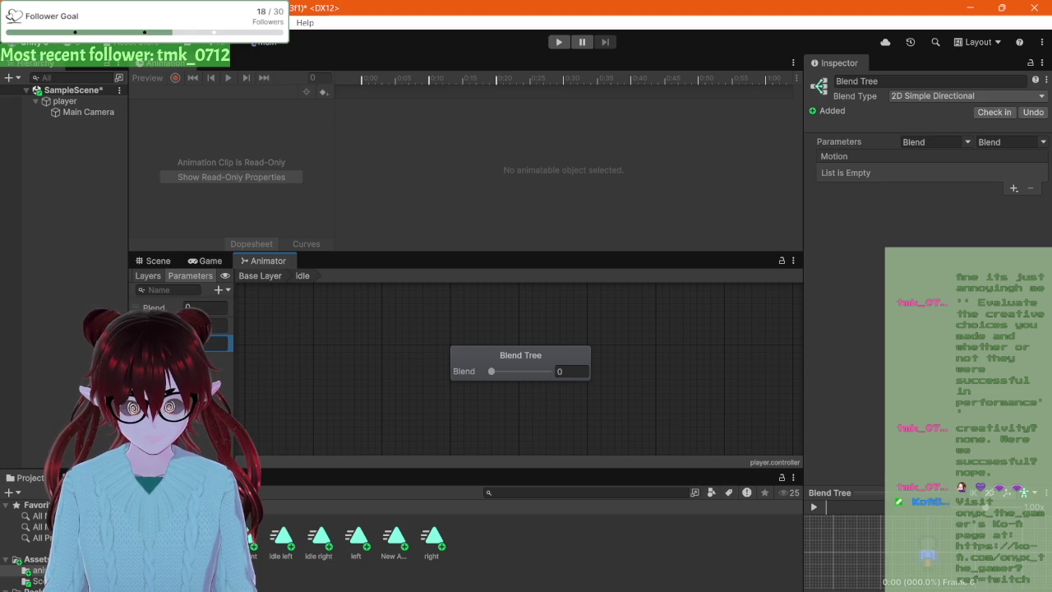
left_click_drag(235, 372, 260, 374)
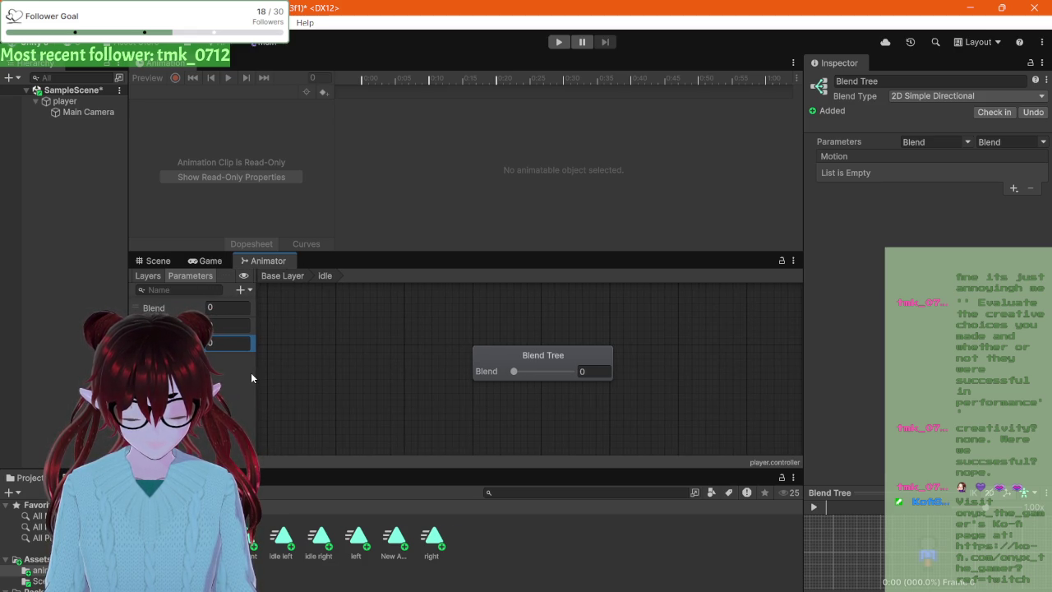
- Set the blend tree's two parameters to LastInputX and LastInputY
left_click(940, 142)
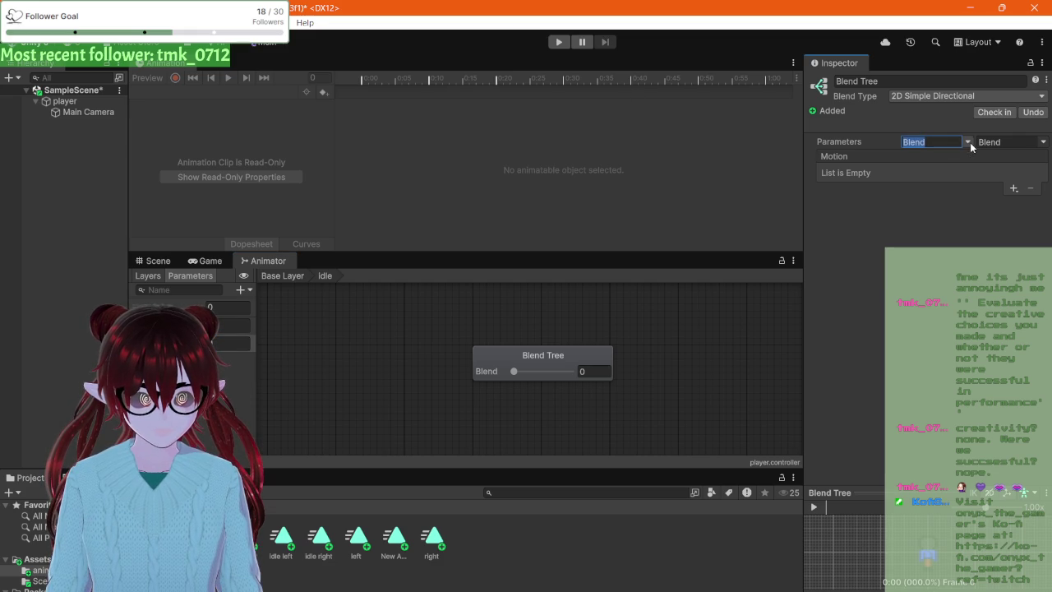
left_click(968, 143)
left_click(990, 169)
left_click(1043, 142)
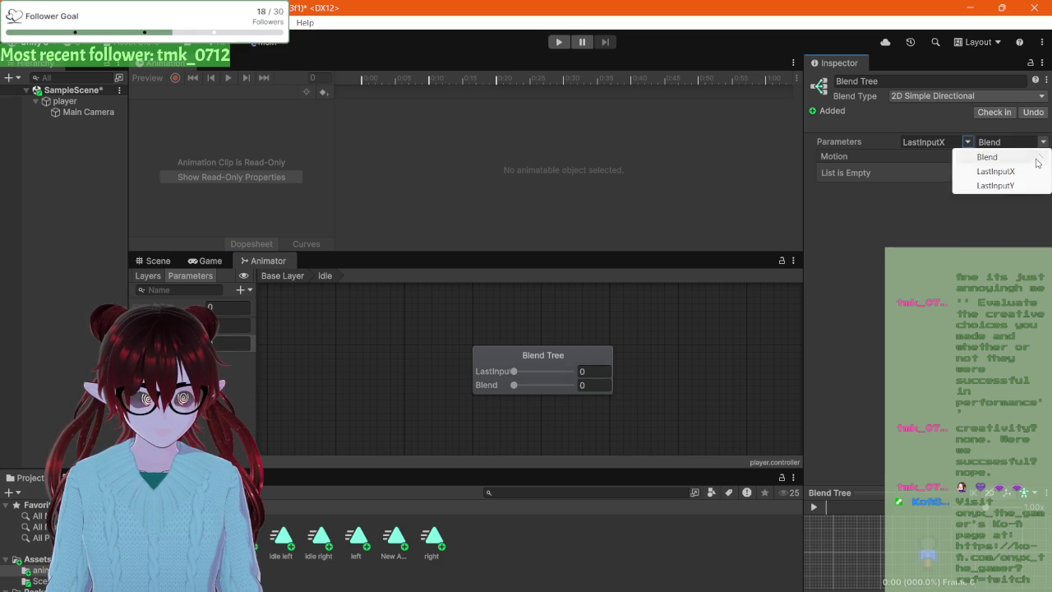
left_click(999, 183)
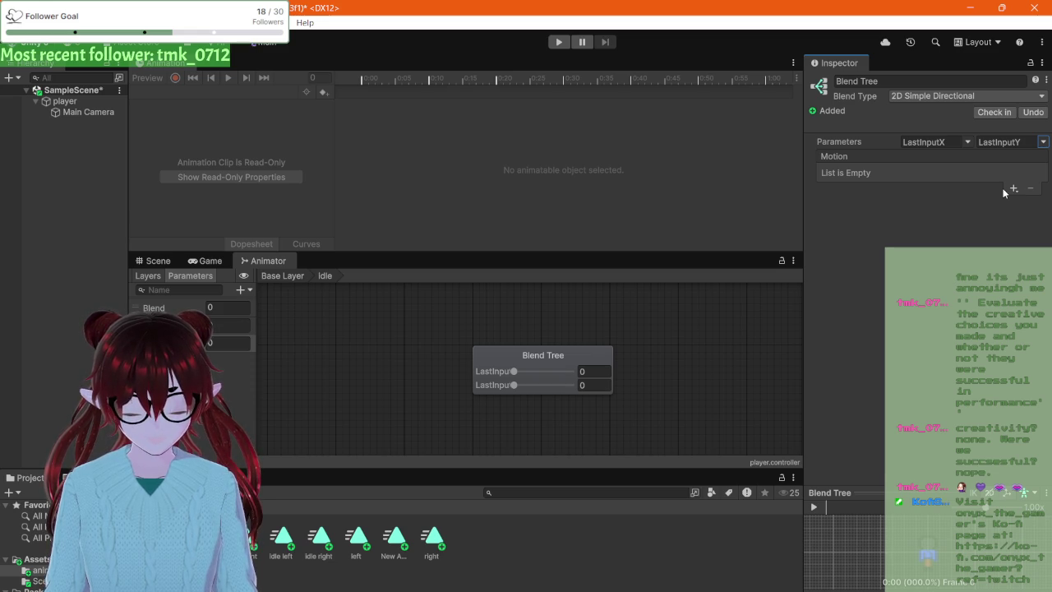
- Add an empty motion field to the idle blend tree
left_click(1006, 189)
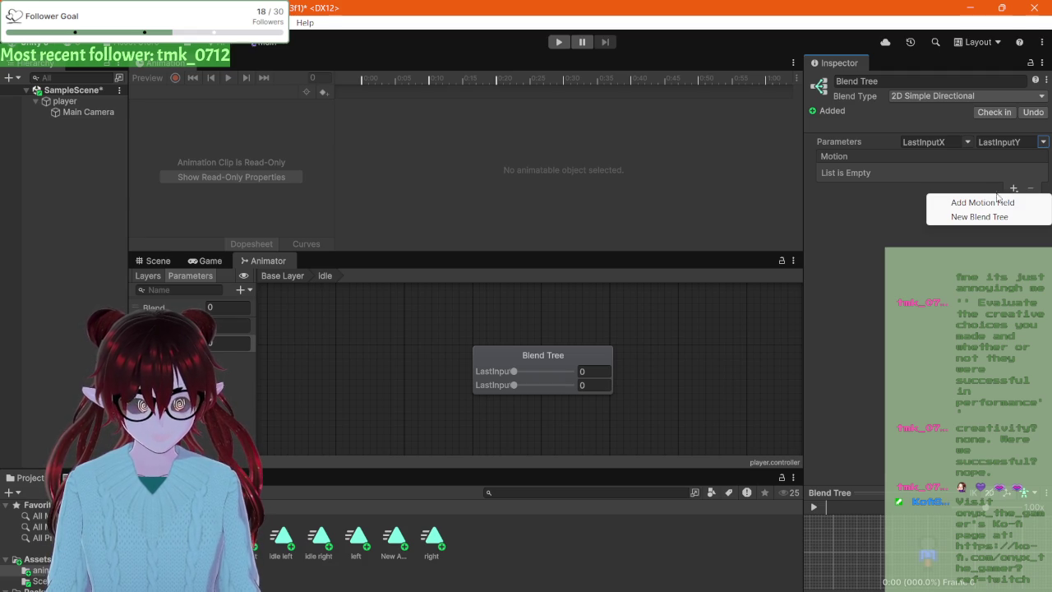
left_click(988, 202)
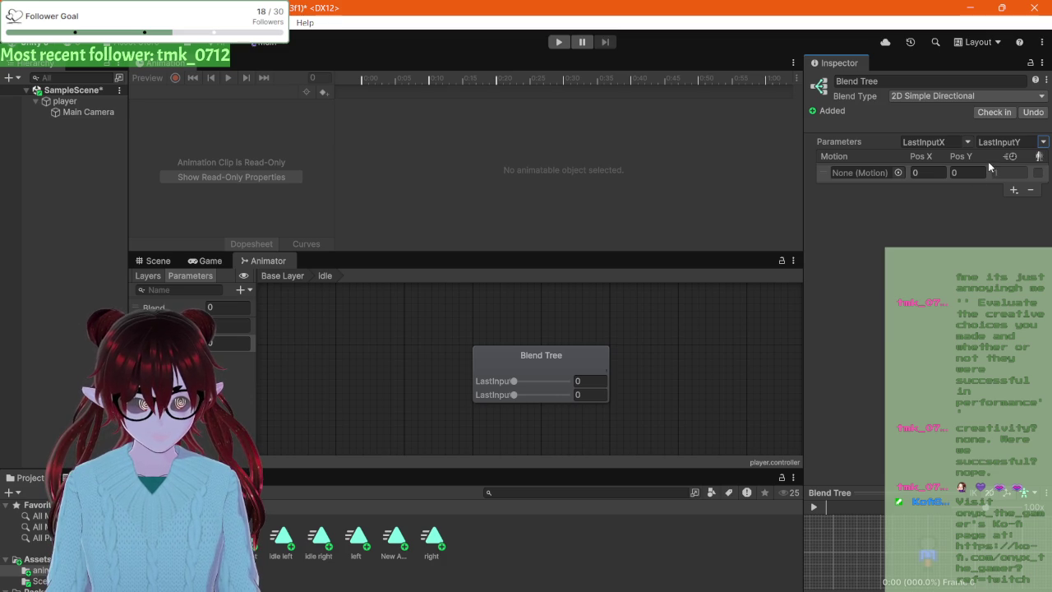
left_click(1044, 142)
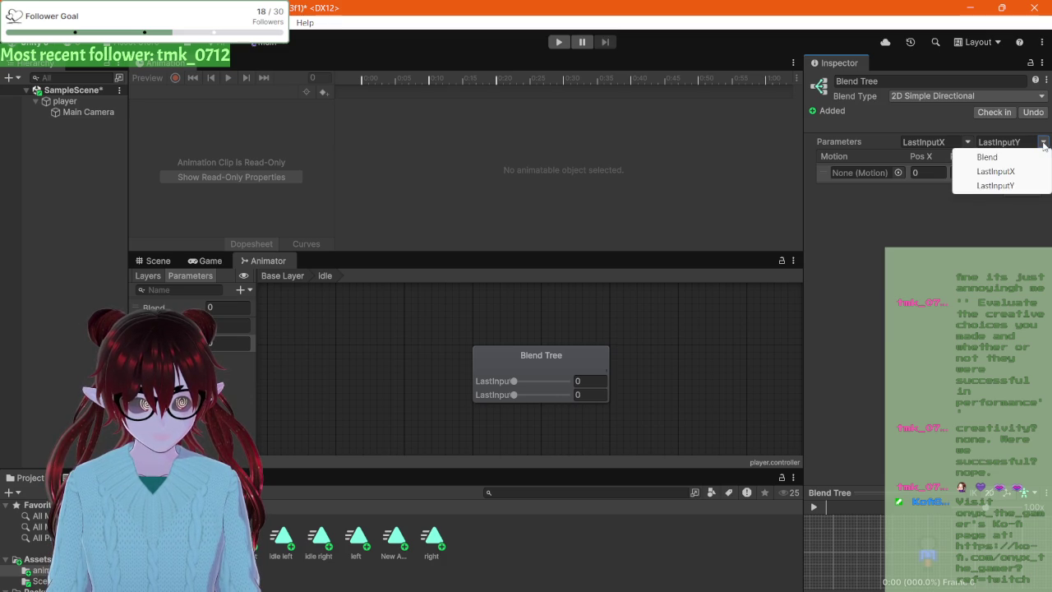